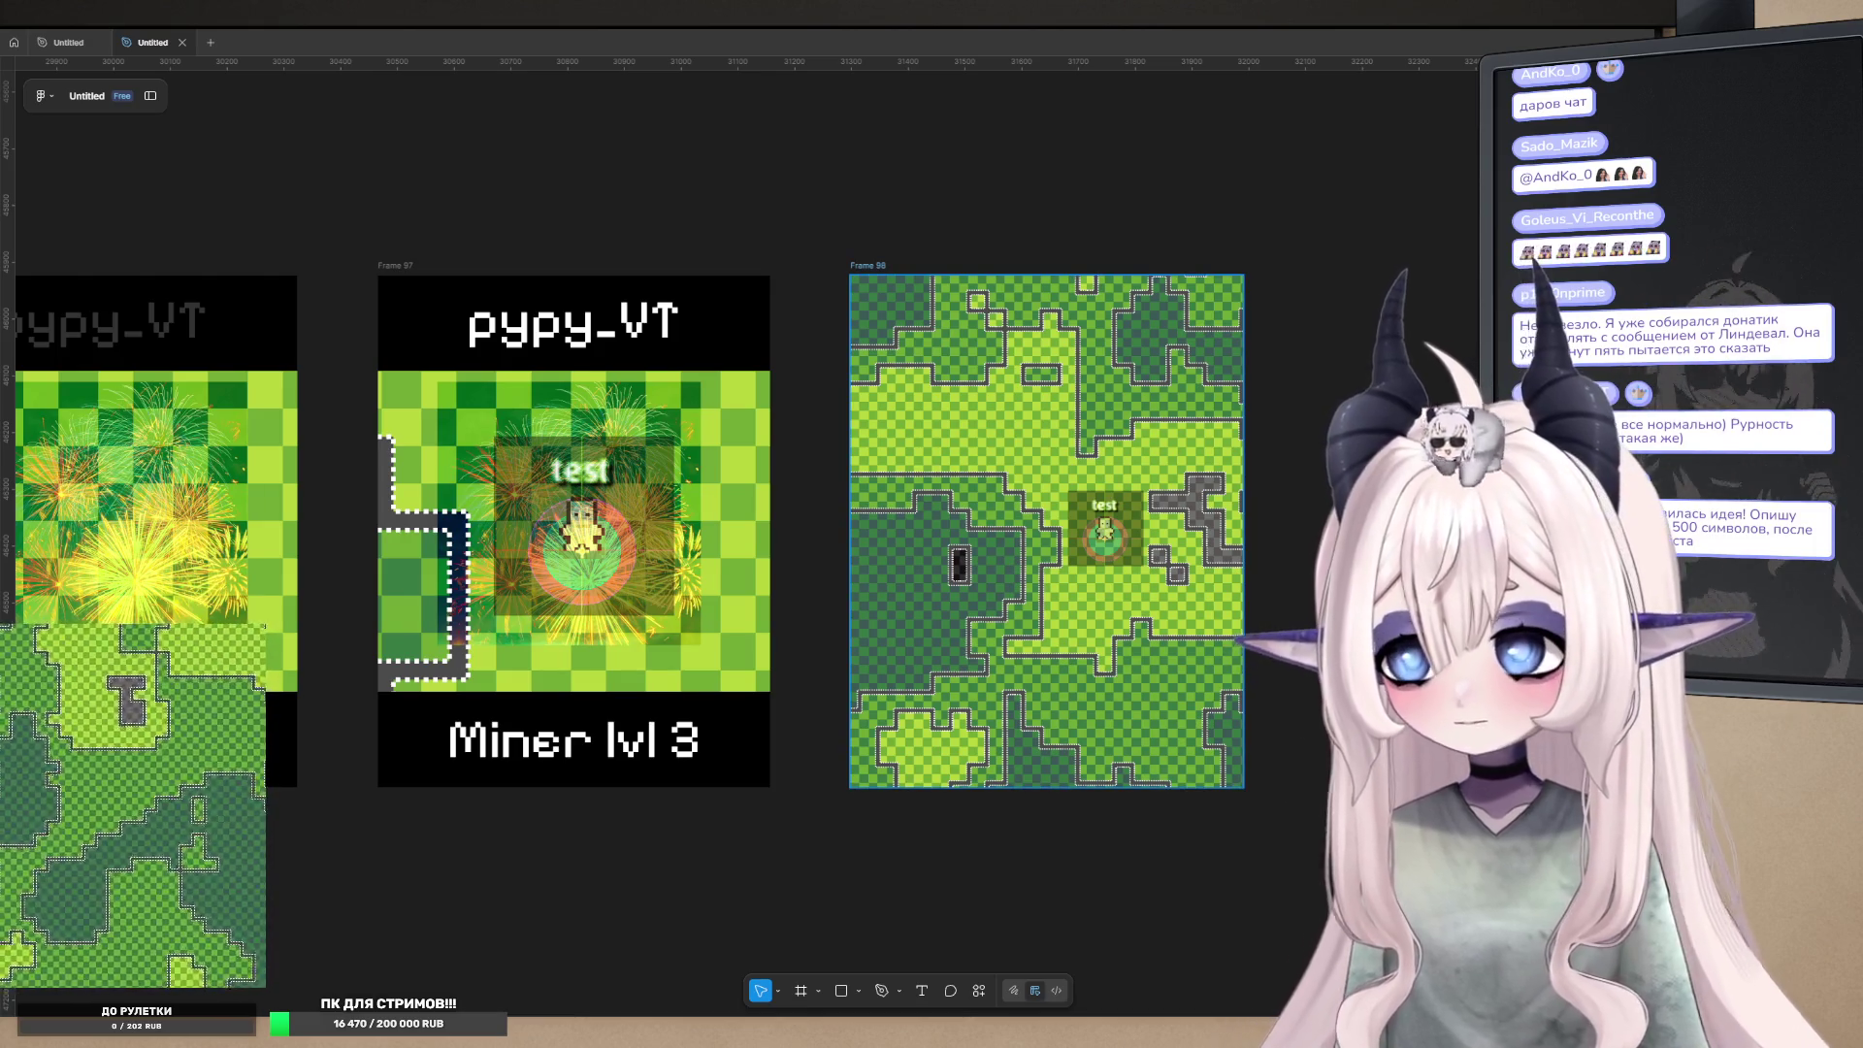
- Drag the large angel illustration off the sprite sheet
scroll(917, 498, right, 15)
ctrl+scroll(917, 497, up, 3)
ctrl+scroll(917, 498, up, 3)
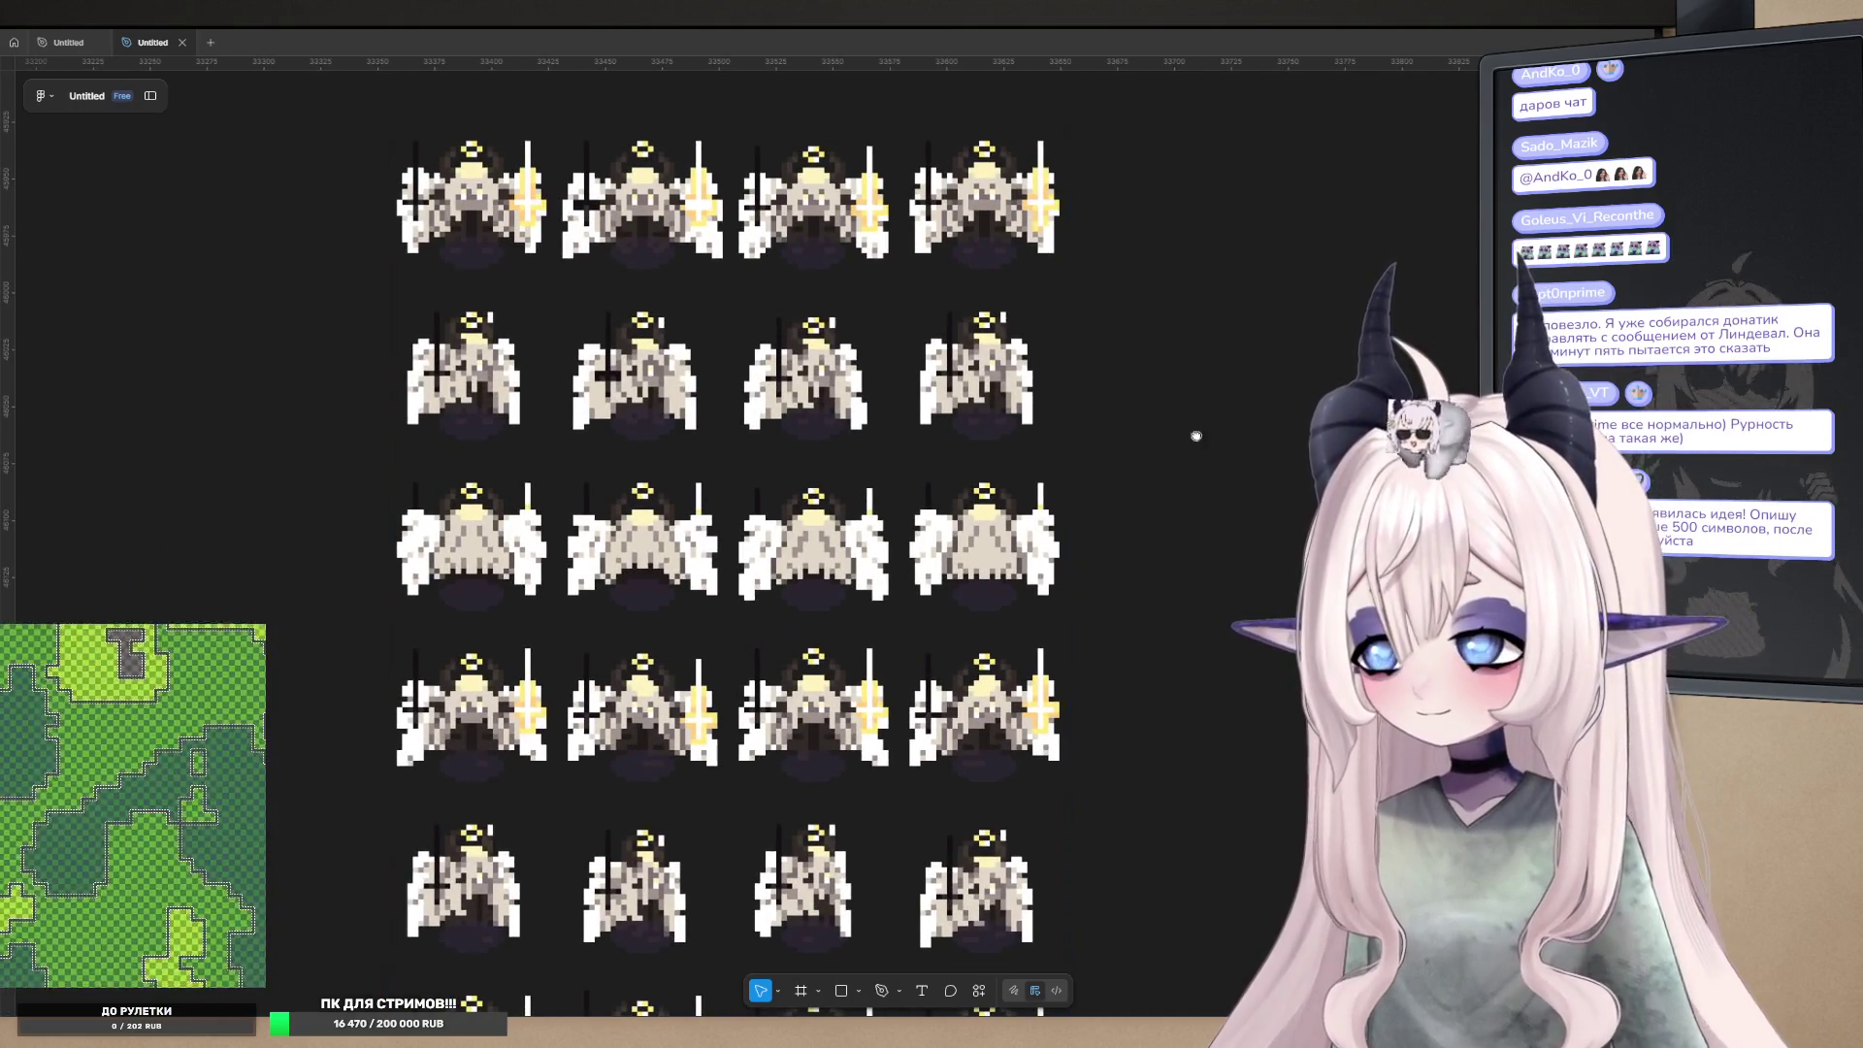
scroll(1194, 443, down, 2)
scroll(1195, 443, left, 1)
scroll(1274, 251, up, 1)
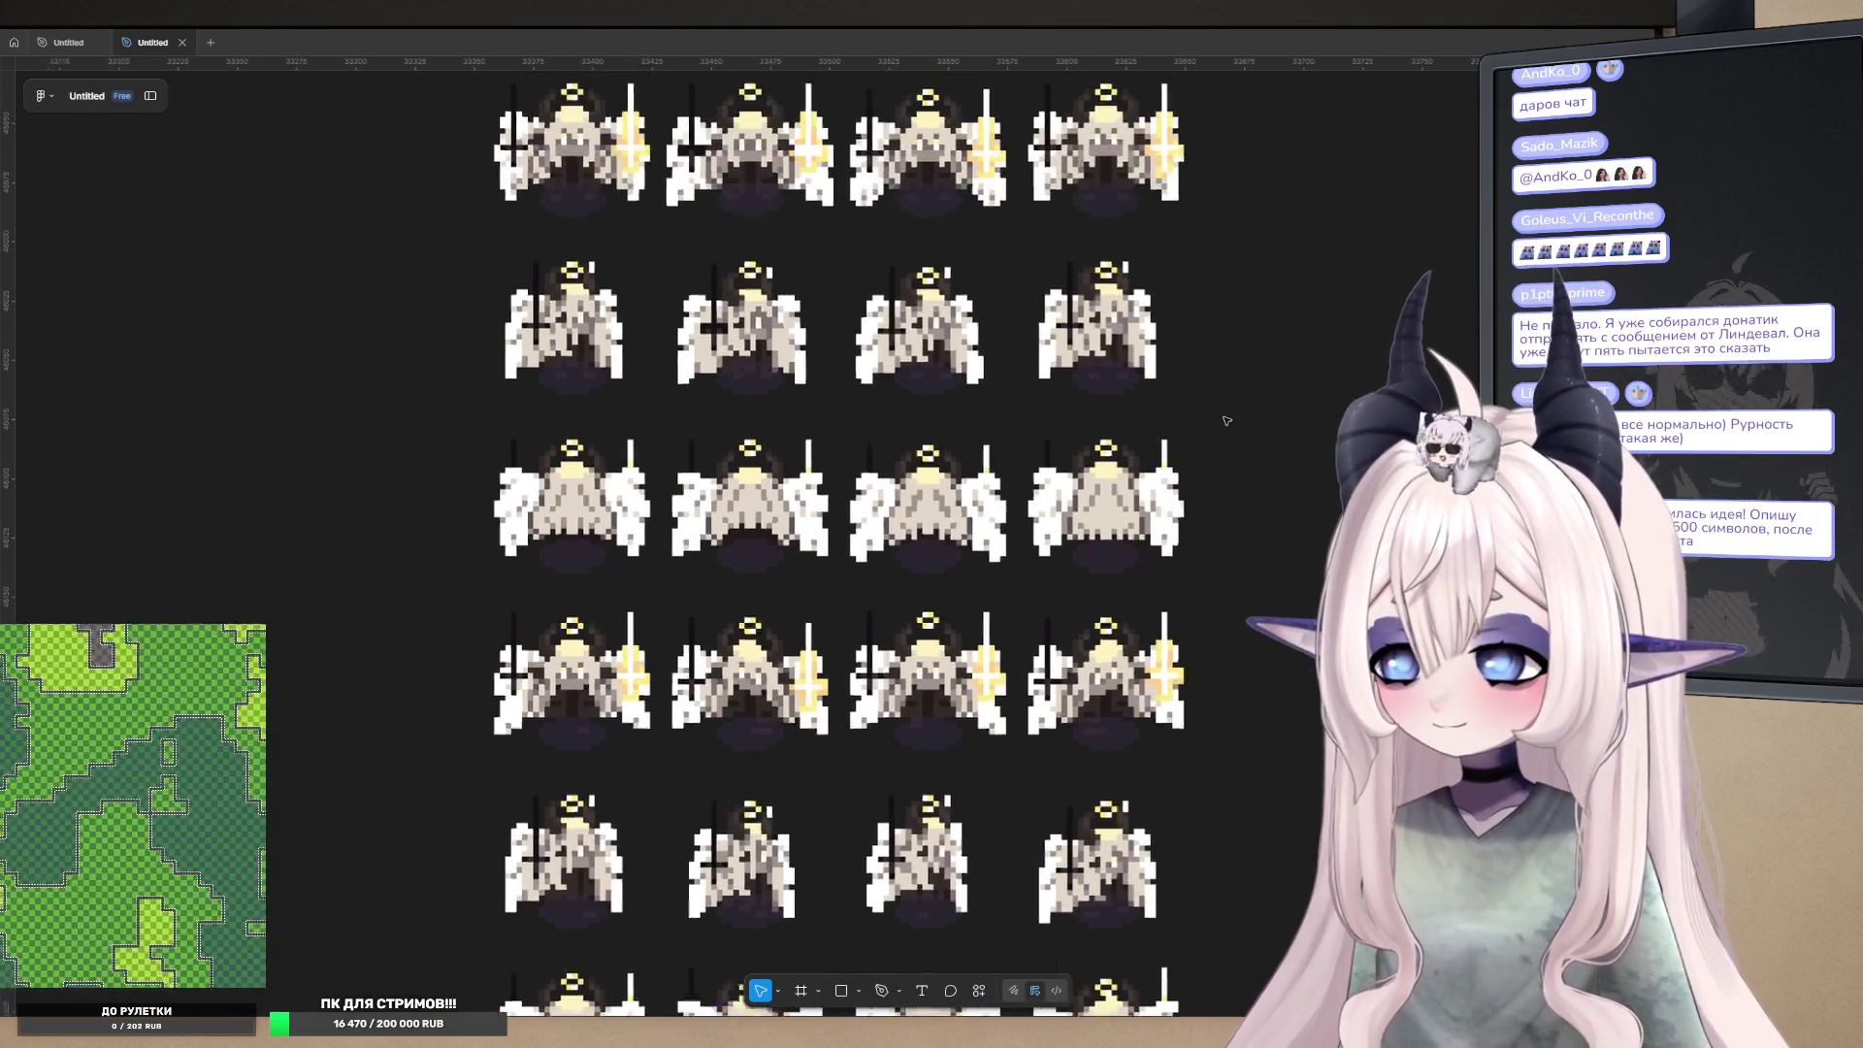
ctrl+scroll(1213, 272, up, 3)
ctrl+scroll(1165, 291, down, 2)
ctrl+scroll(1118, 304, up, 3)
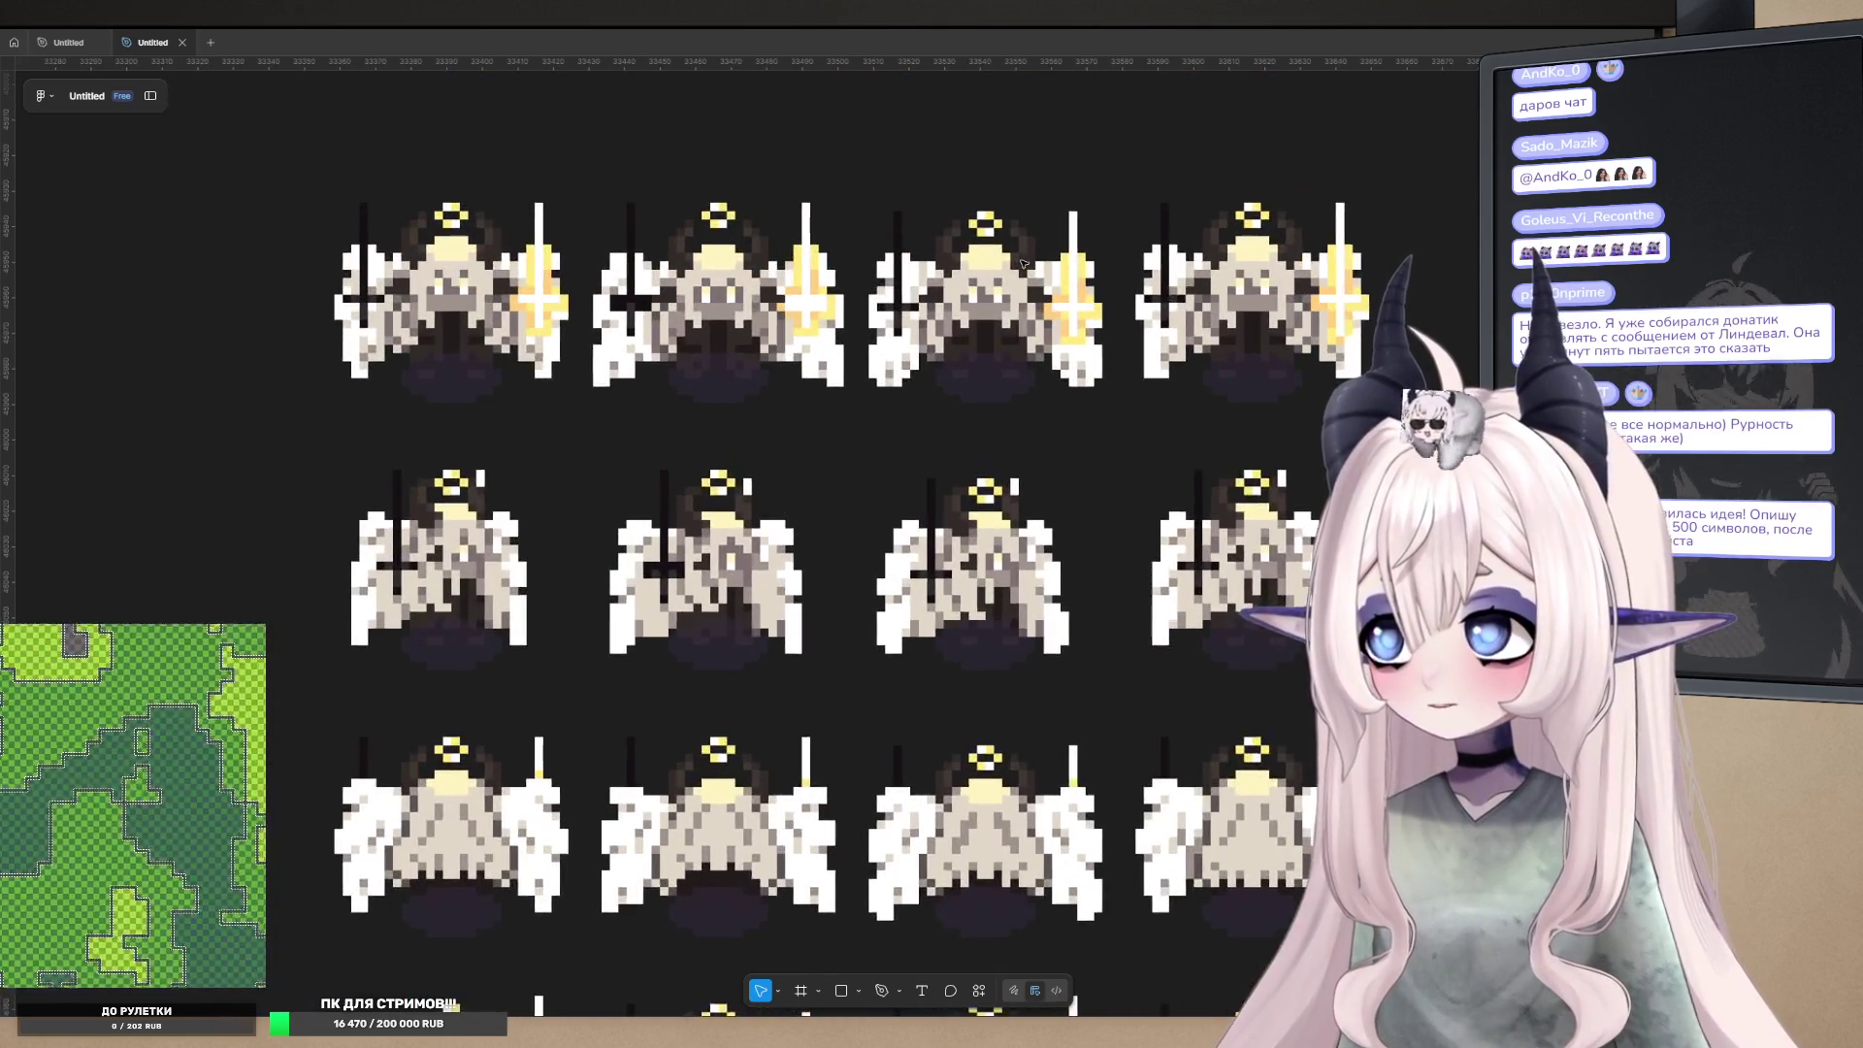
ctrl+scroll(1019, 262, down, 2)
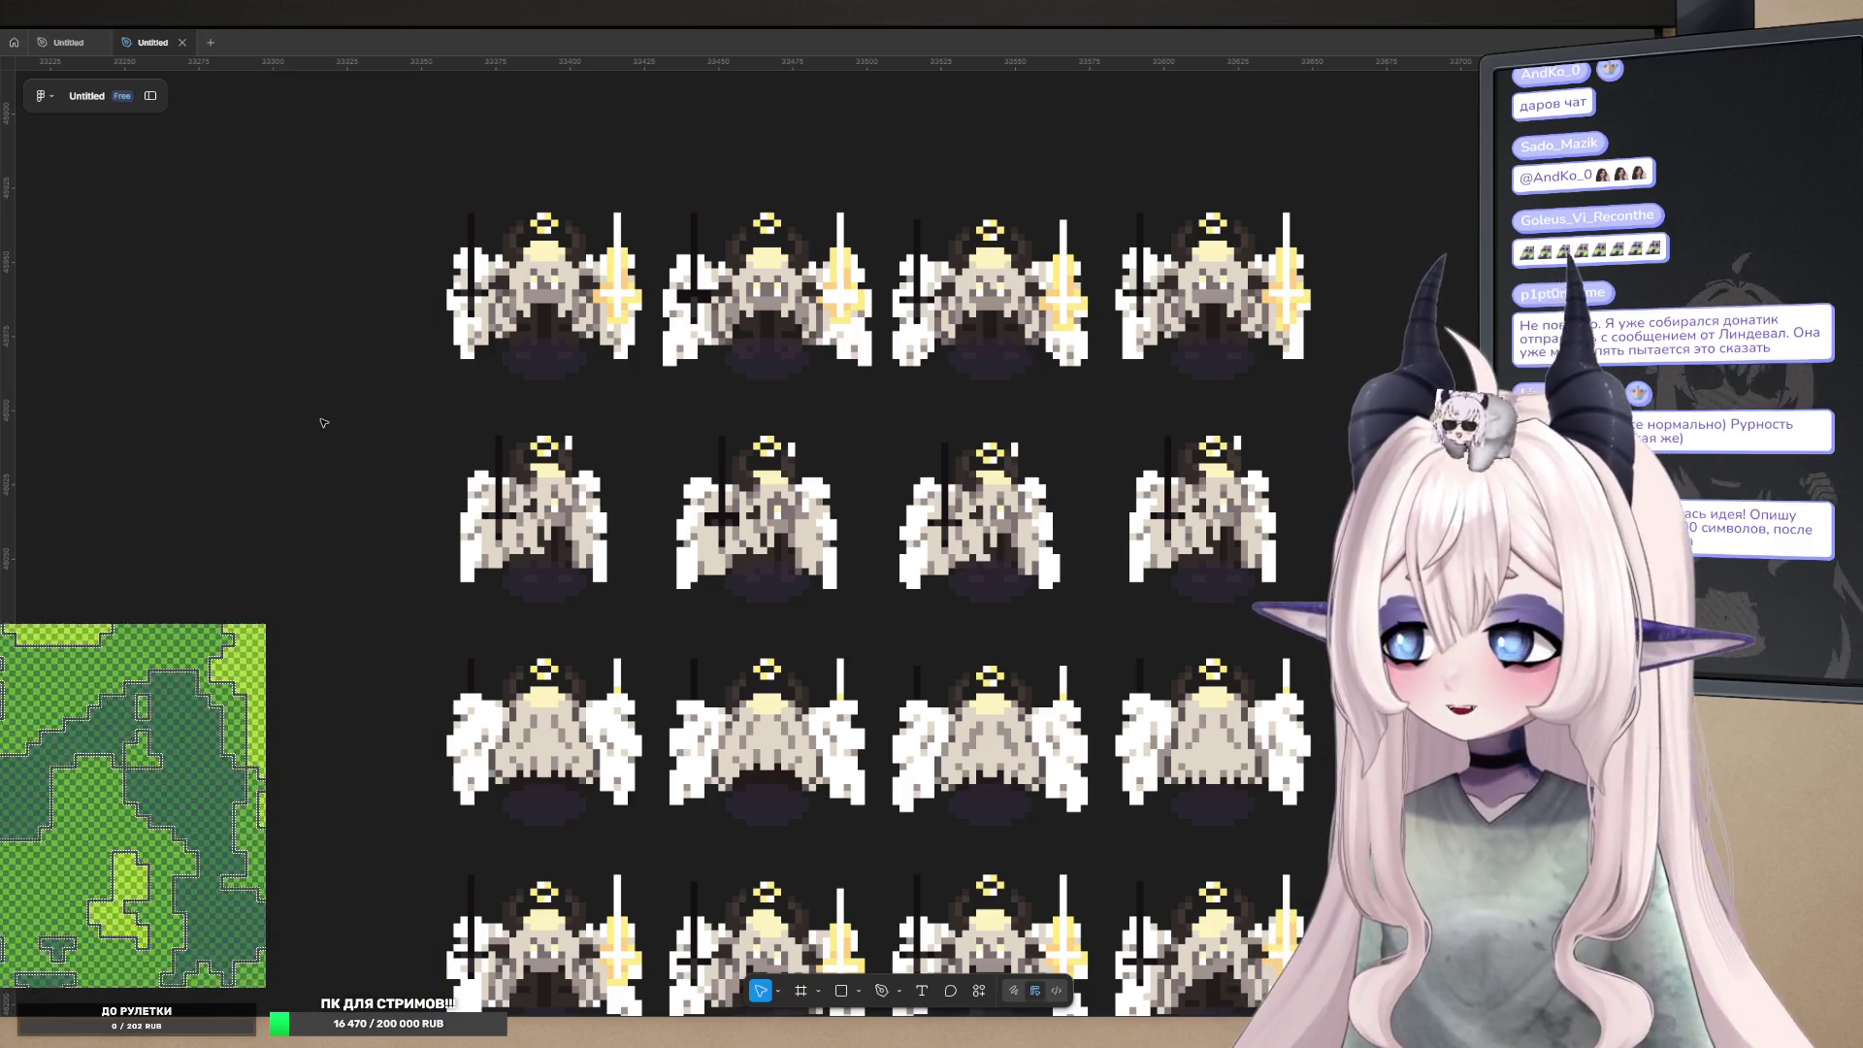
ctrl+scroll(350, 378, down, 1)
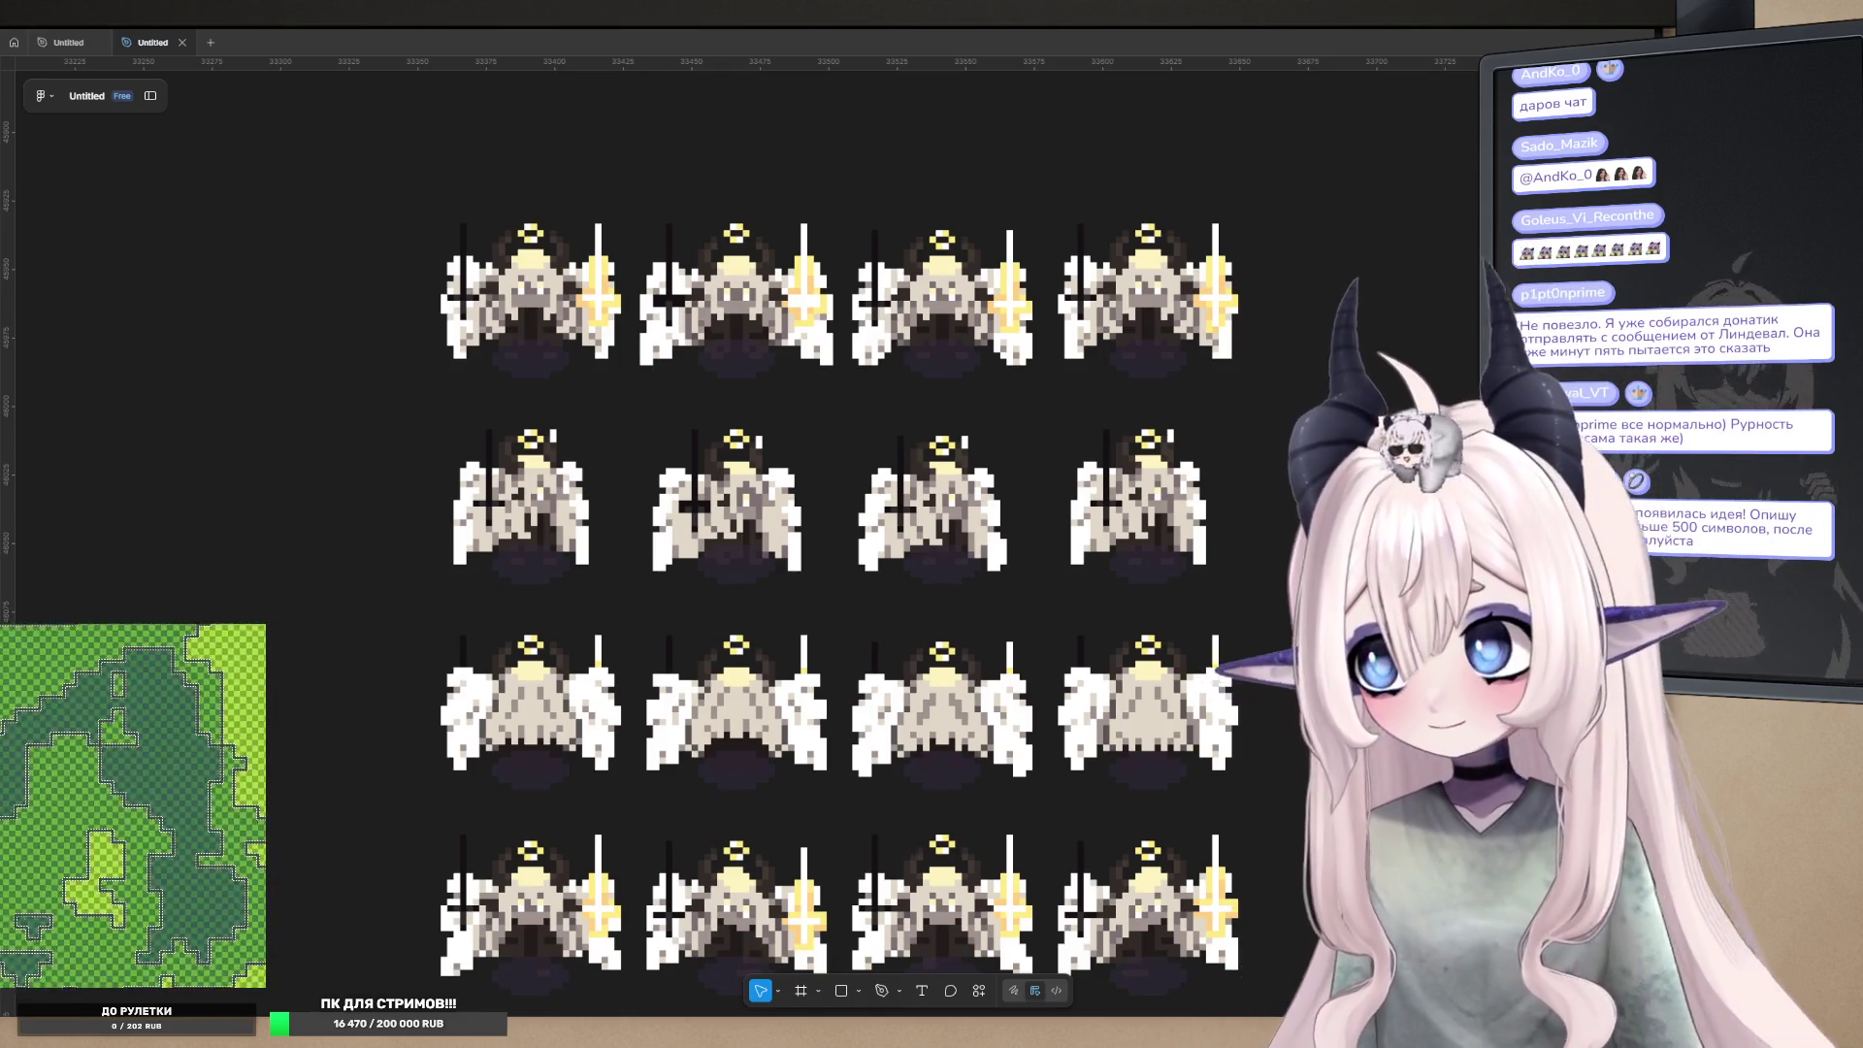
scroll(1342, 326, right, 2)
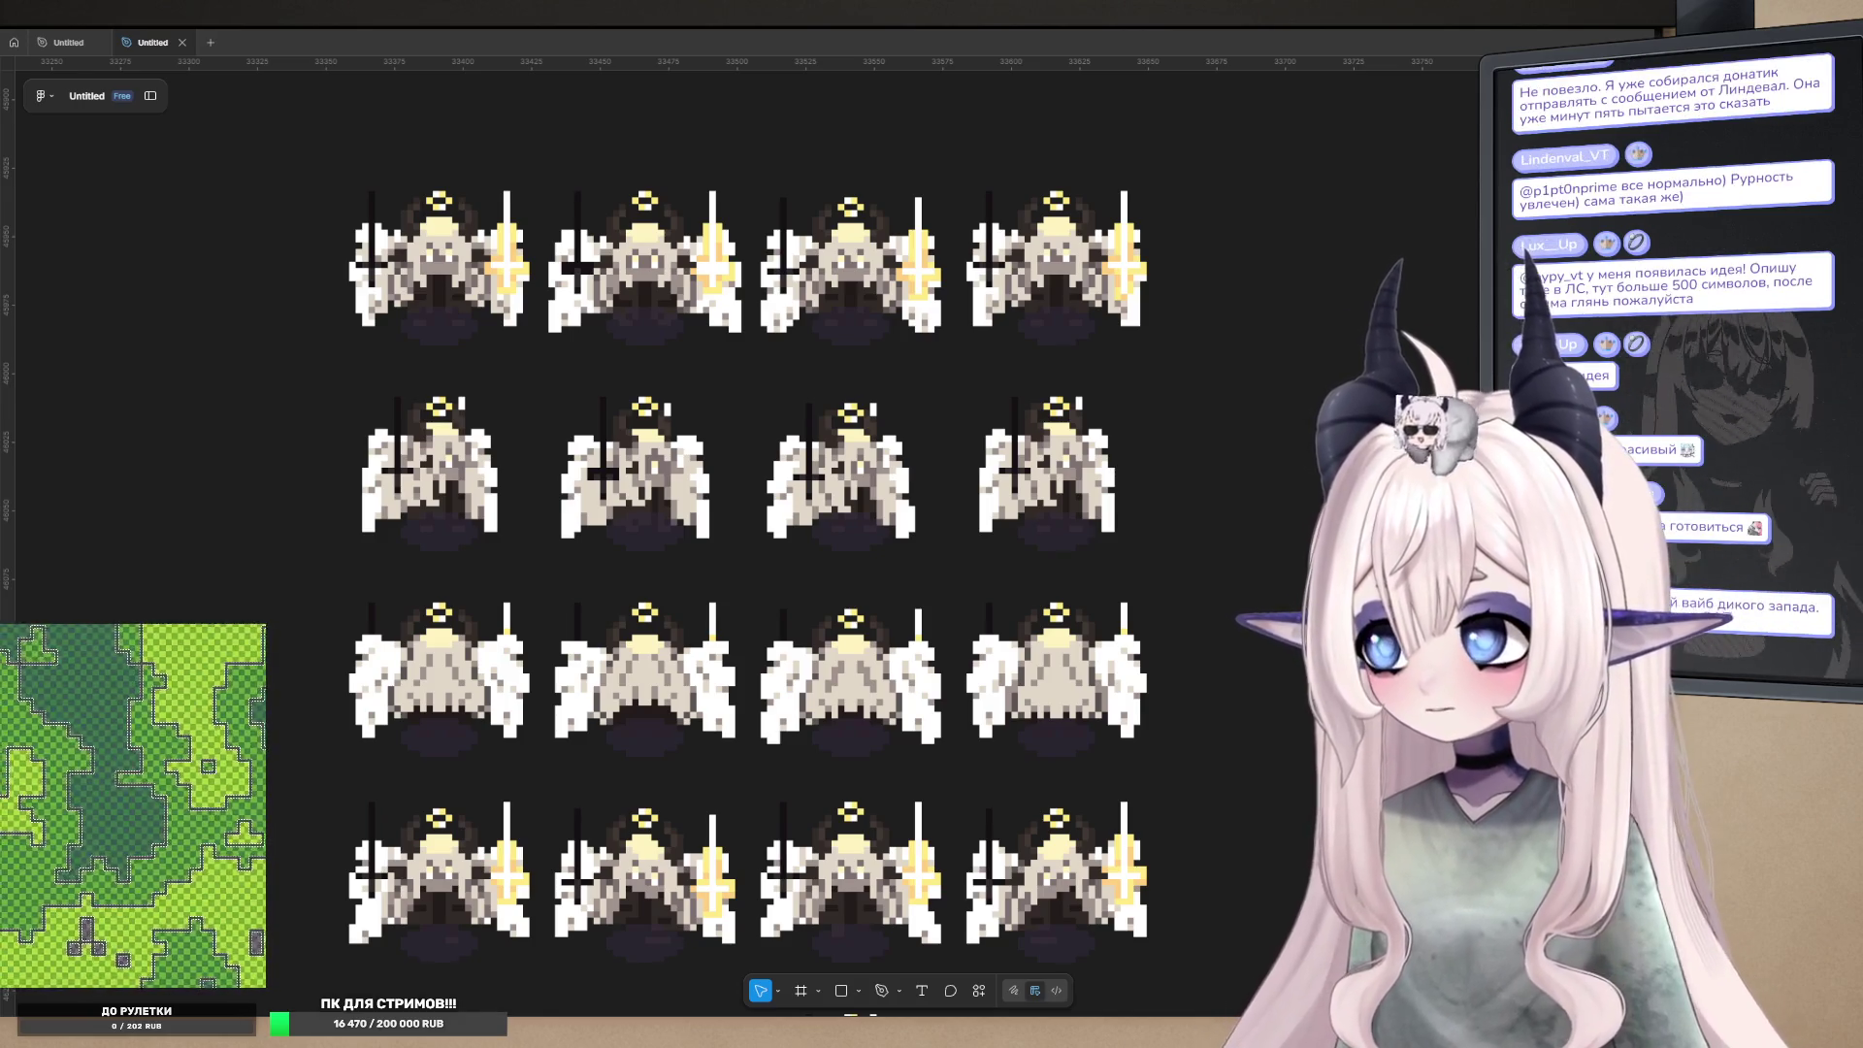
scroll(1156, 499, down, 10)
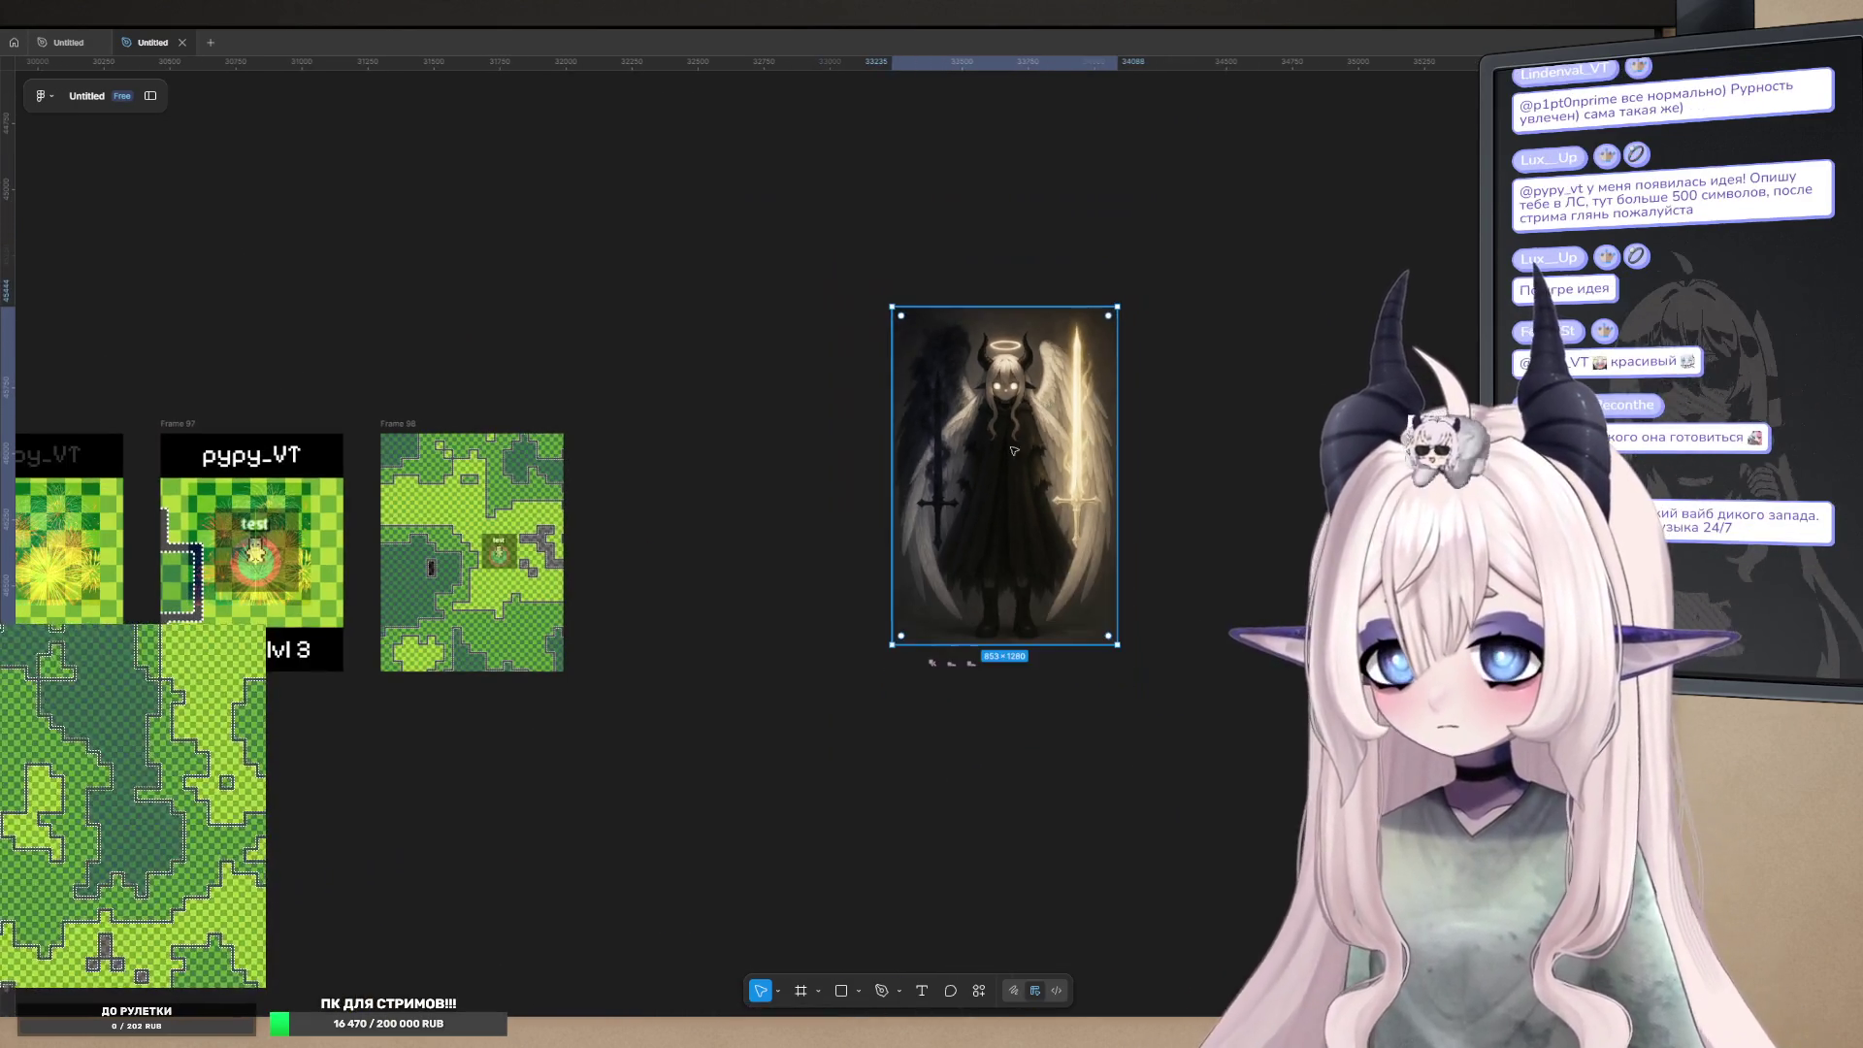
mouse_move(1014, 450)
mouse_down()
mouse_move(782, 462)
mouse_move(811, 454)
mouse_move(743, 519)
mouse_move(1135, 520)
mouse_up()
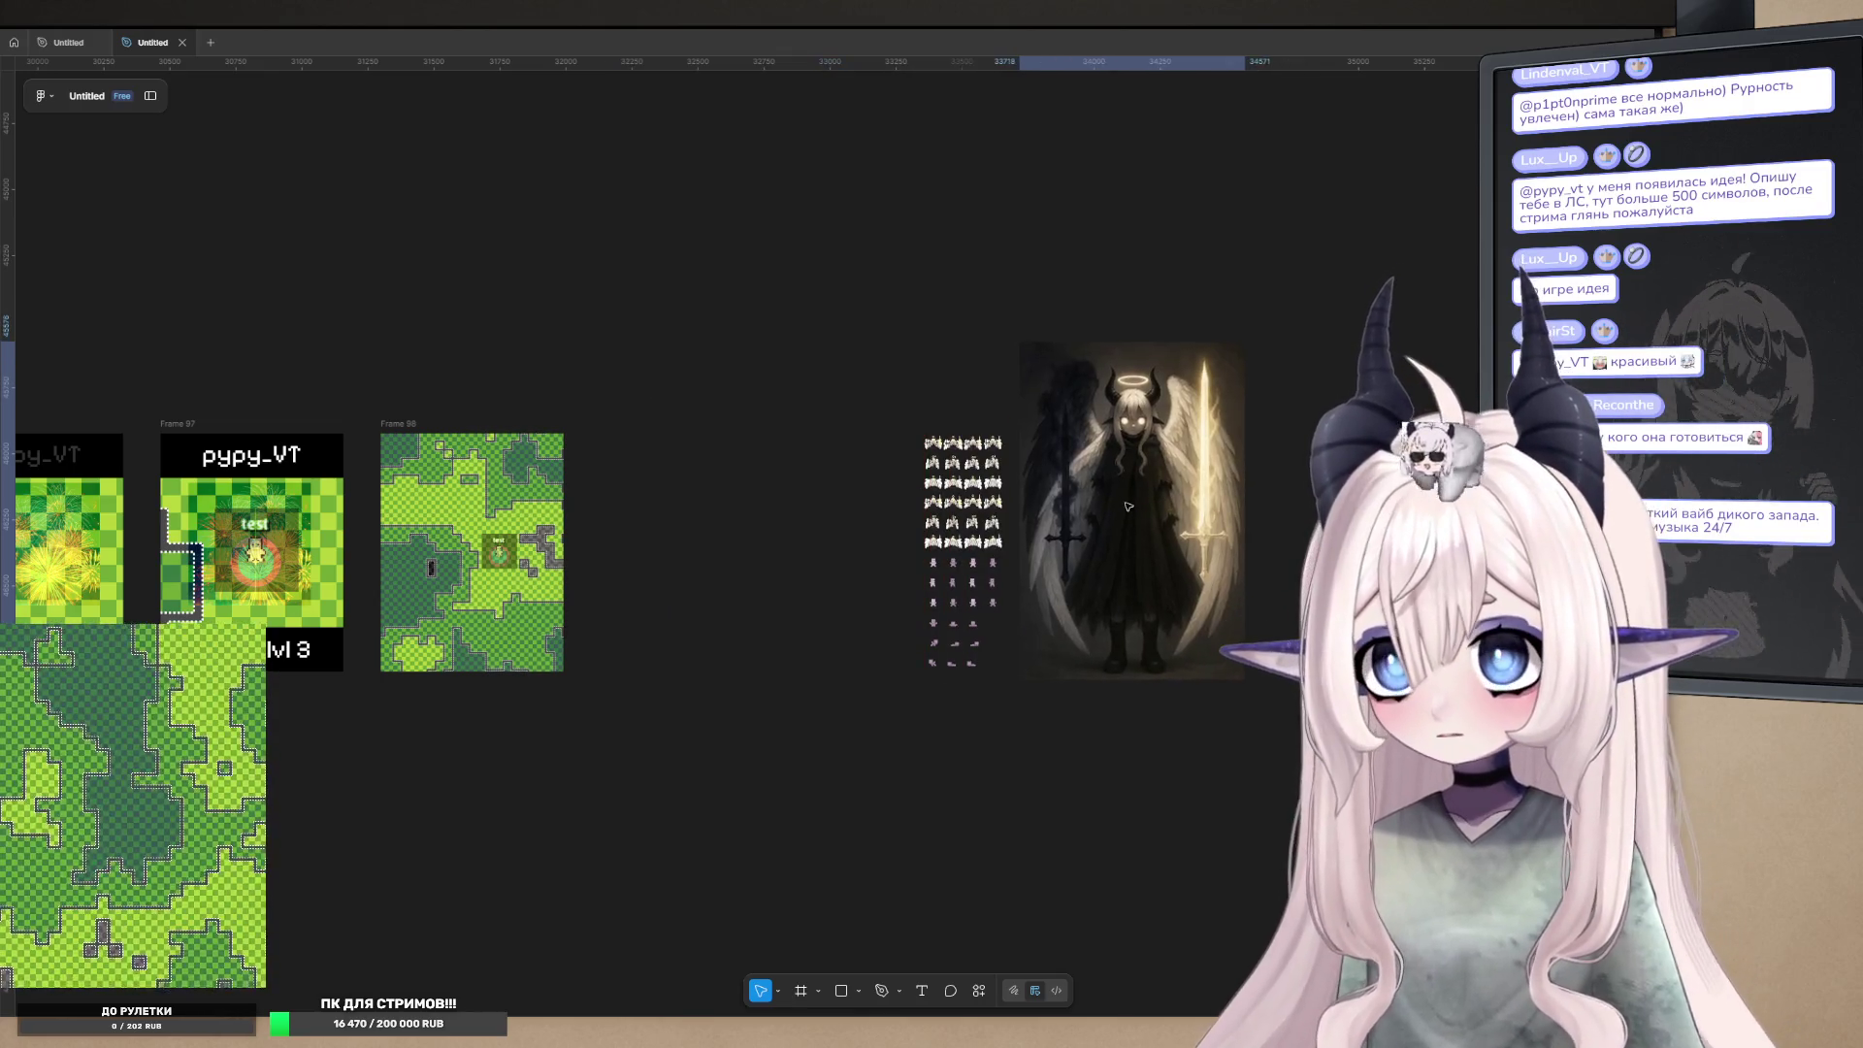
- Zoom in on the 853×1280 angel illustration, reposition it, then delete it from the canvas
scroll(1183, 519, up, 5)
scroll(1218, 592, up, 3)
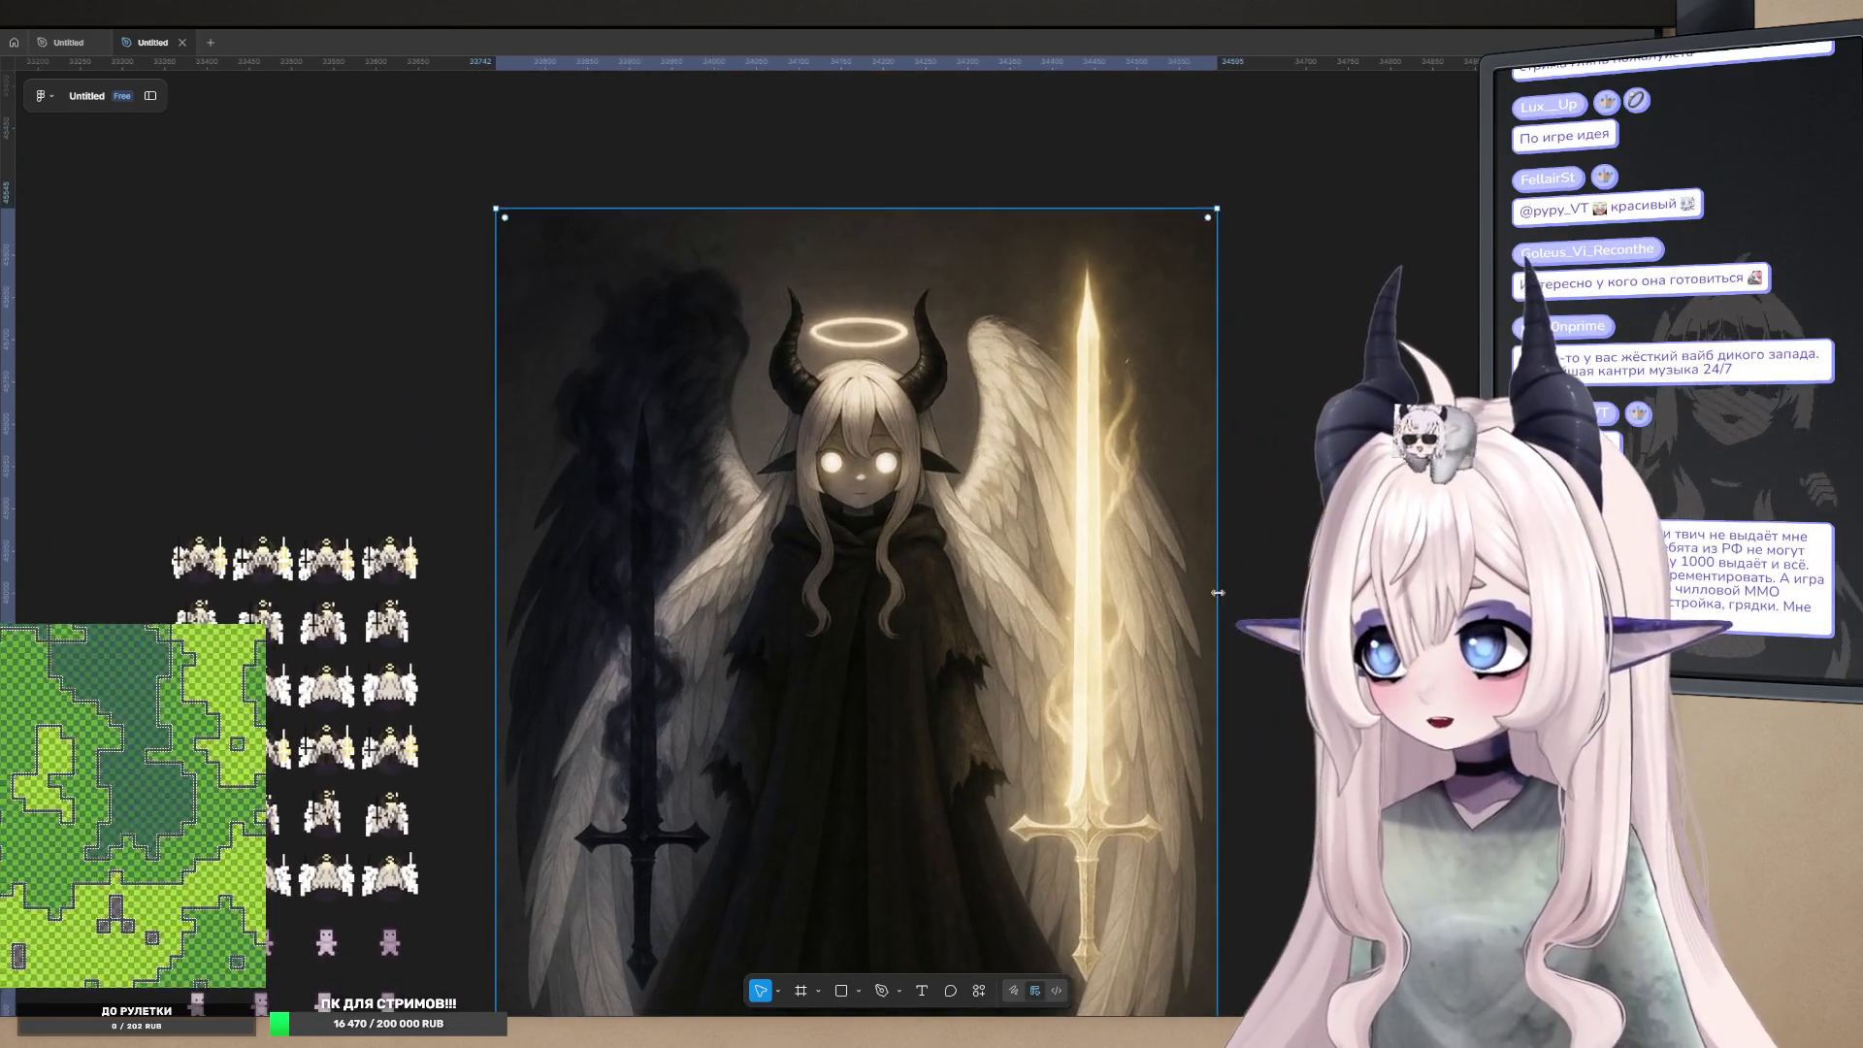
scroll(945, 458, up, 3)
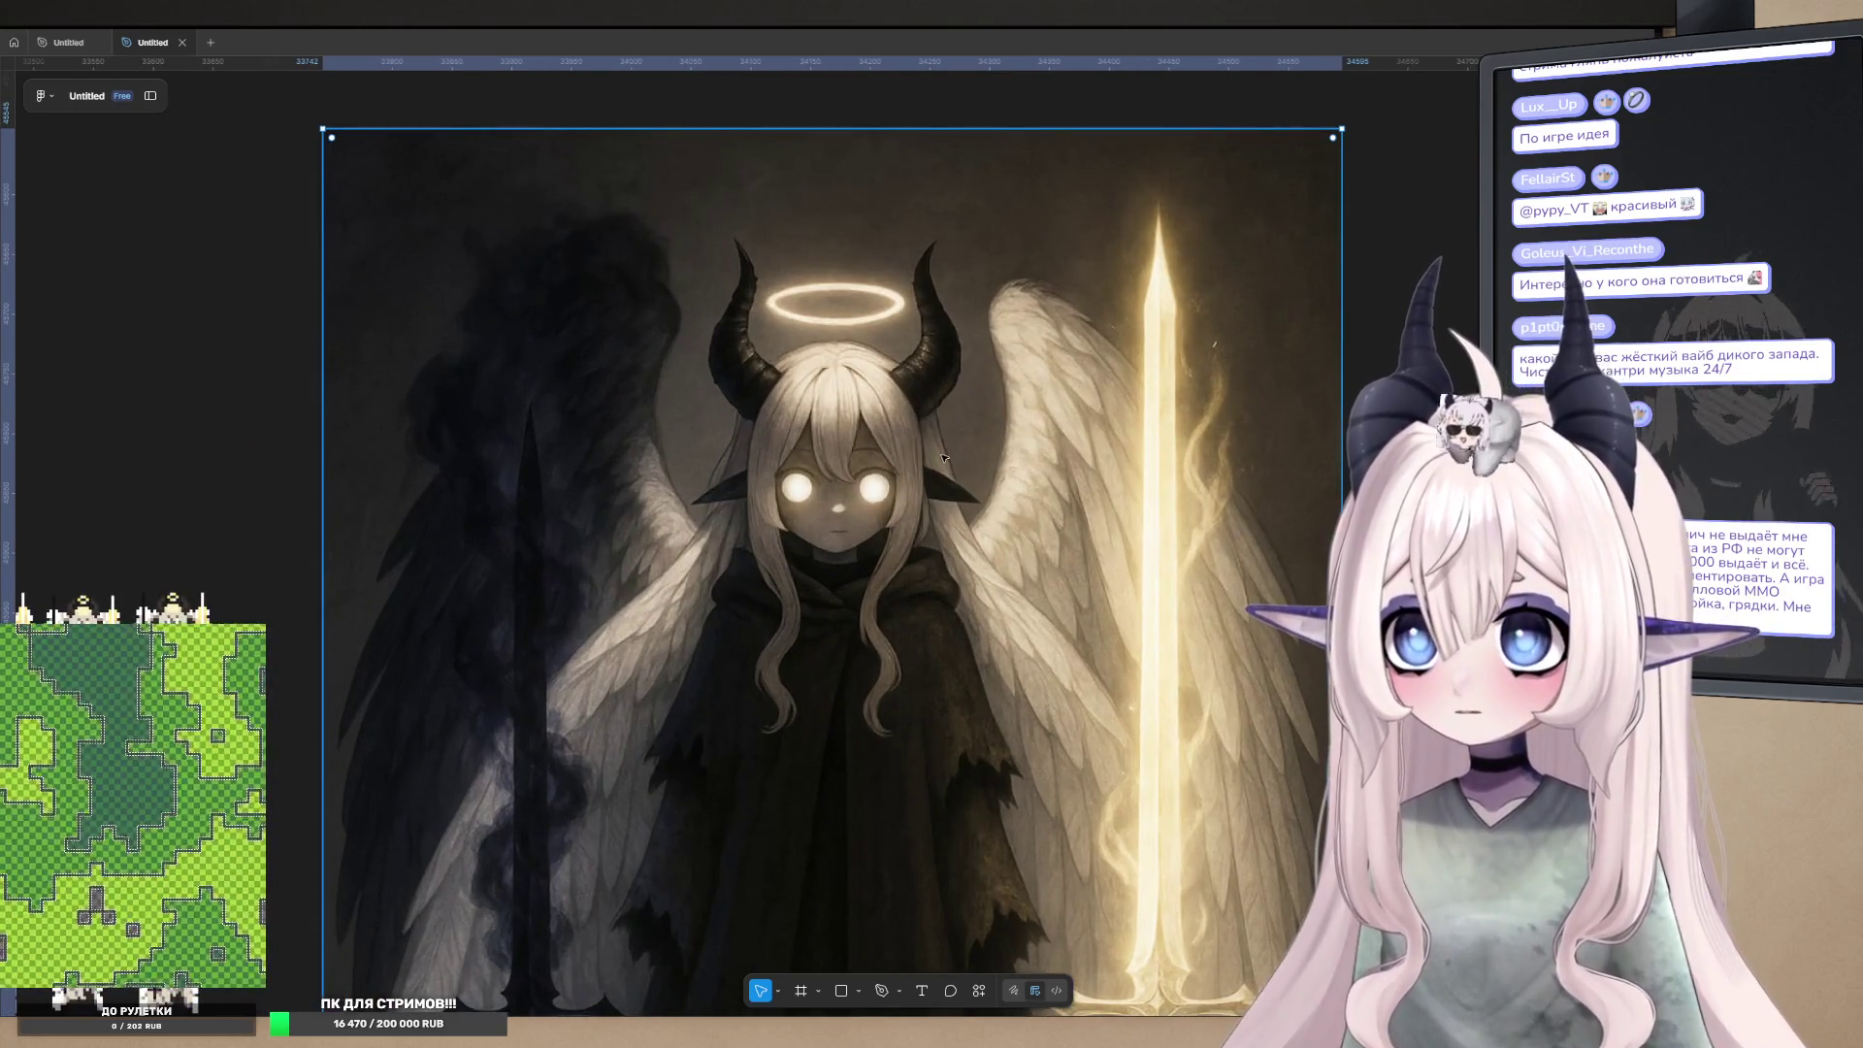
scroll(887, 404, right, 3)
scroll(887, 403, left, 4)
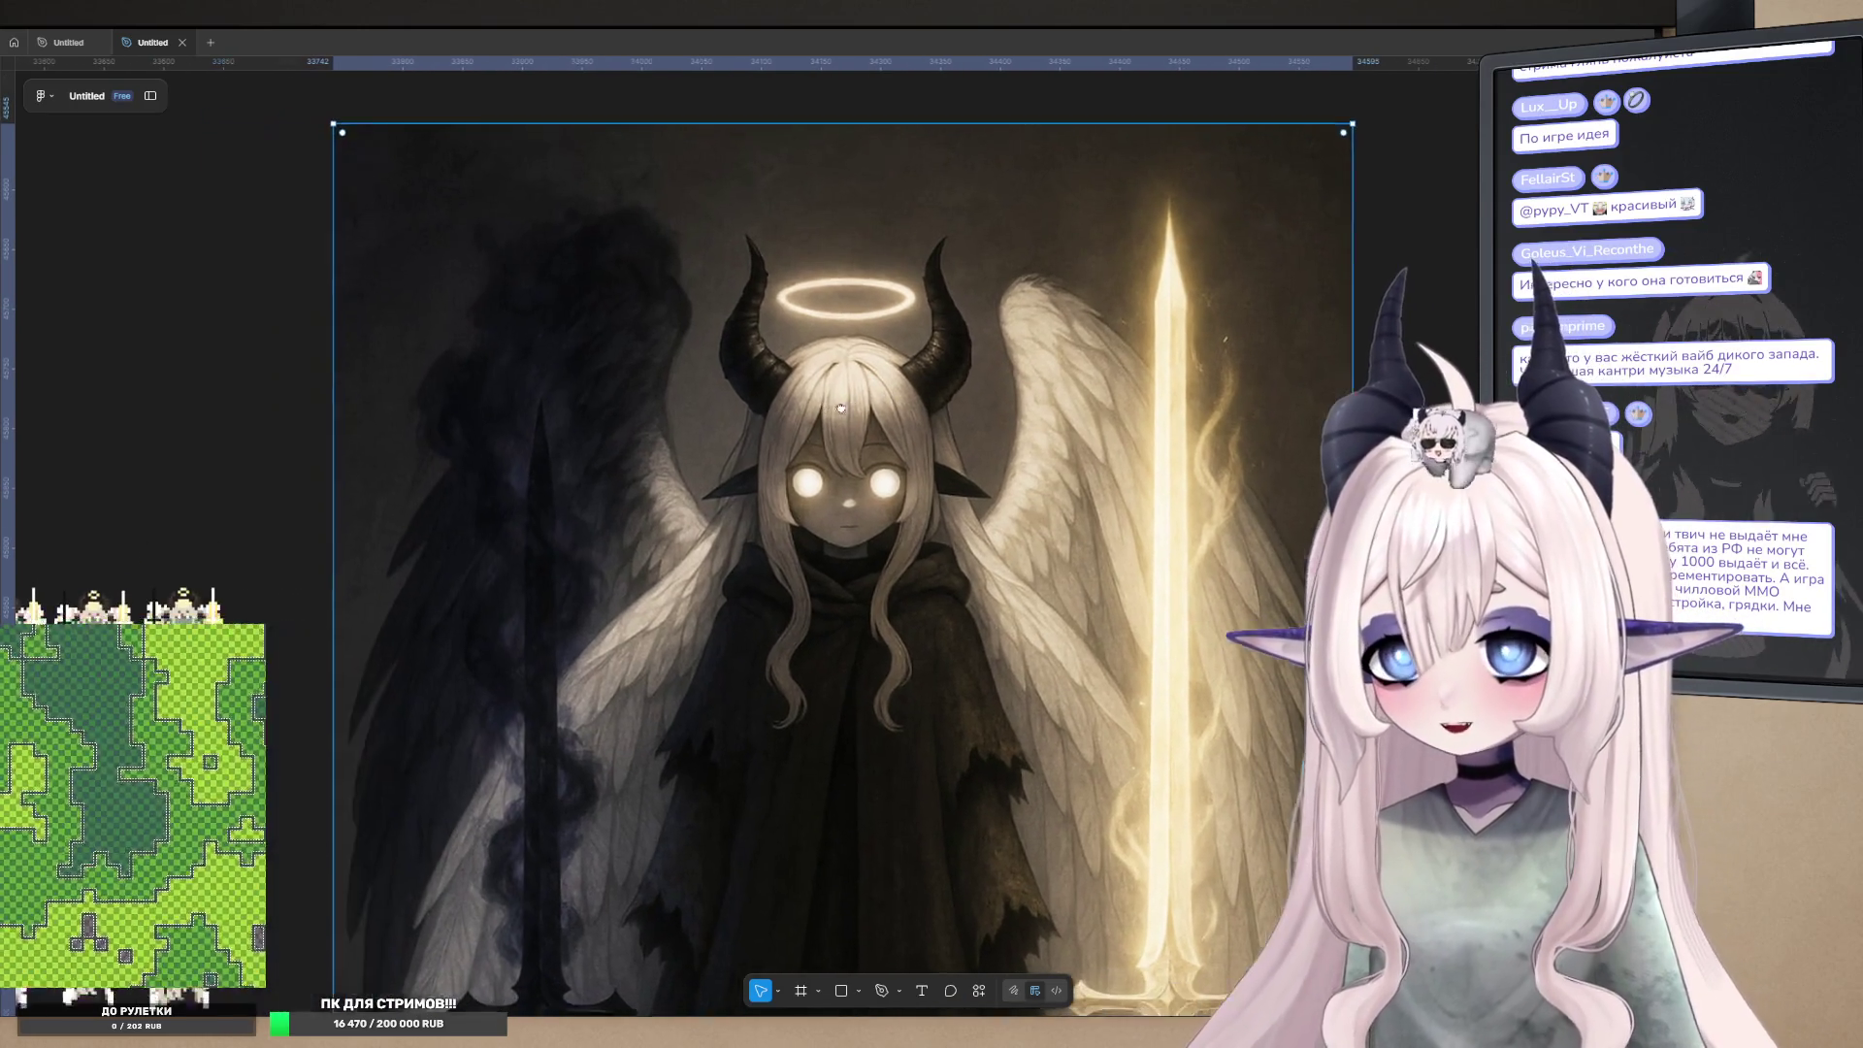
scroll(1164, 456, right, 3)
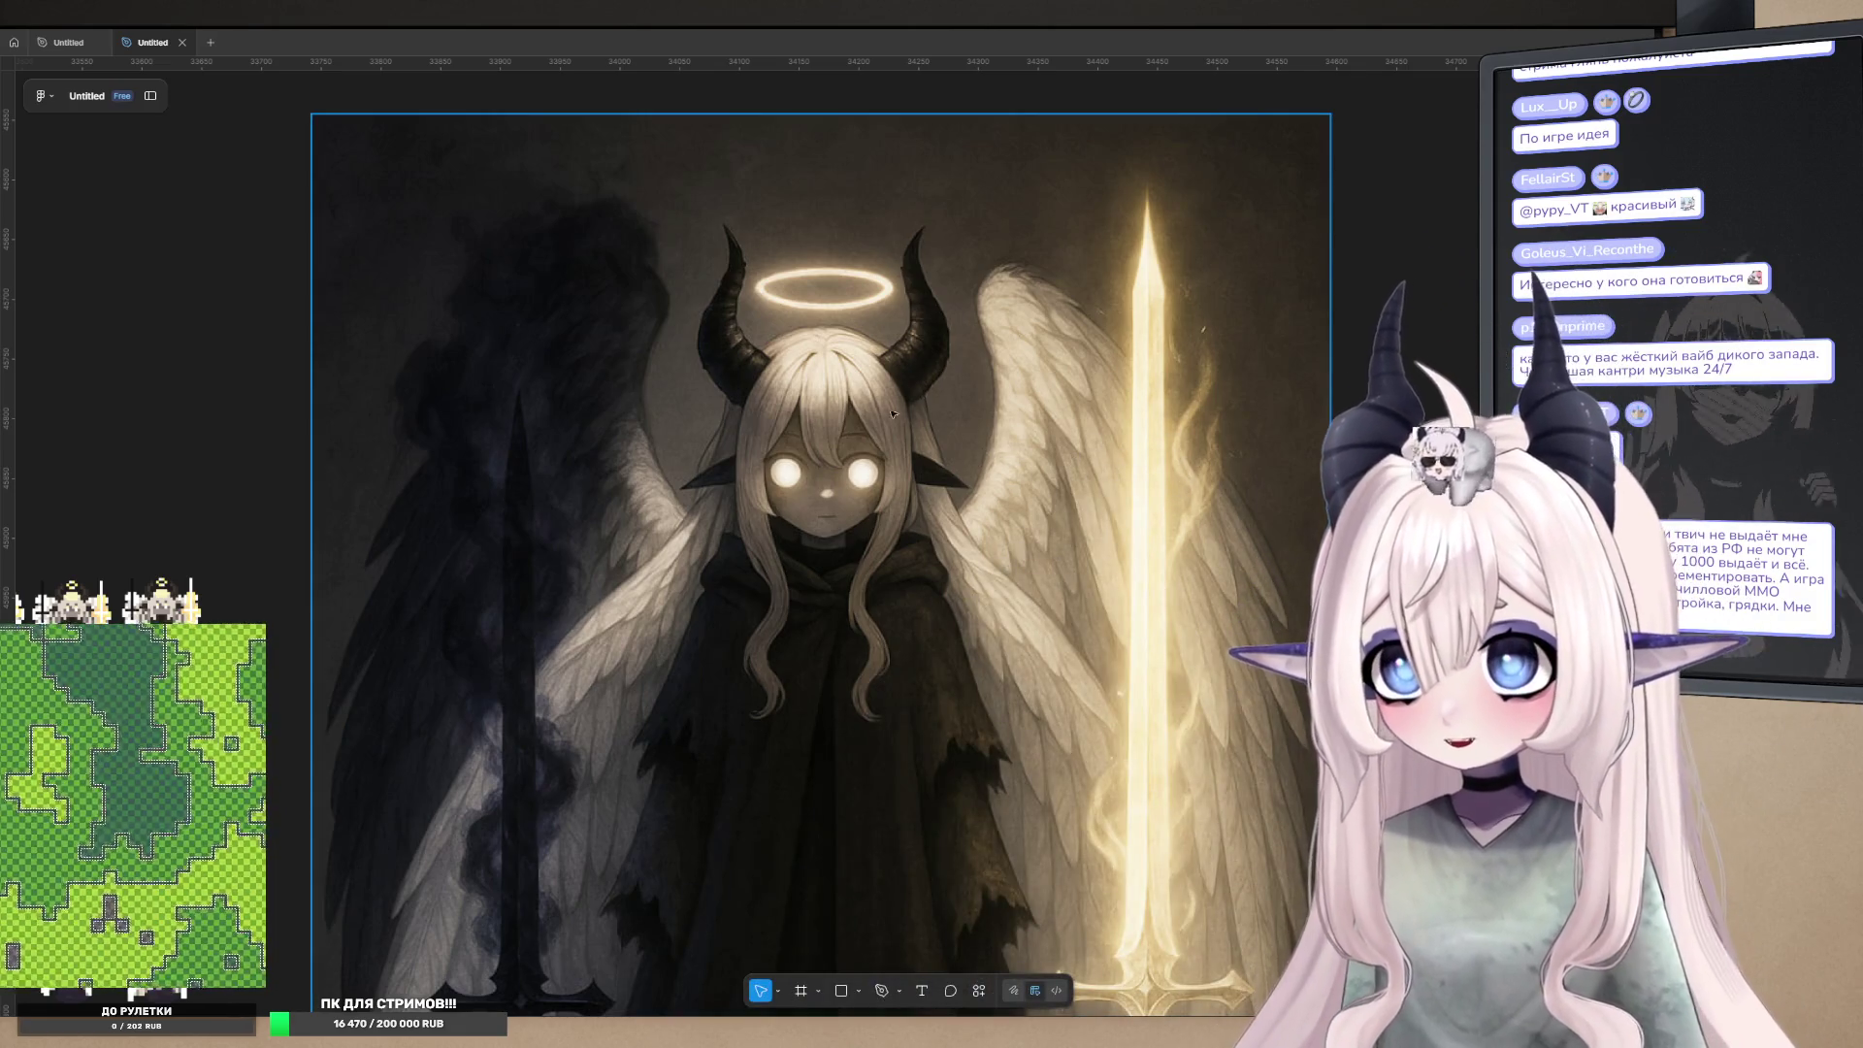
scroll(897, 412, up, 3)
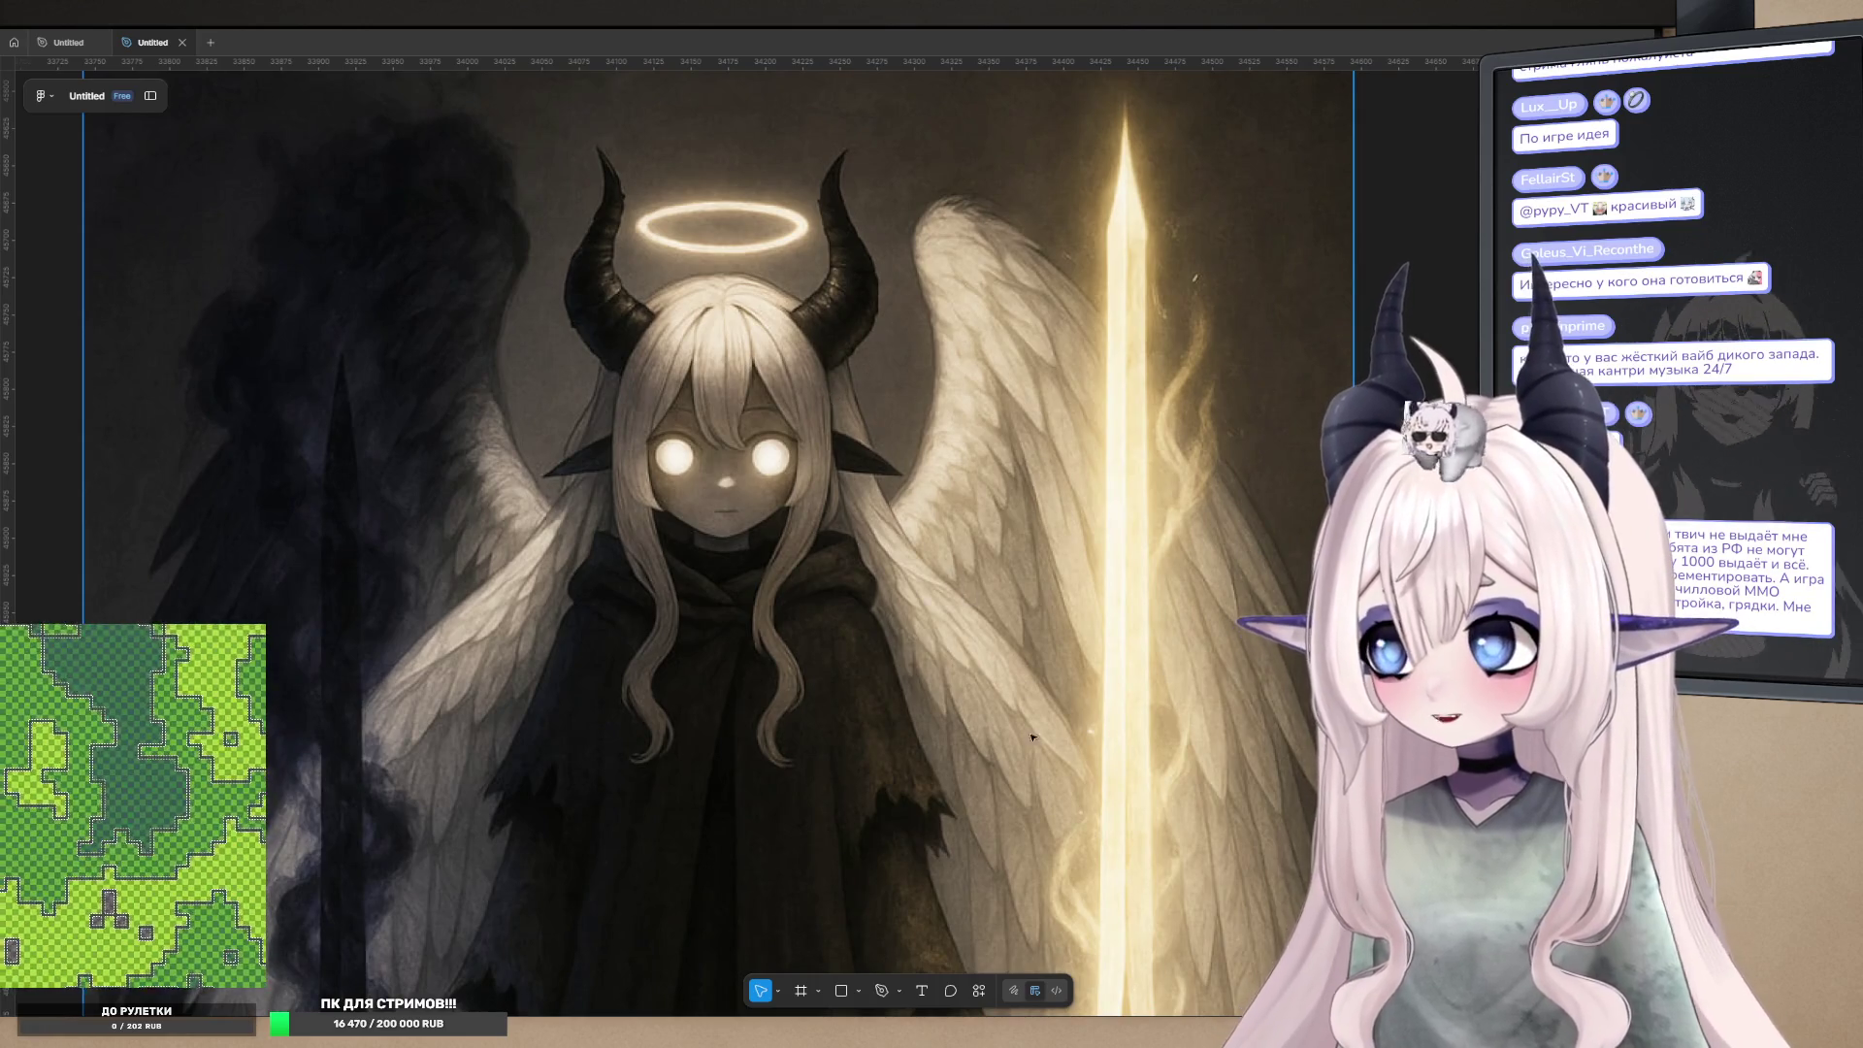
scroll(1032, 737, down, 1)
scroll(769, 408, up, 5)
scroll(769, 408, down, 5)
scroll(935, 240, up, 2)
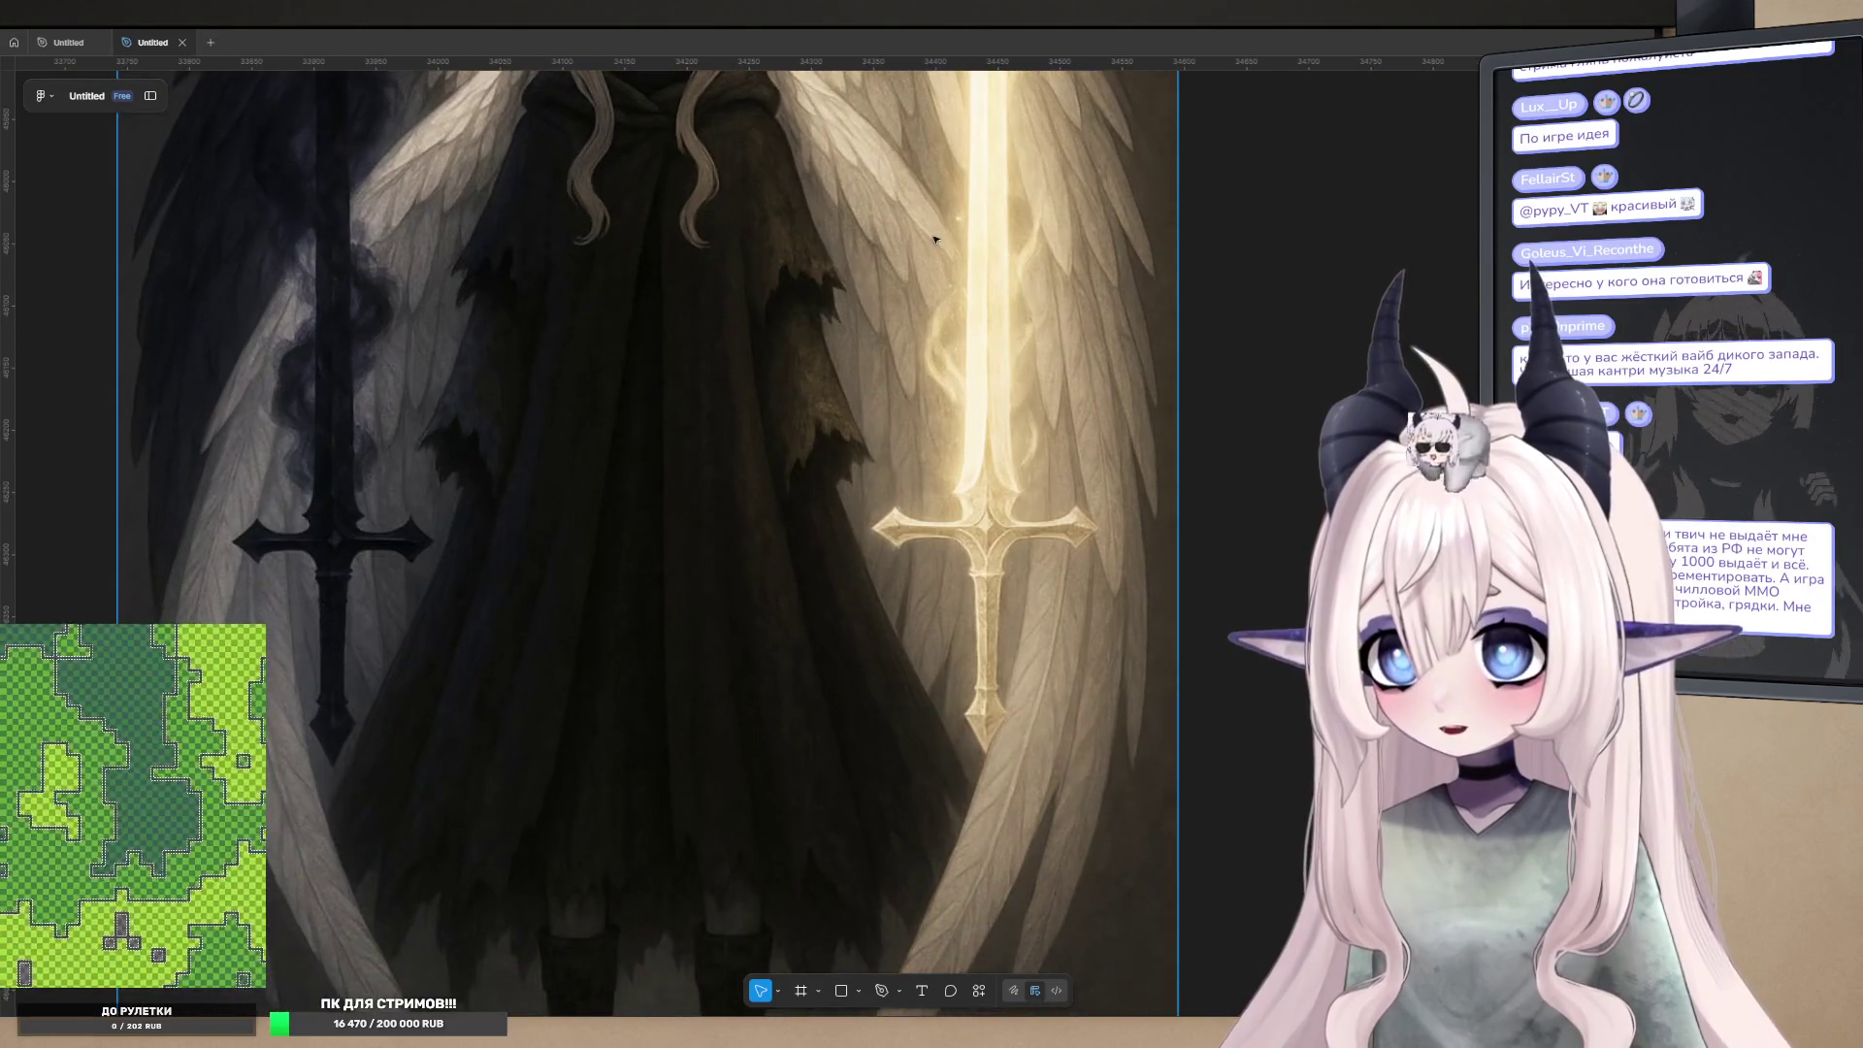
scroll(1016, 690, down, 5)
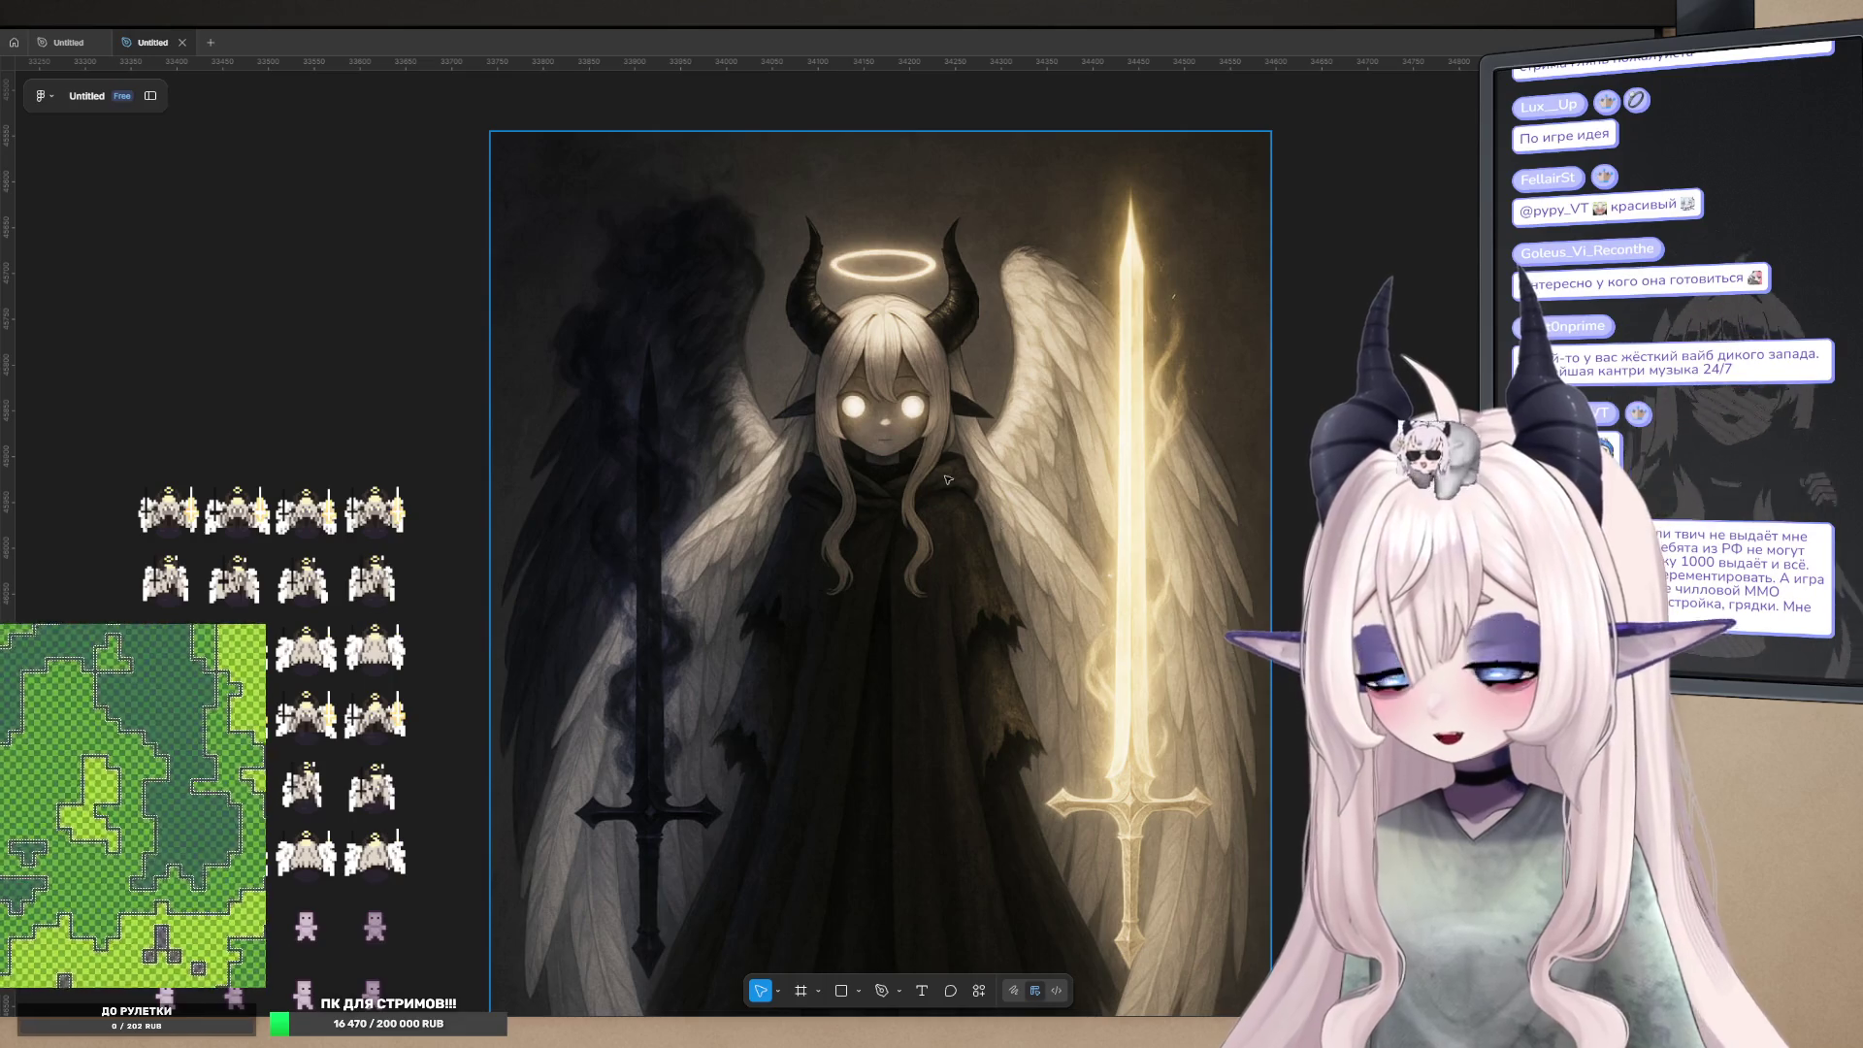
scroll(948, 480, up, 5)
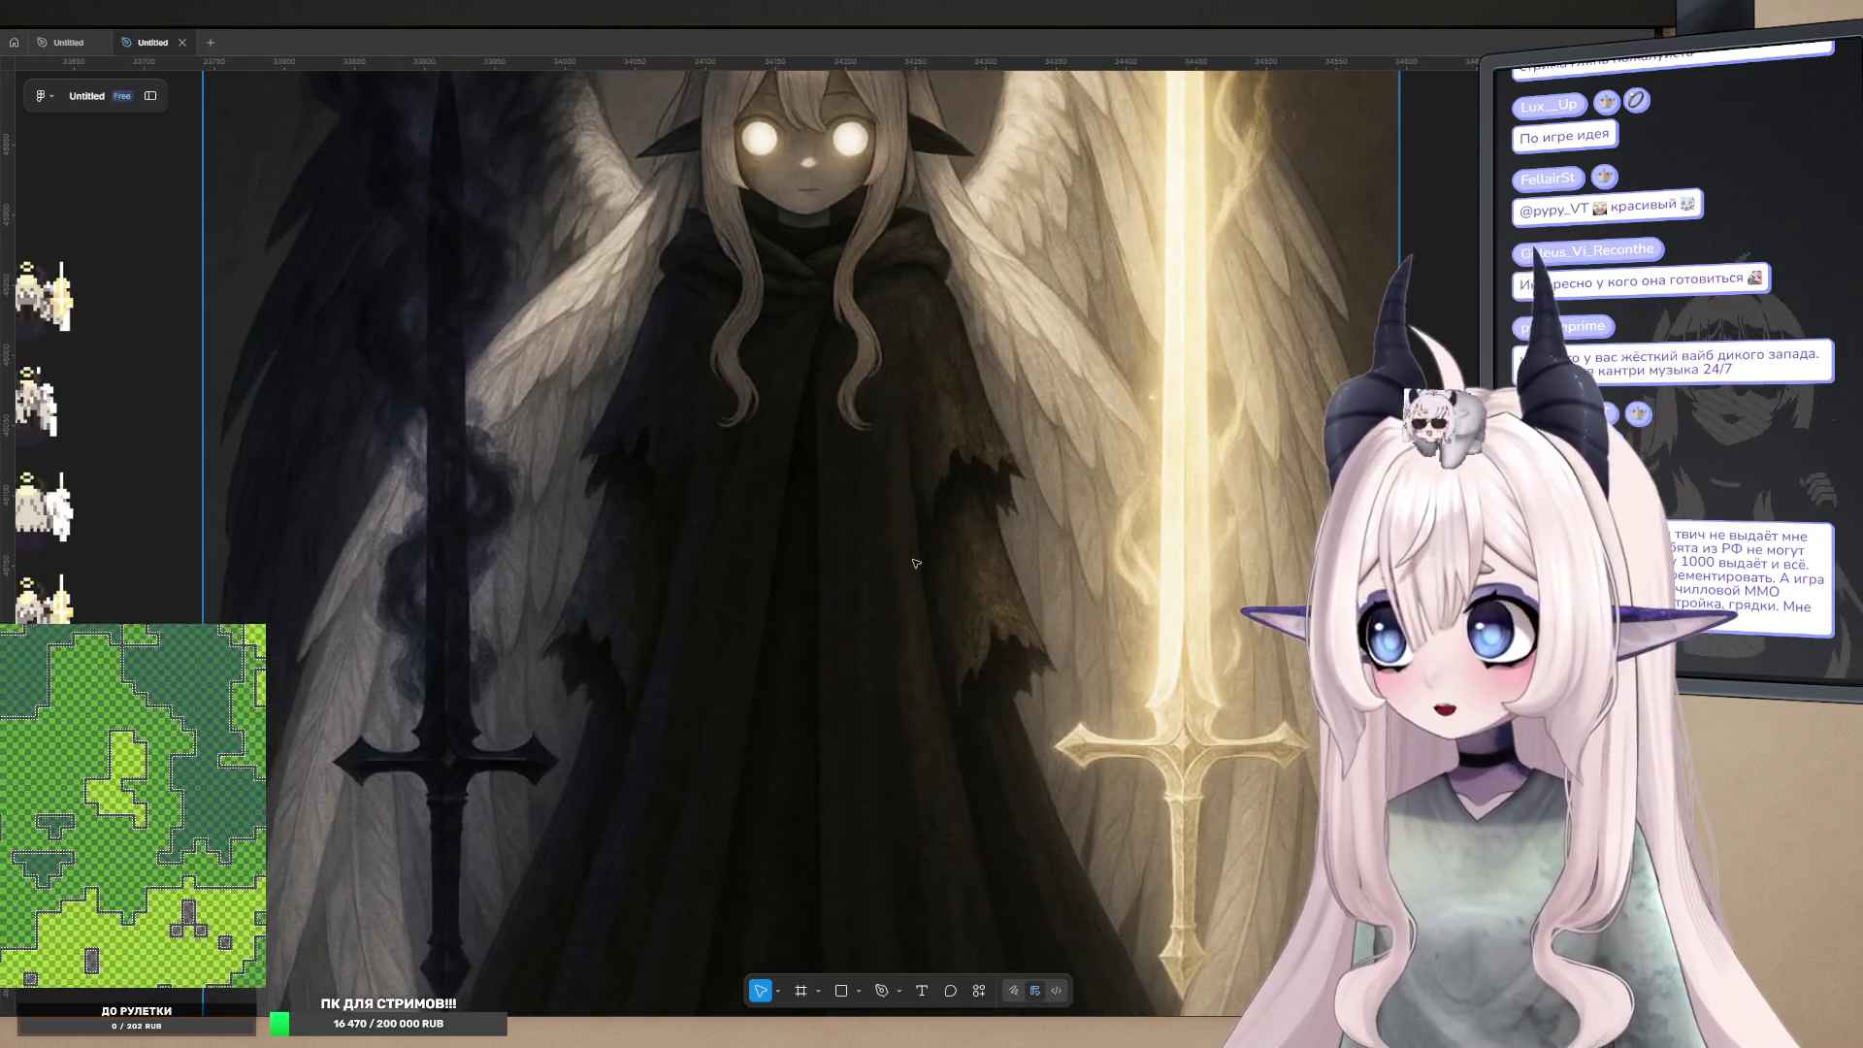
scroll(811, 490, down, 2)
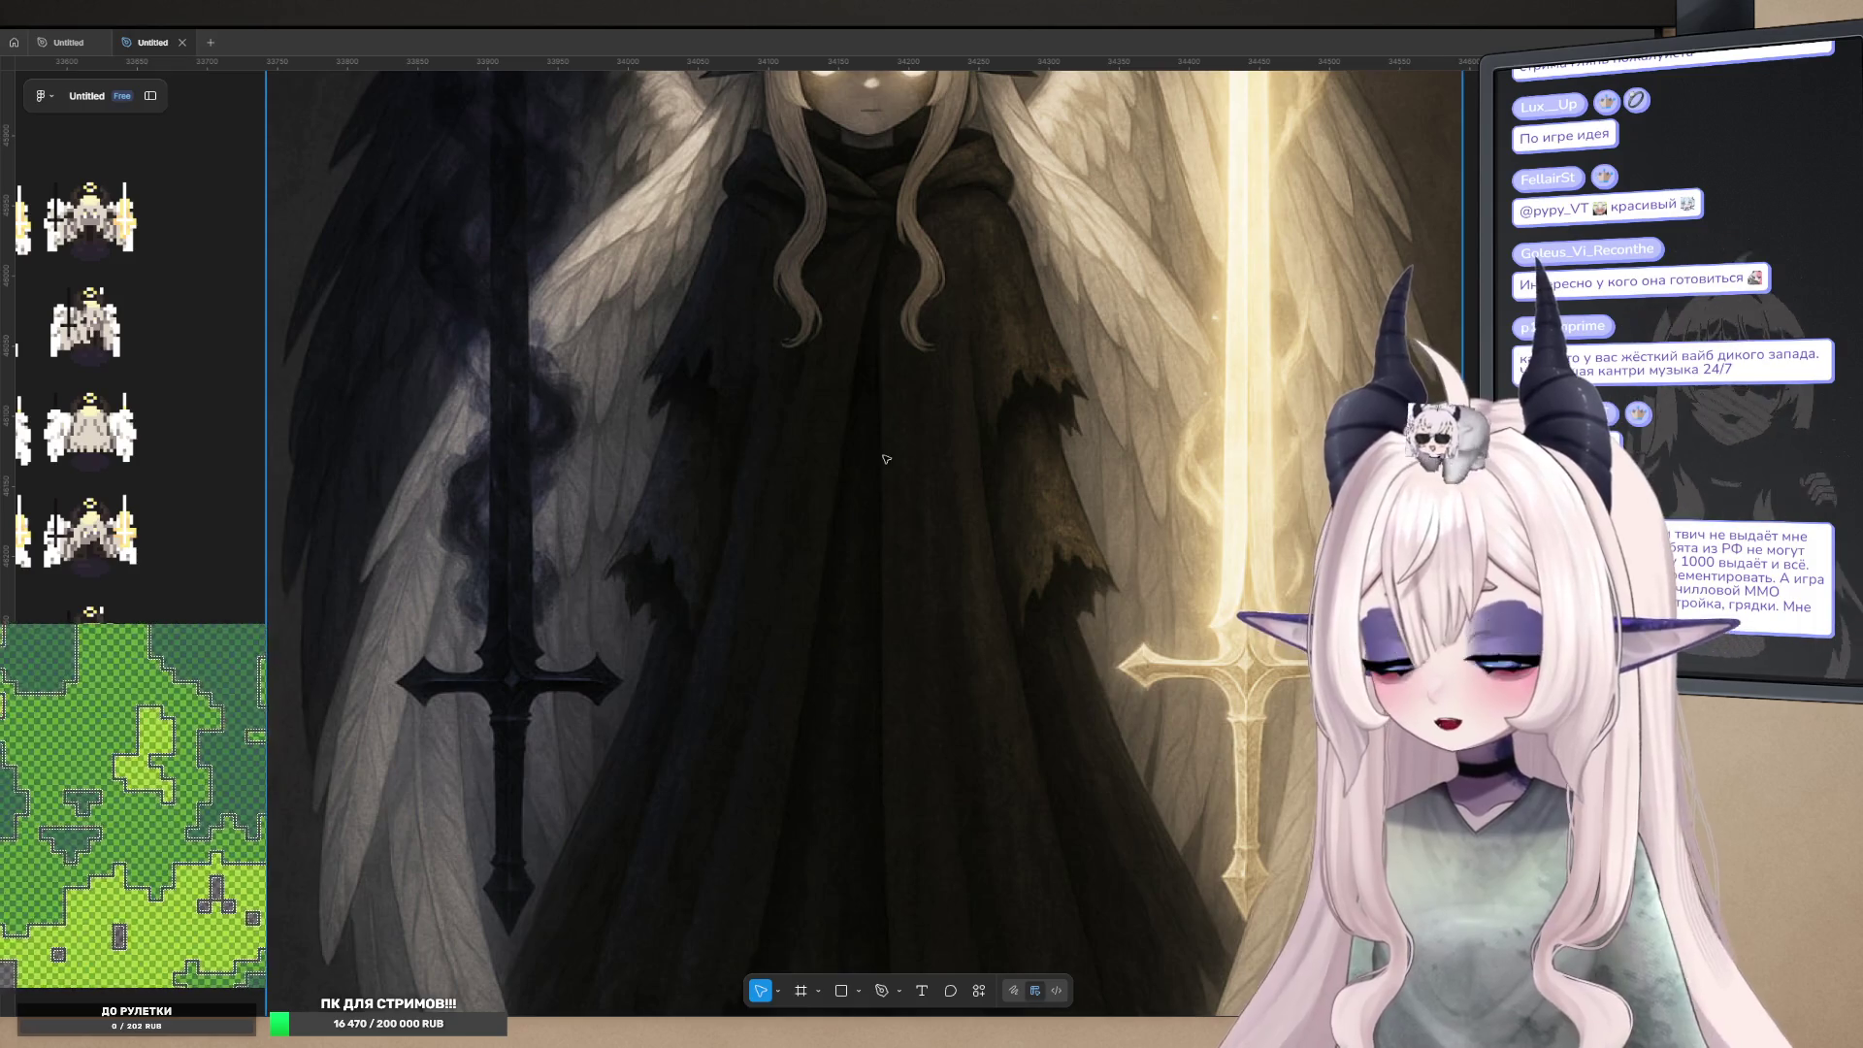
scroll(805, 427, down, 5)
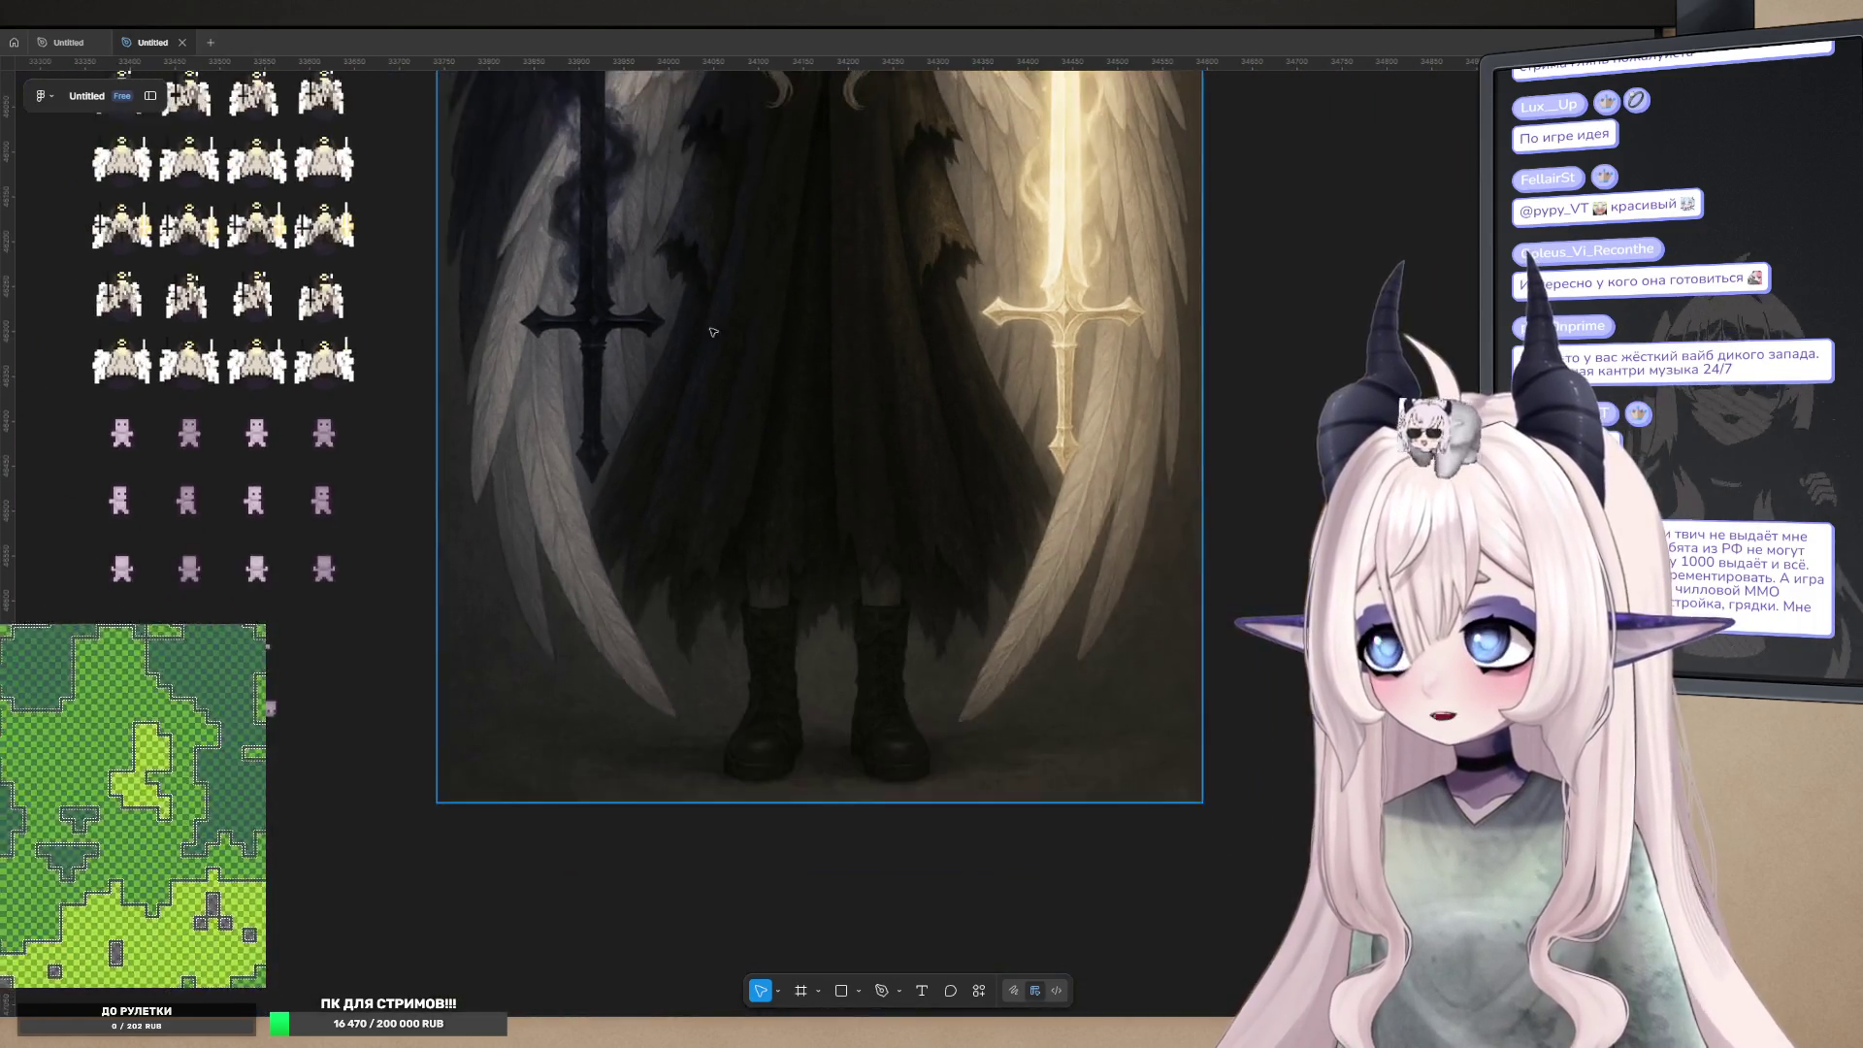
scroll(733, 353, up, 5)
scroll(802, 395, up, 4)
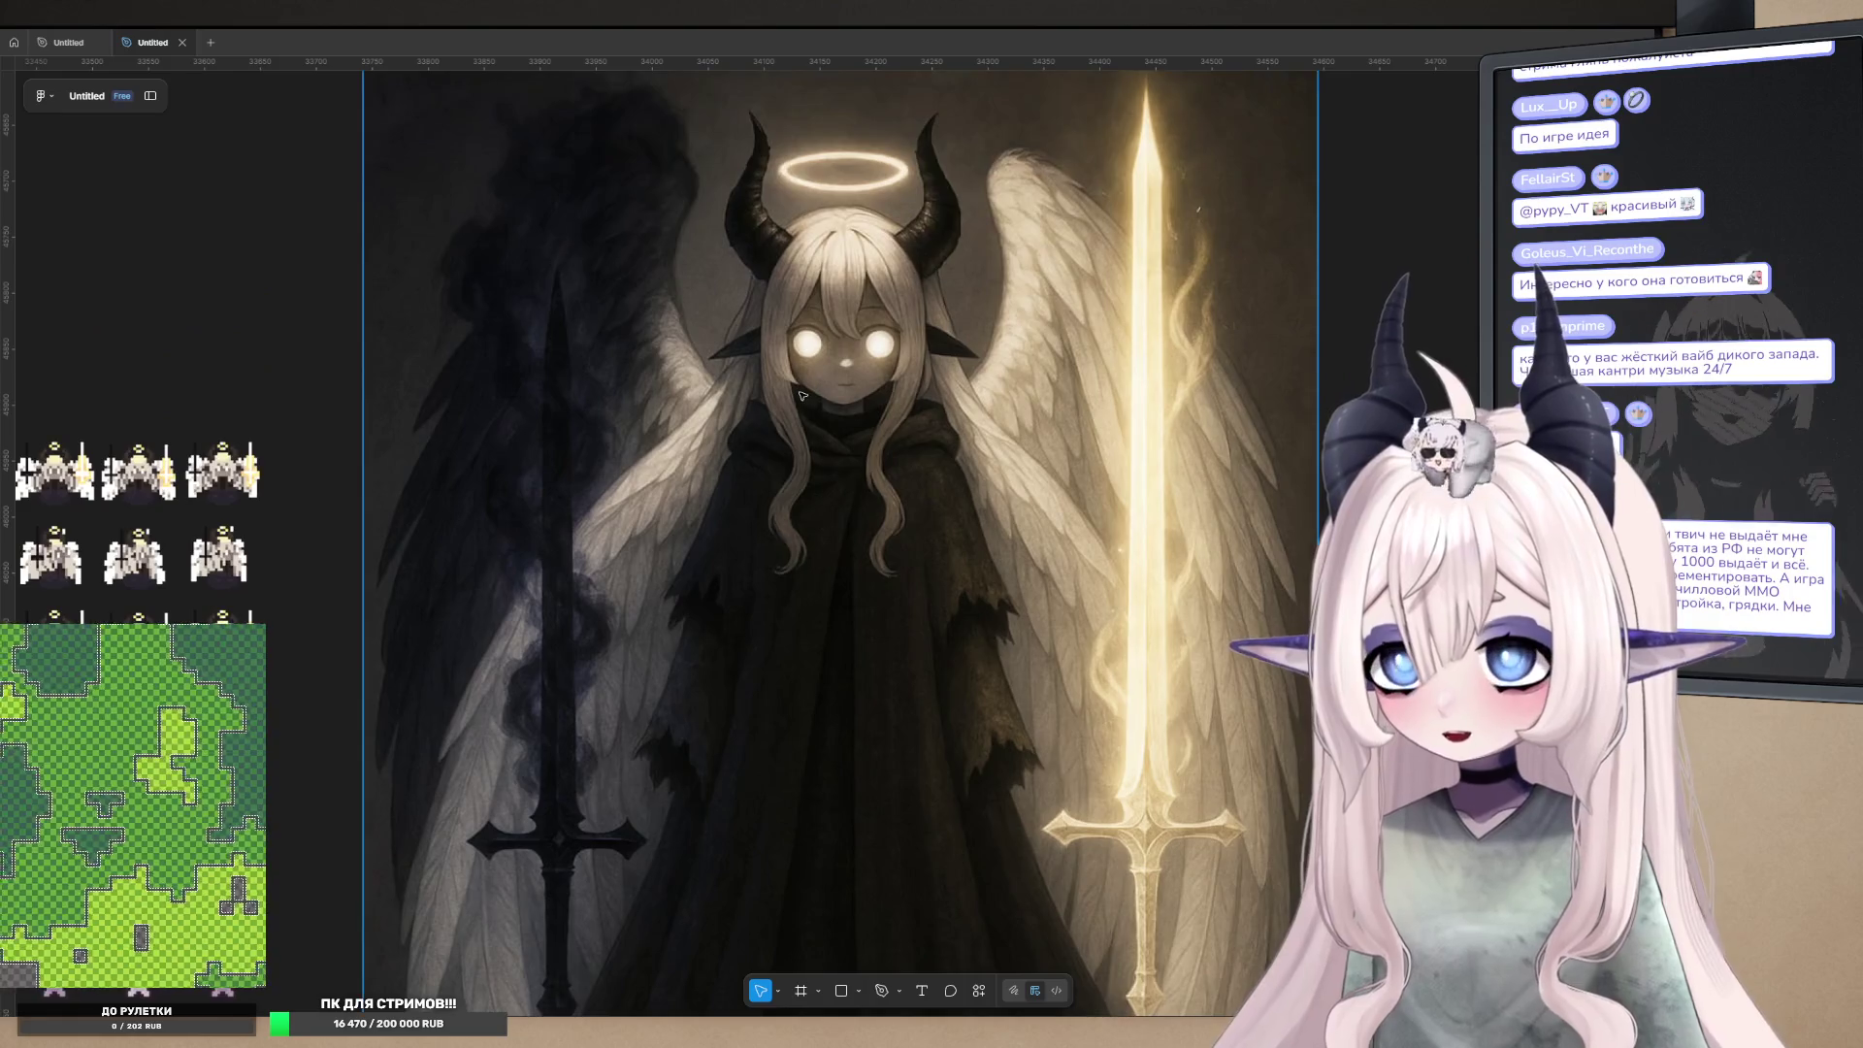
scroll(802, 395, down, 2)
scroll(844, 272, up, 5)
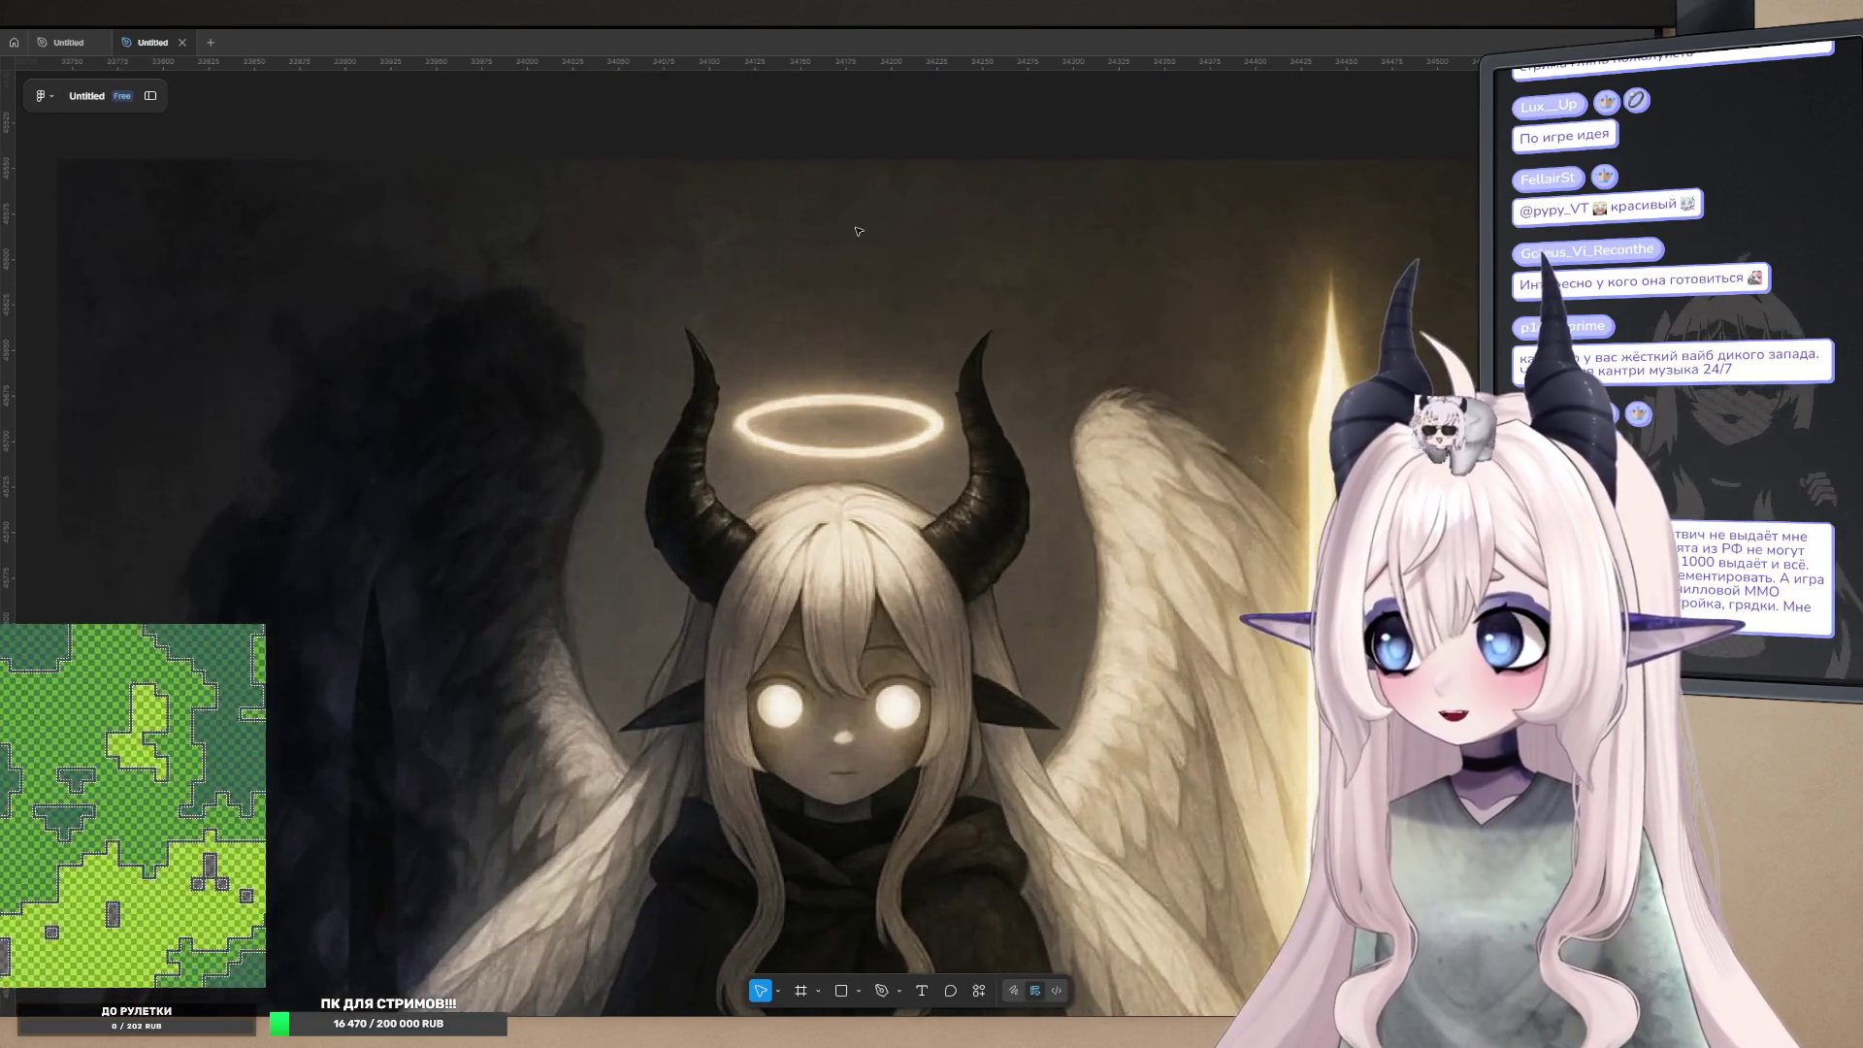
scroll(841, 347, down, 5)
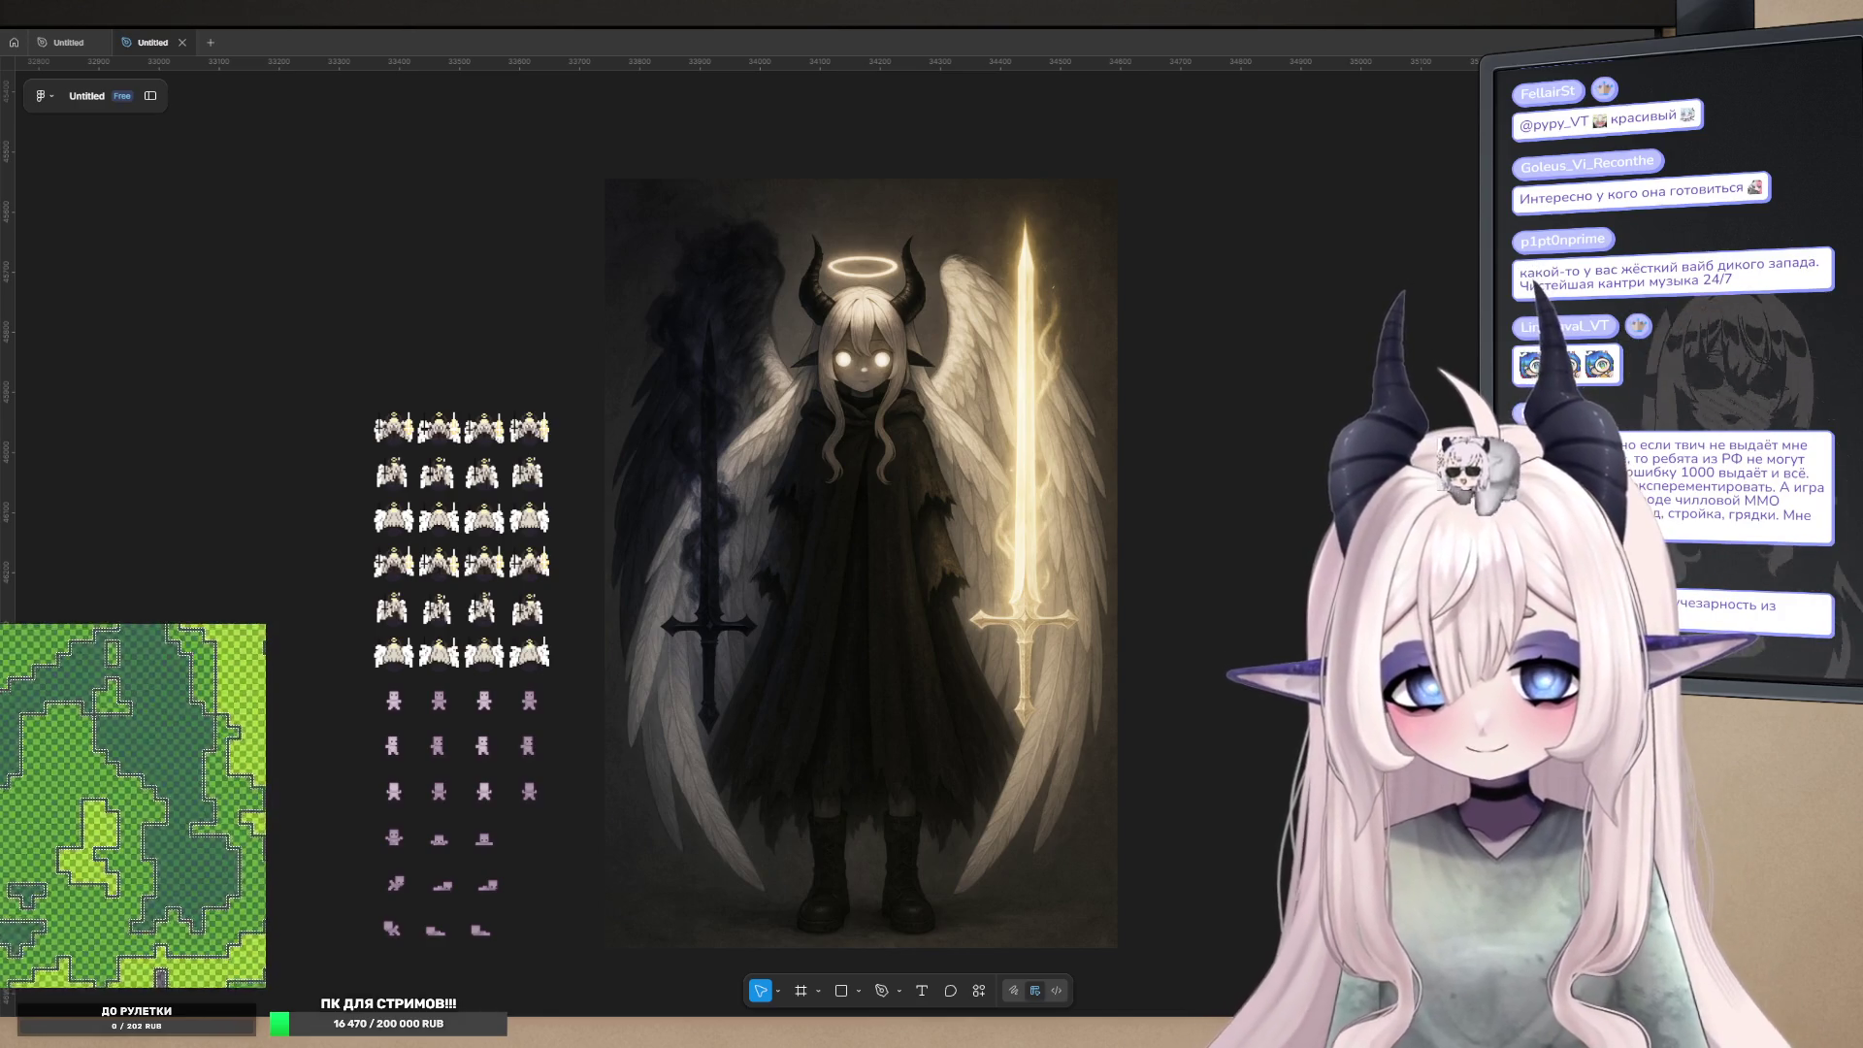
scroll(861, 563, left, 2)
scroll(861, 563, right, 2)
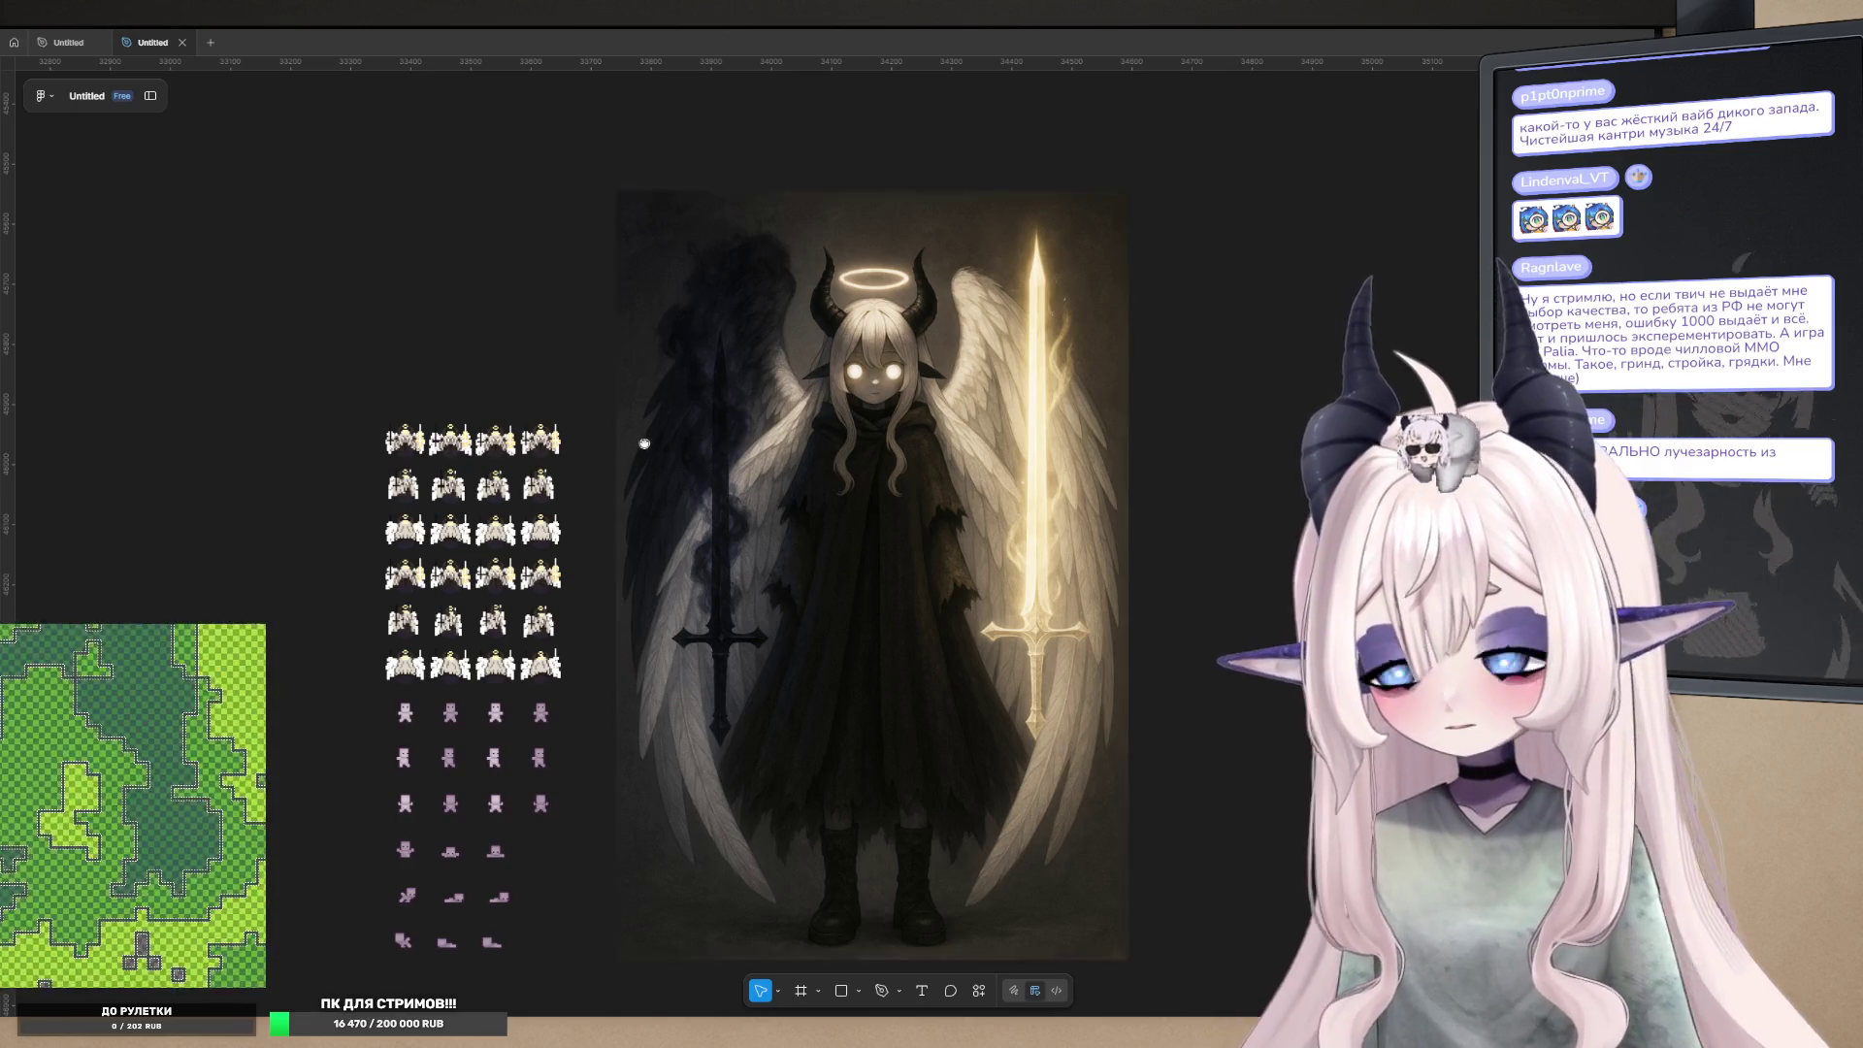
scroll(679, 437, left, 2)
drag(854, 407, 959, 451)
scroll(776, 447, right, 4)
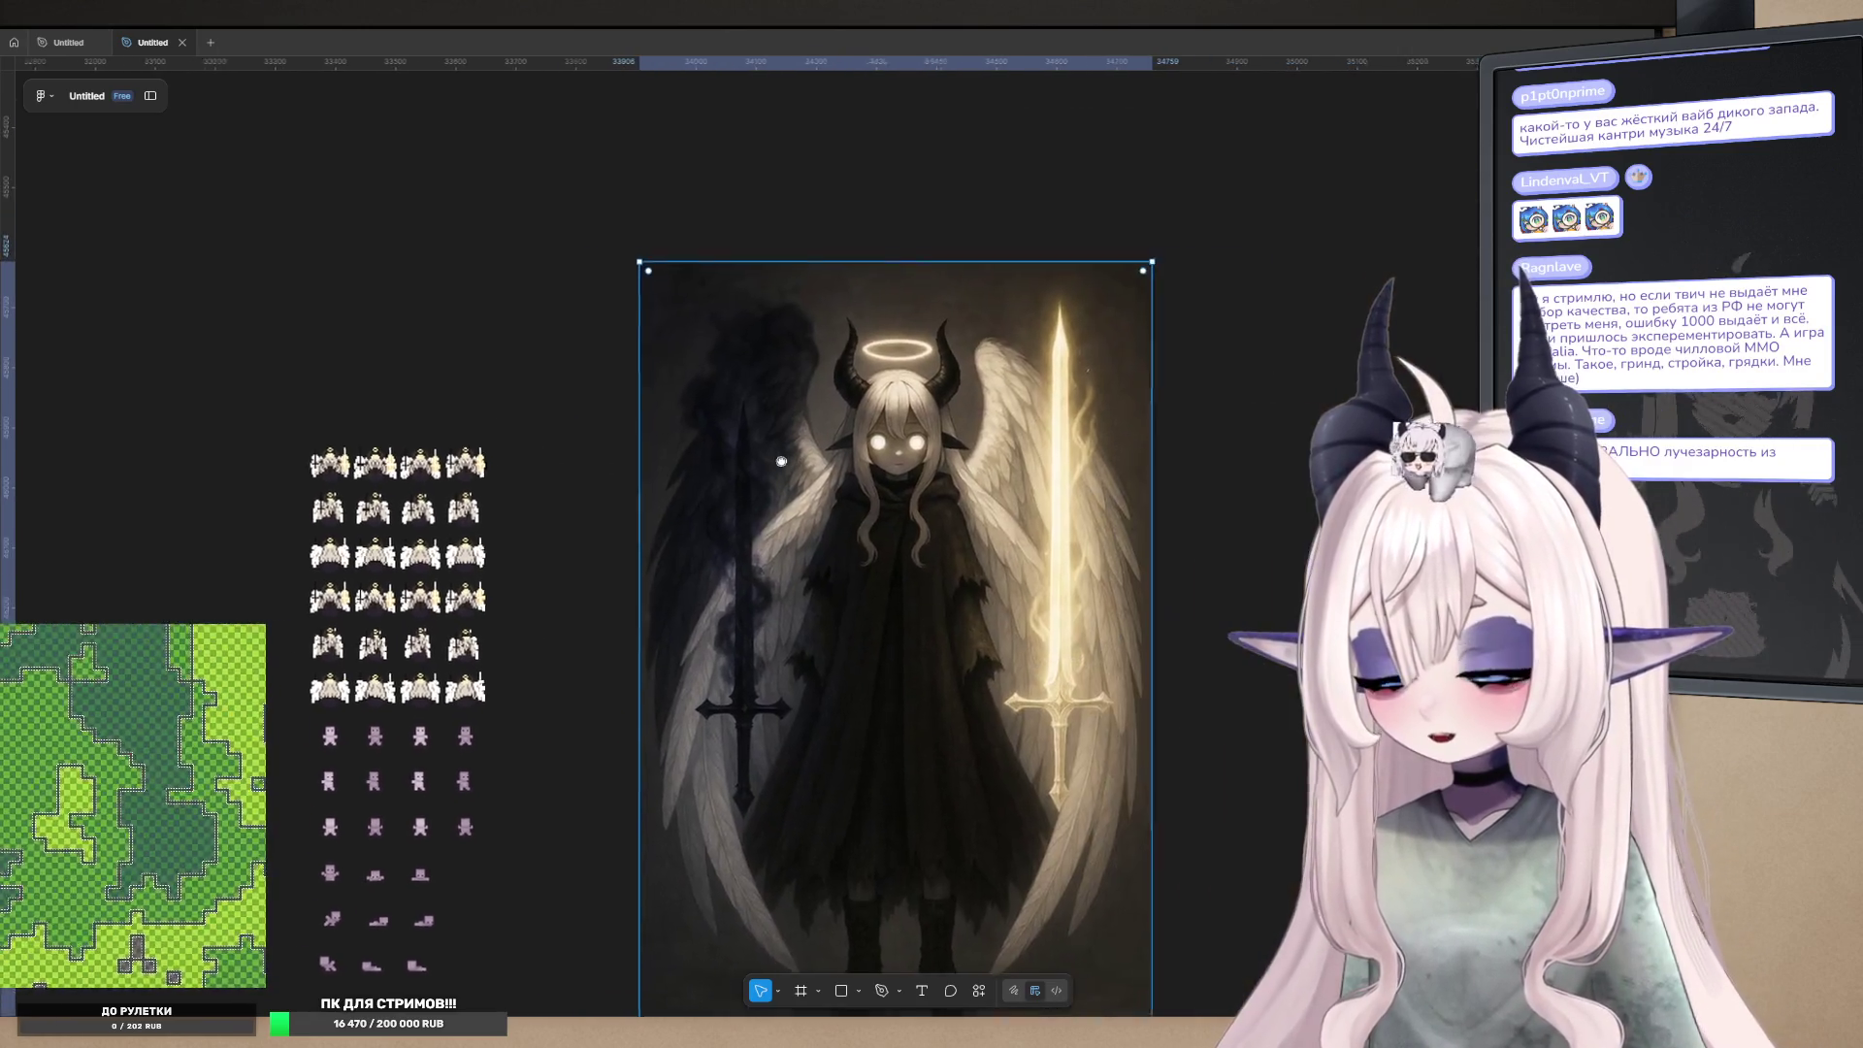
scroll(747, 442, down, 1)
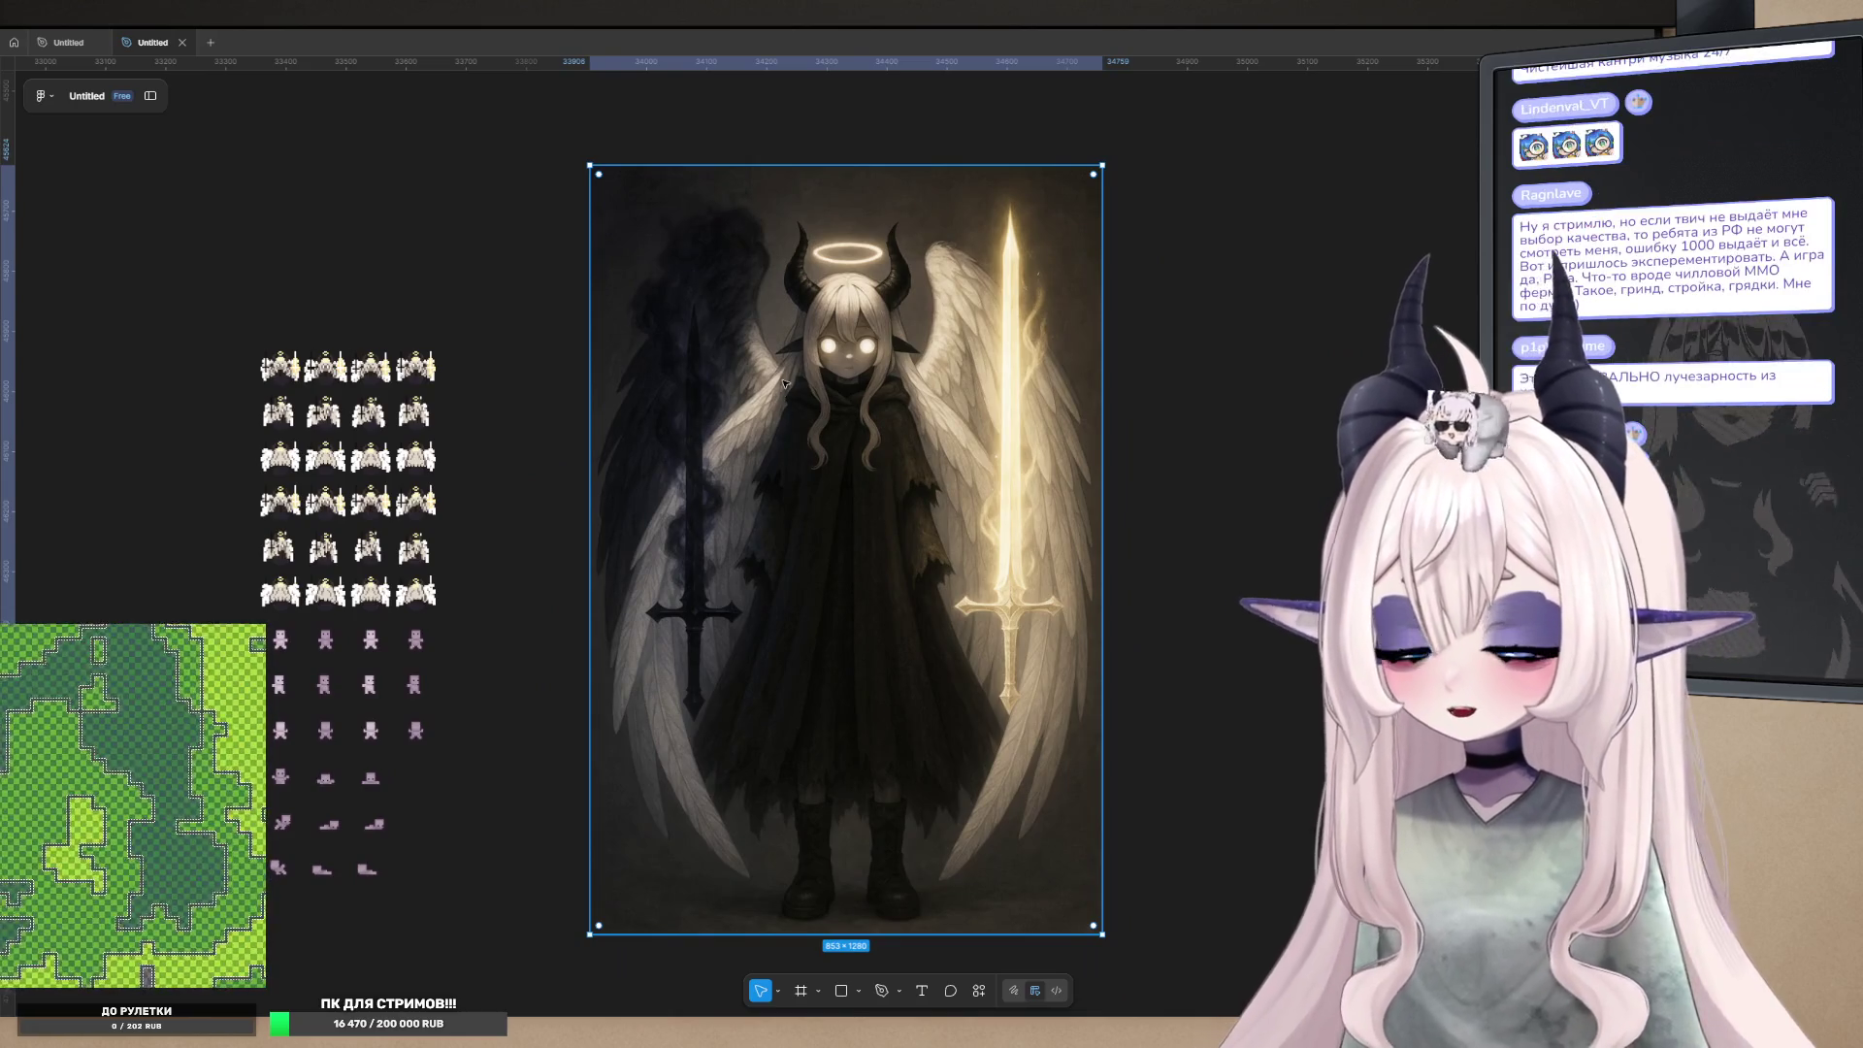
scroll(784, 386, down, 1)
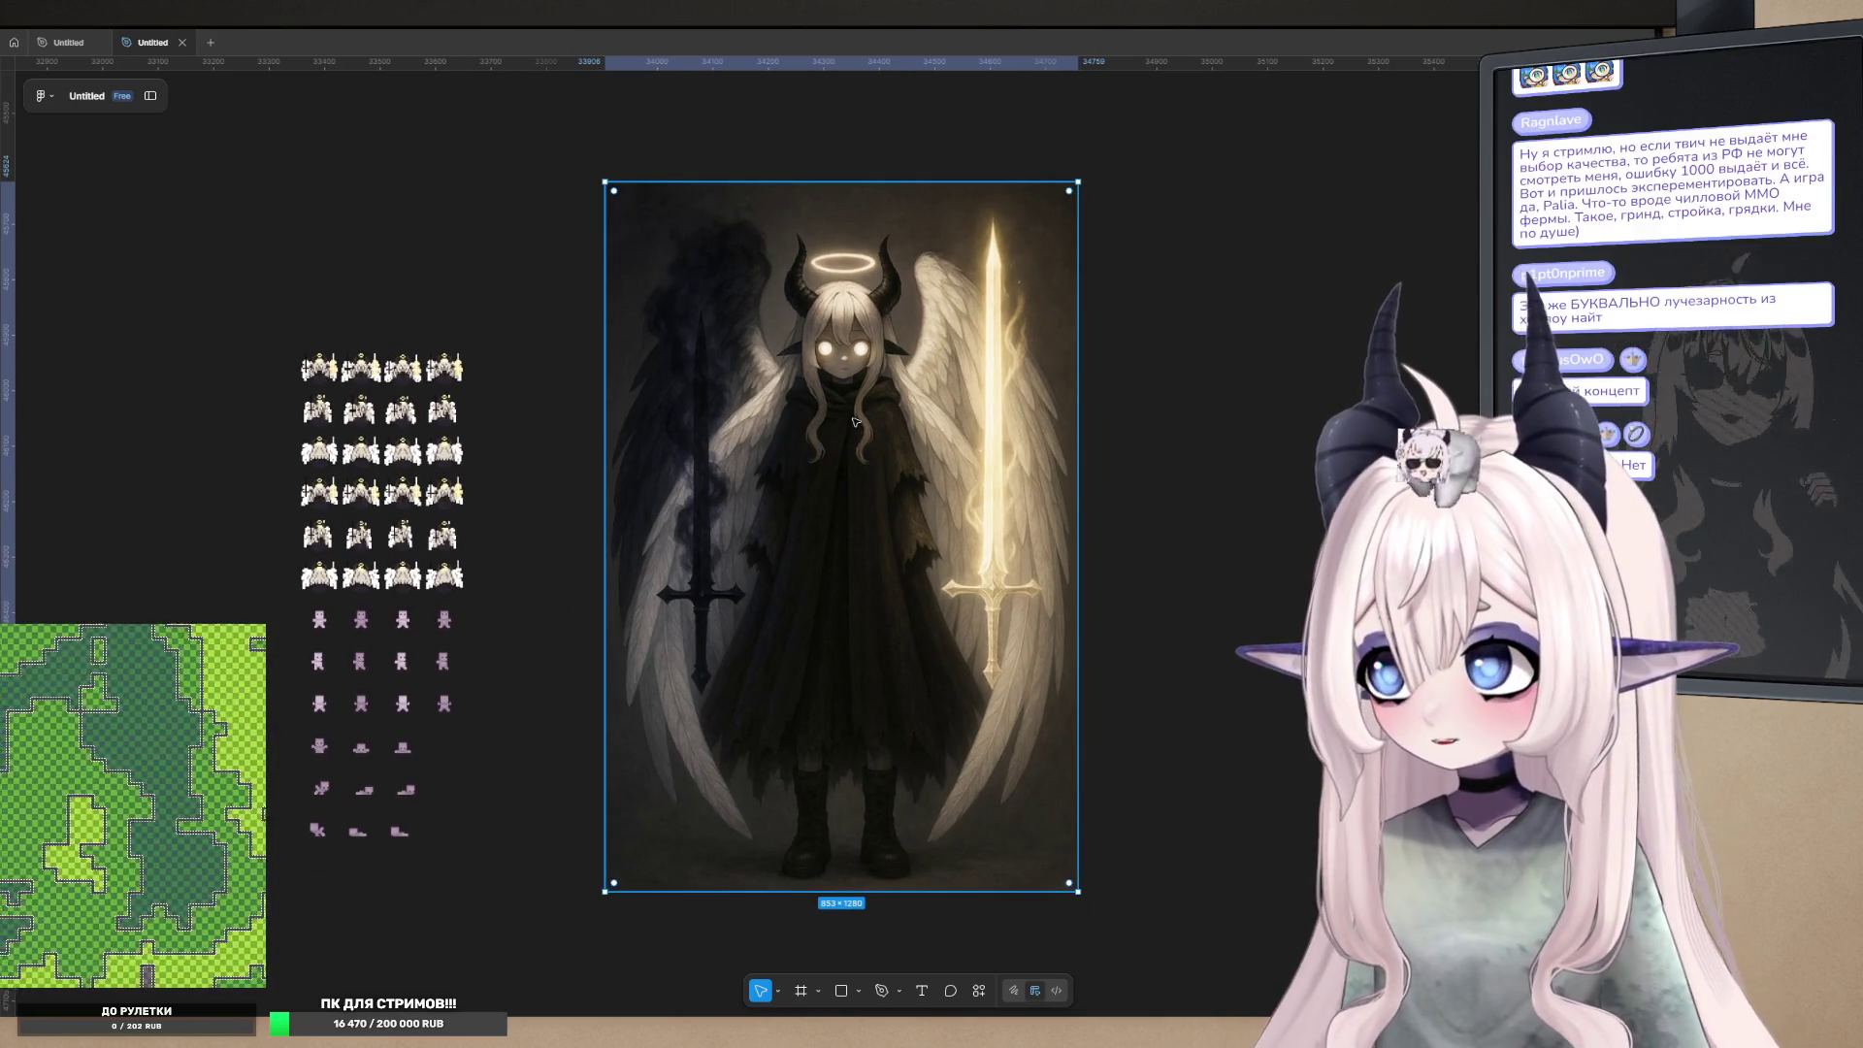
key(Delete)
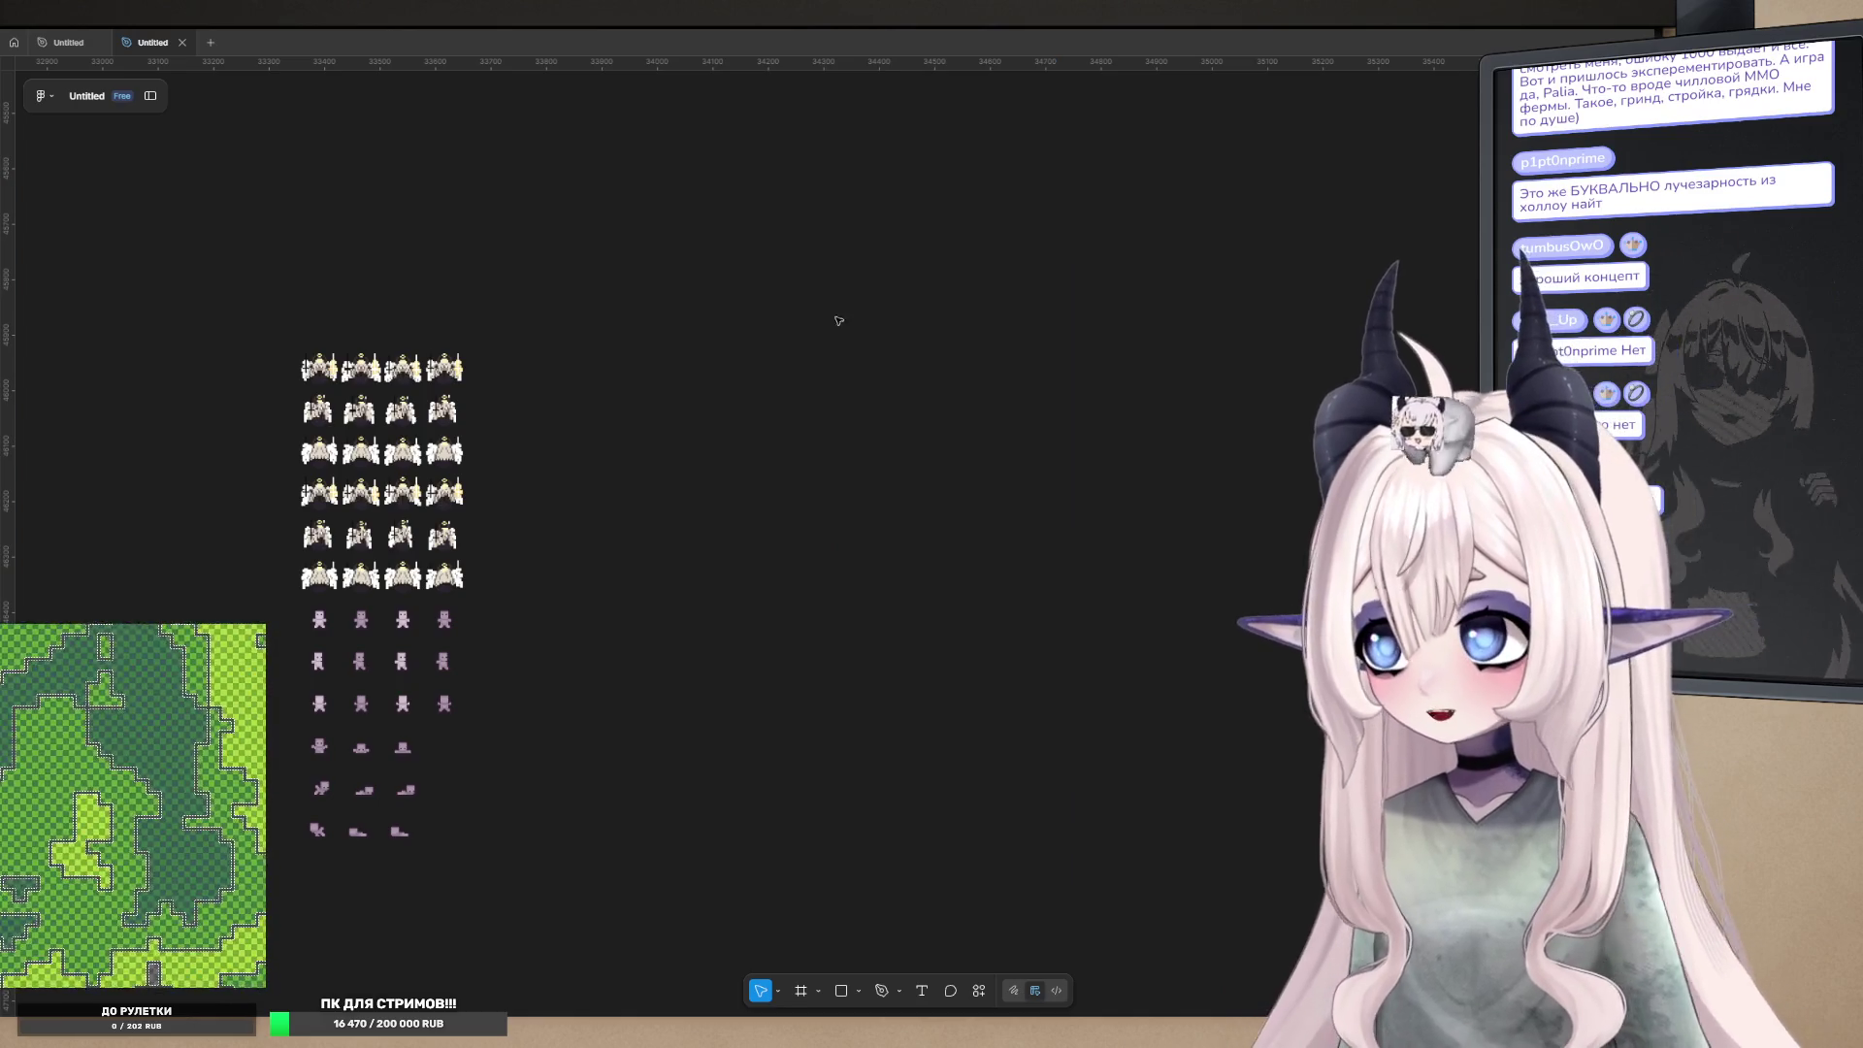
scroll(855, 360, left, 5)
scroll(998, 360, up, 5)
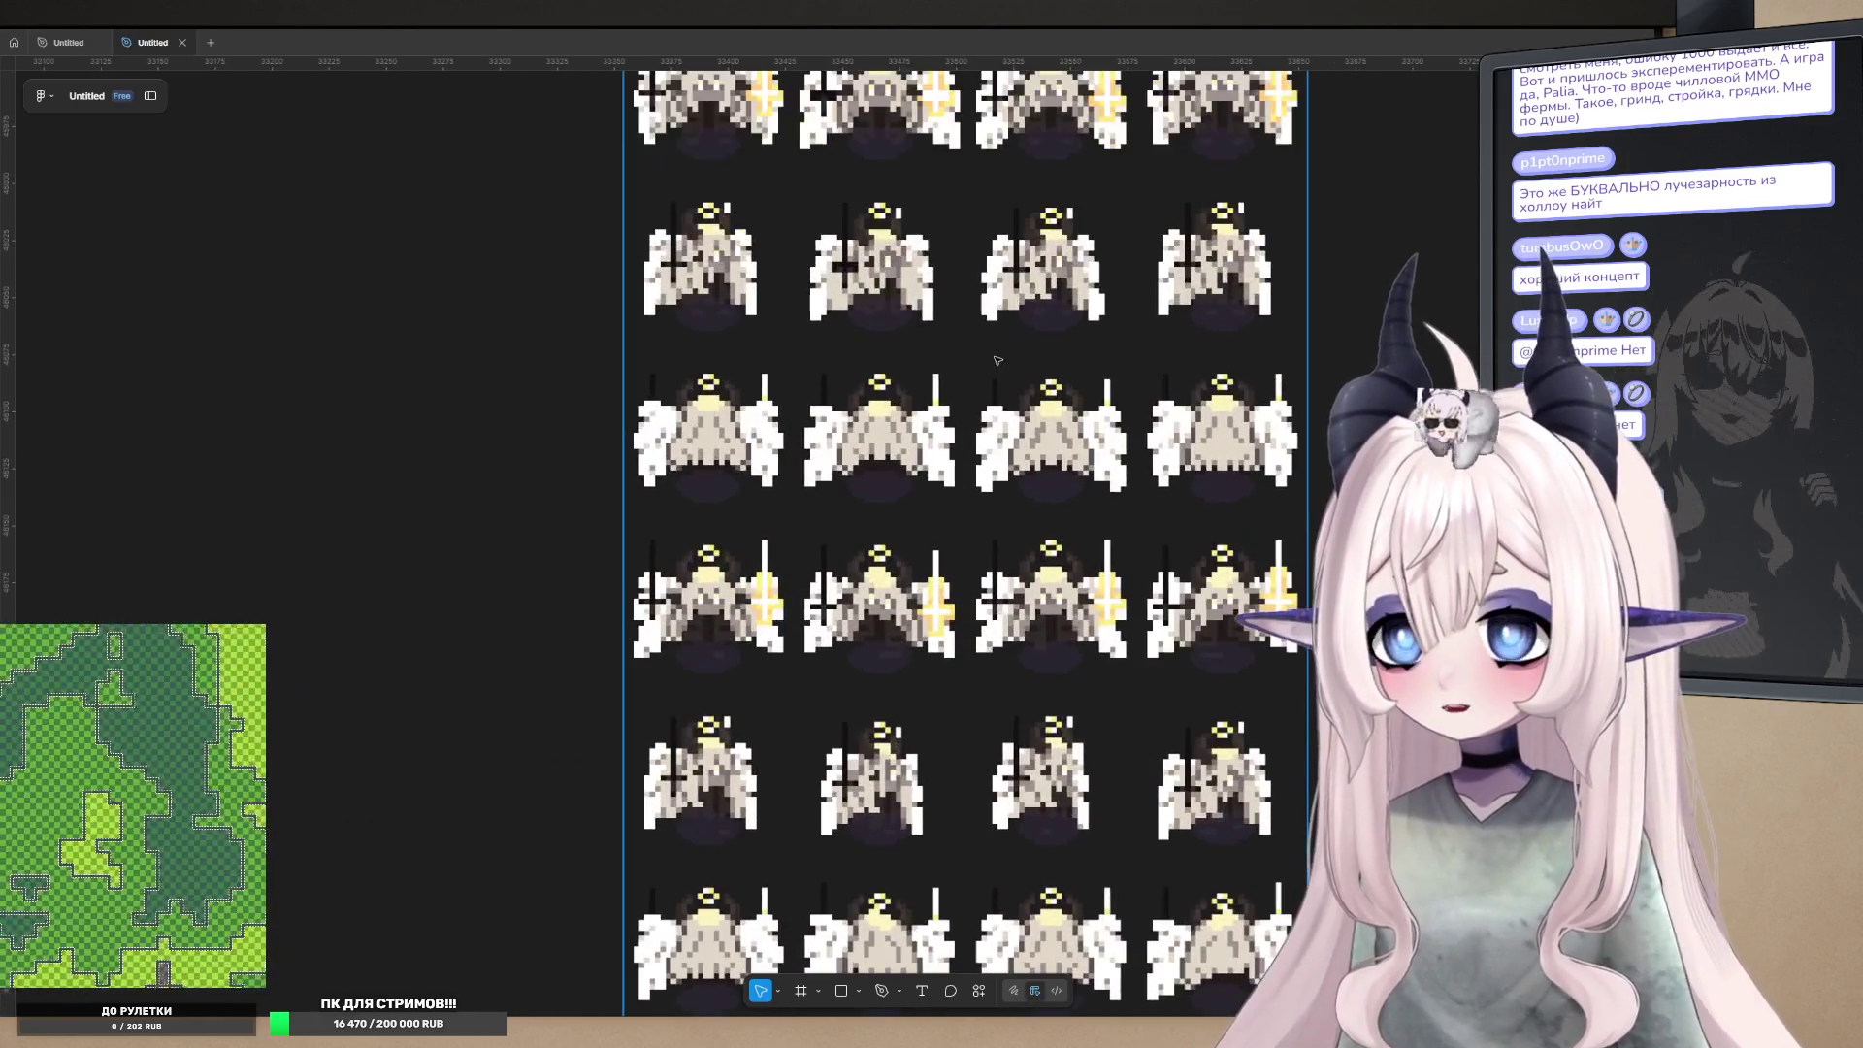
scroll(897, 328, down, 3)
scroll(806, 367, down, 3)
scroll(806, 367, left, 15)
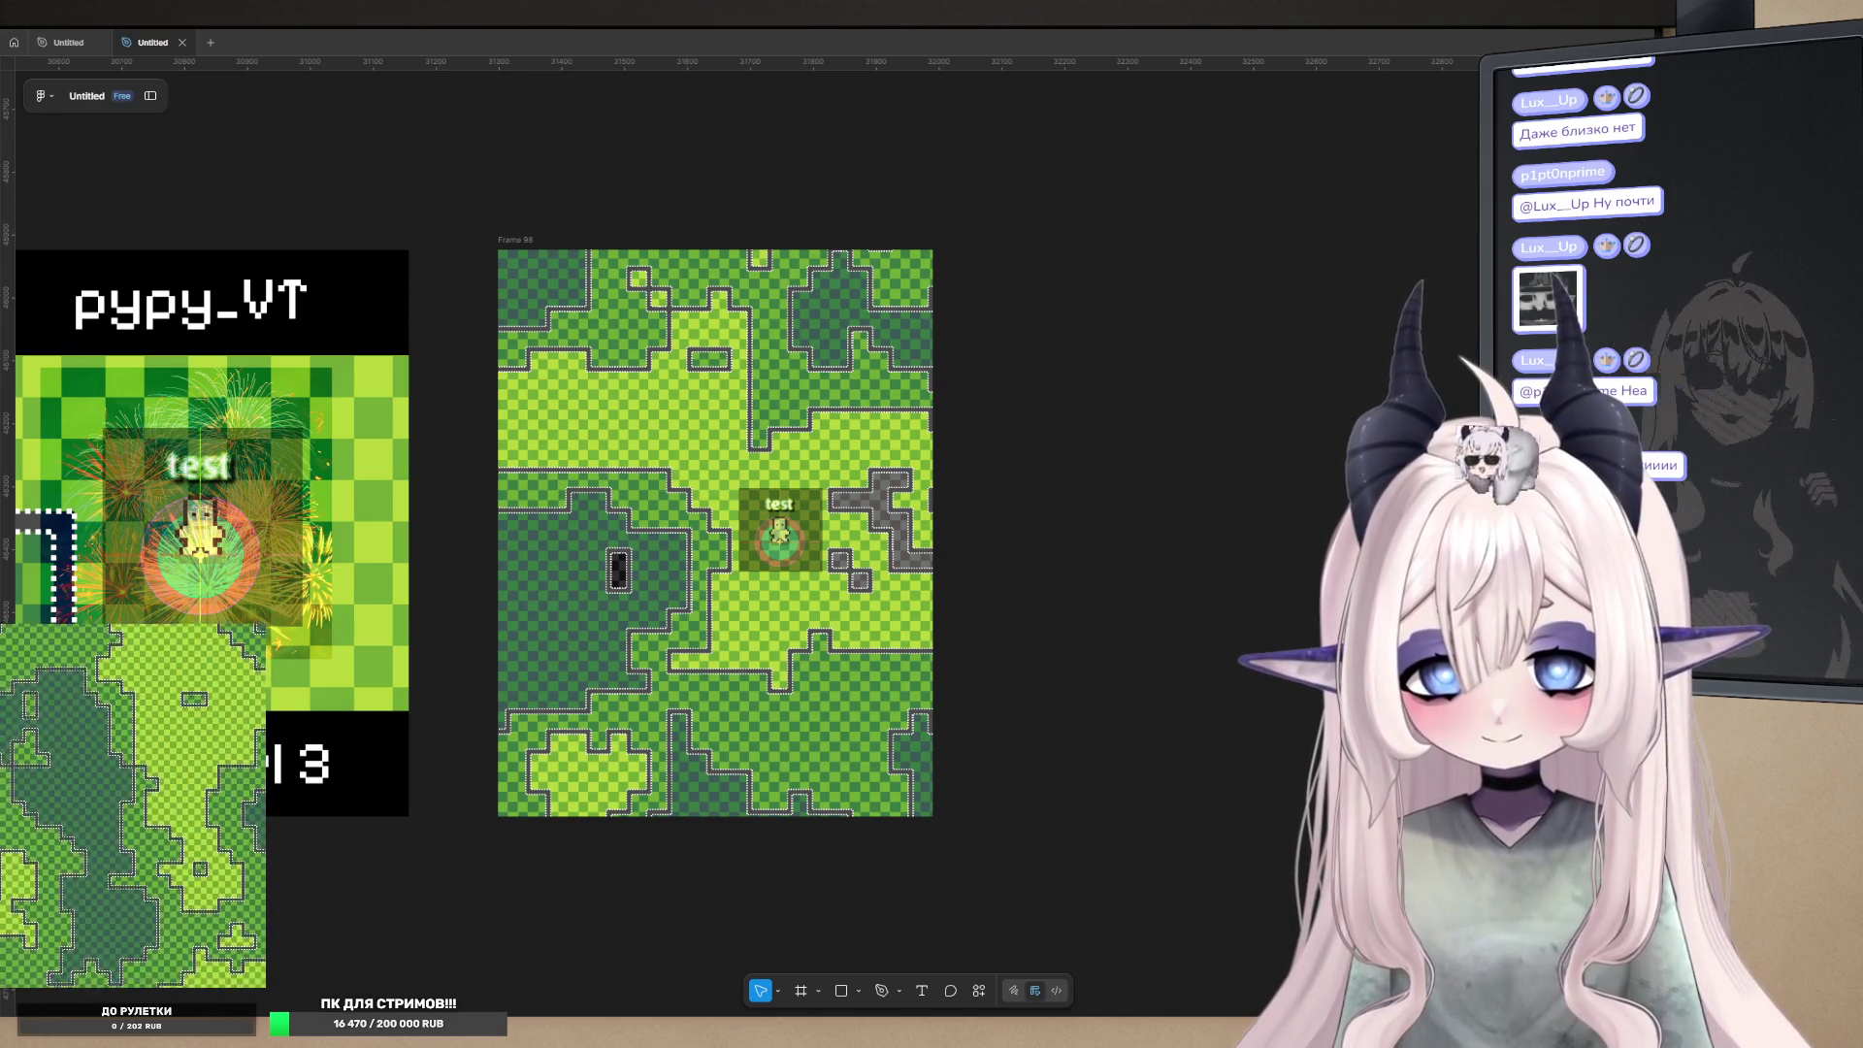
- Undo the accidental move of the black rectangle across Frames 96 and 97
scroll(1193, 447, left, 2)
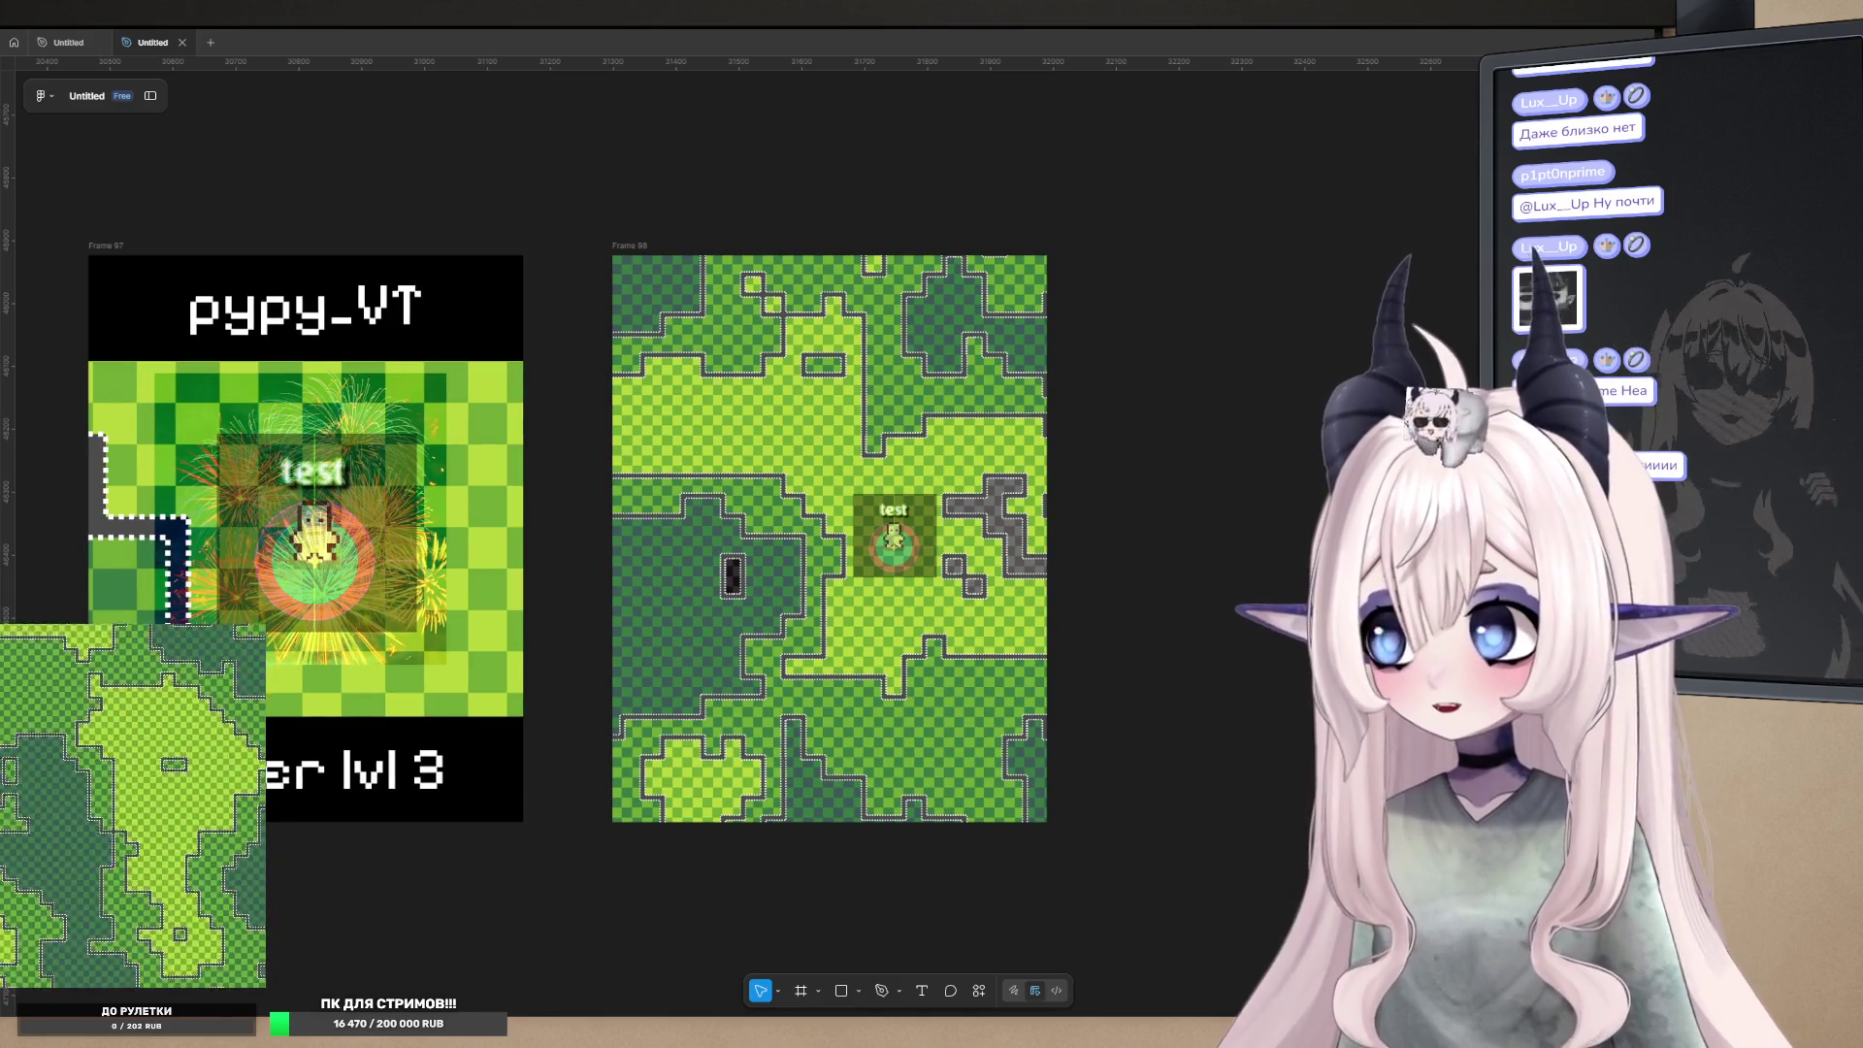
scroll(1036, 358, down, 3)
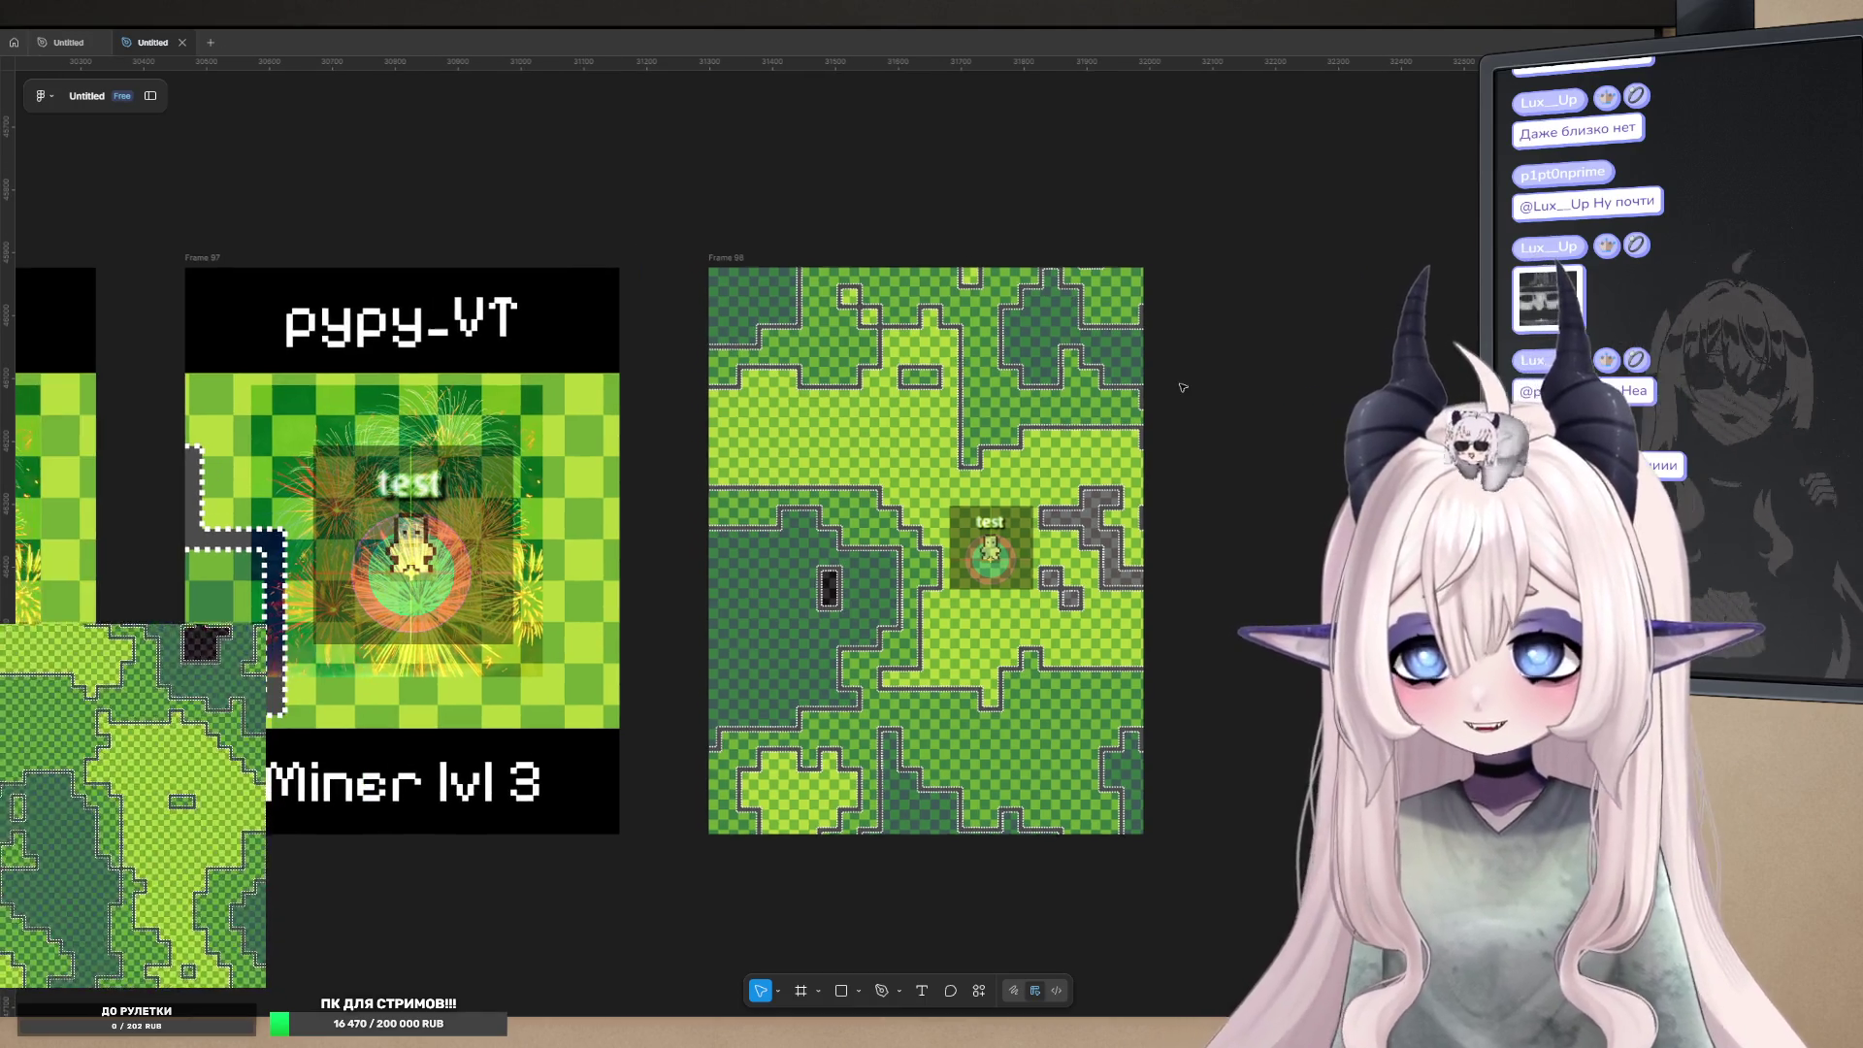
scroll(1035, 358, down, 2)
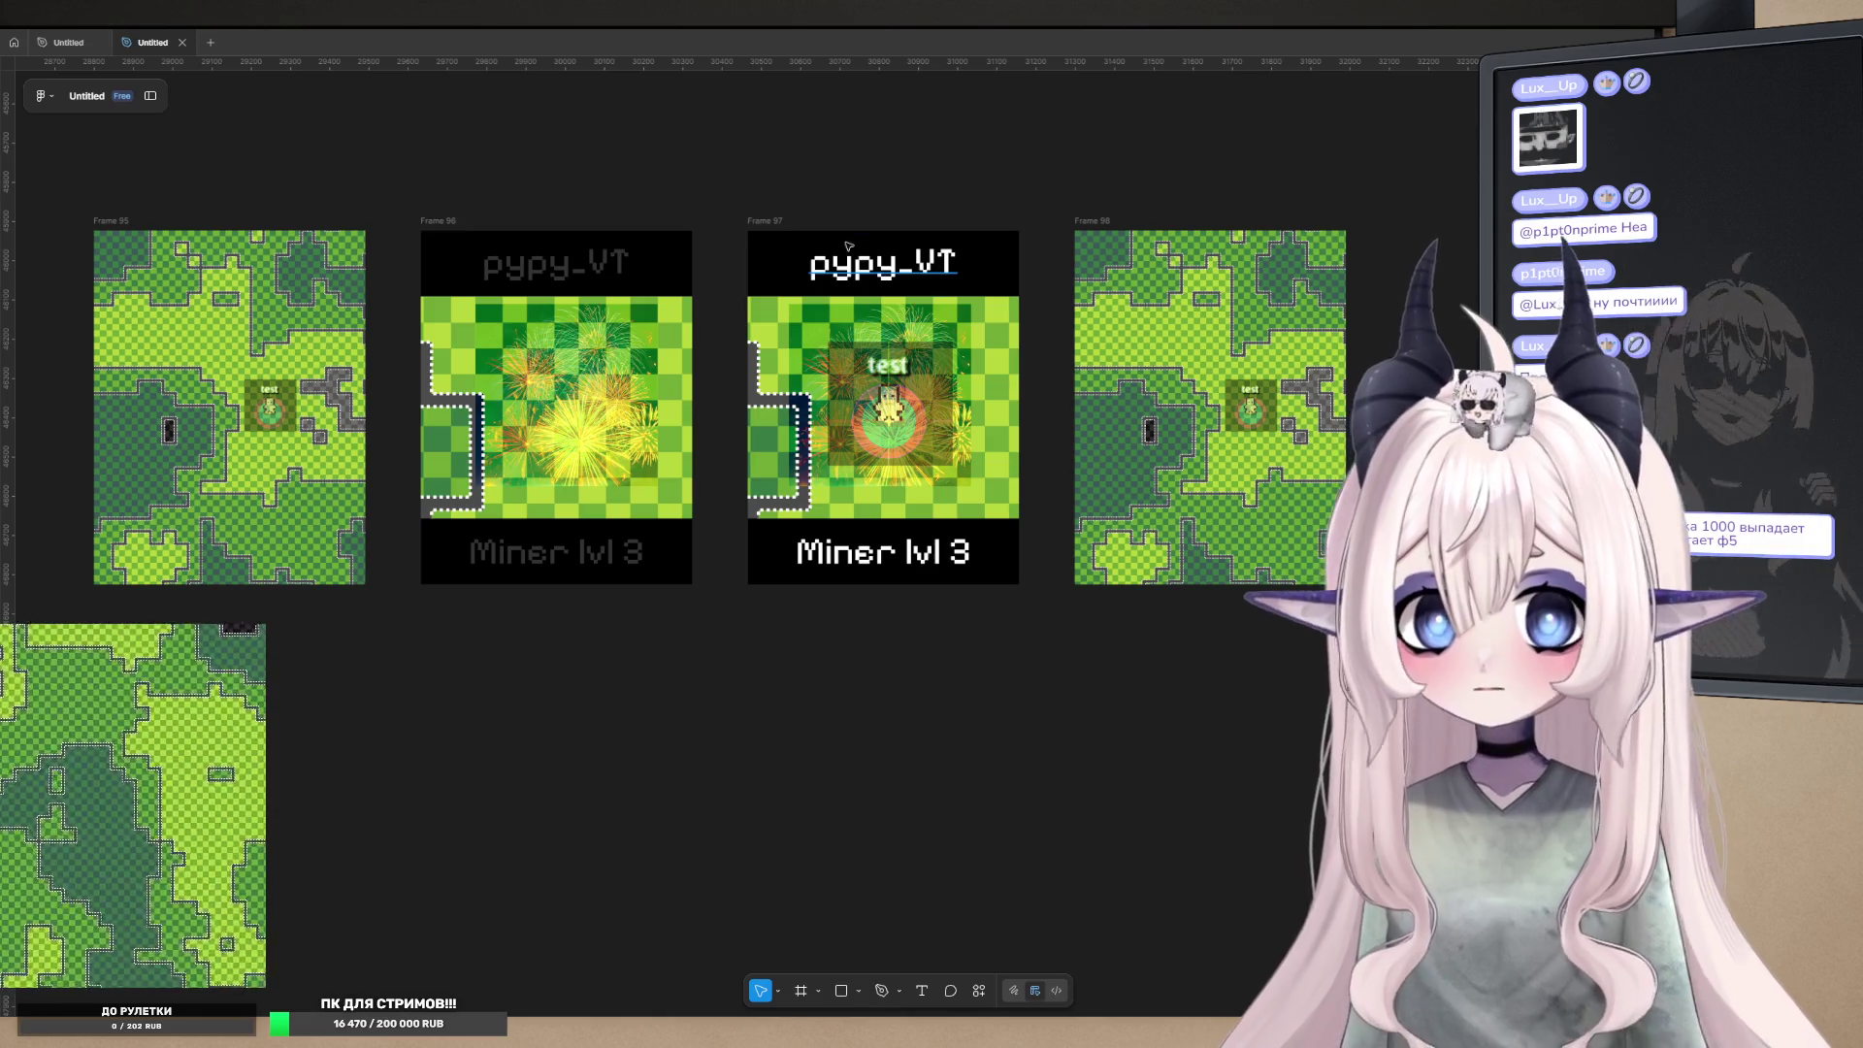
scroll(859, 250, down, 2)
mouse_move(696, 416)
mouse_down()
mouse_move(545, 352)
mouse_move(682, 438)
mouse_up()
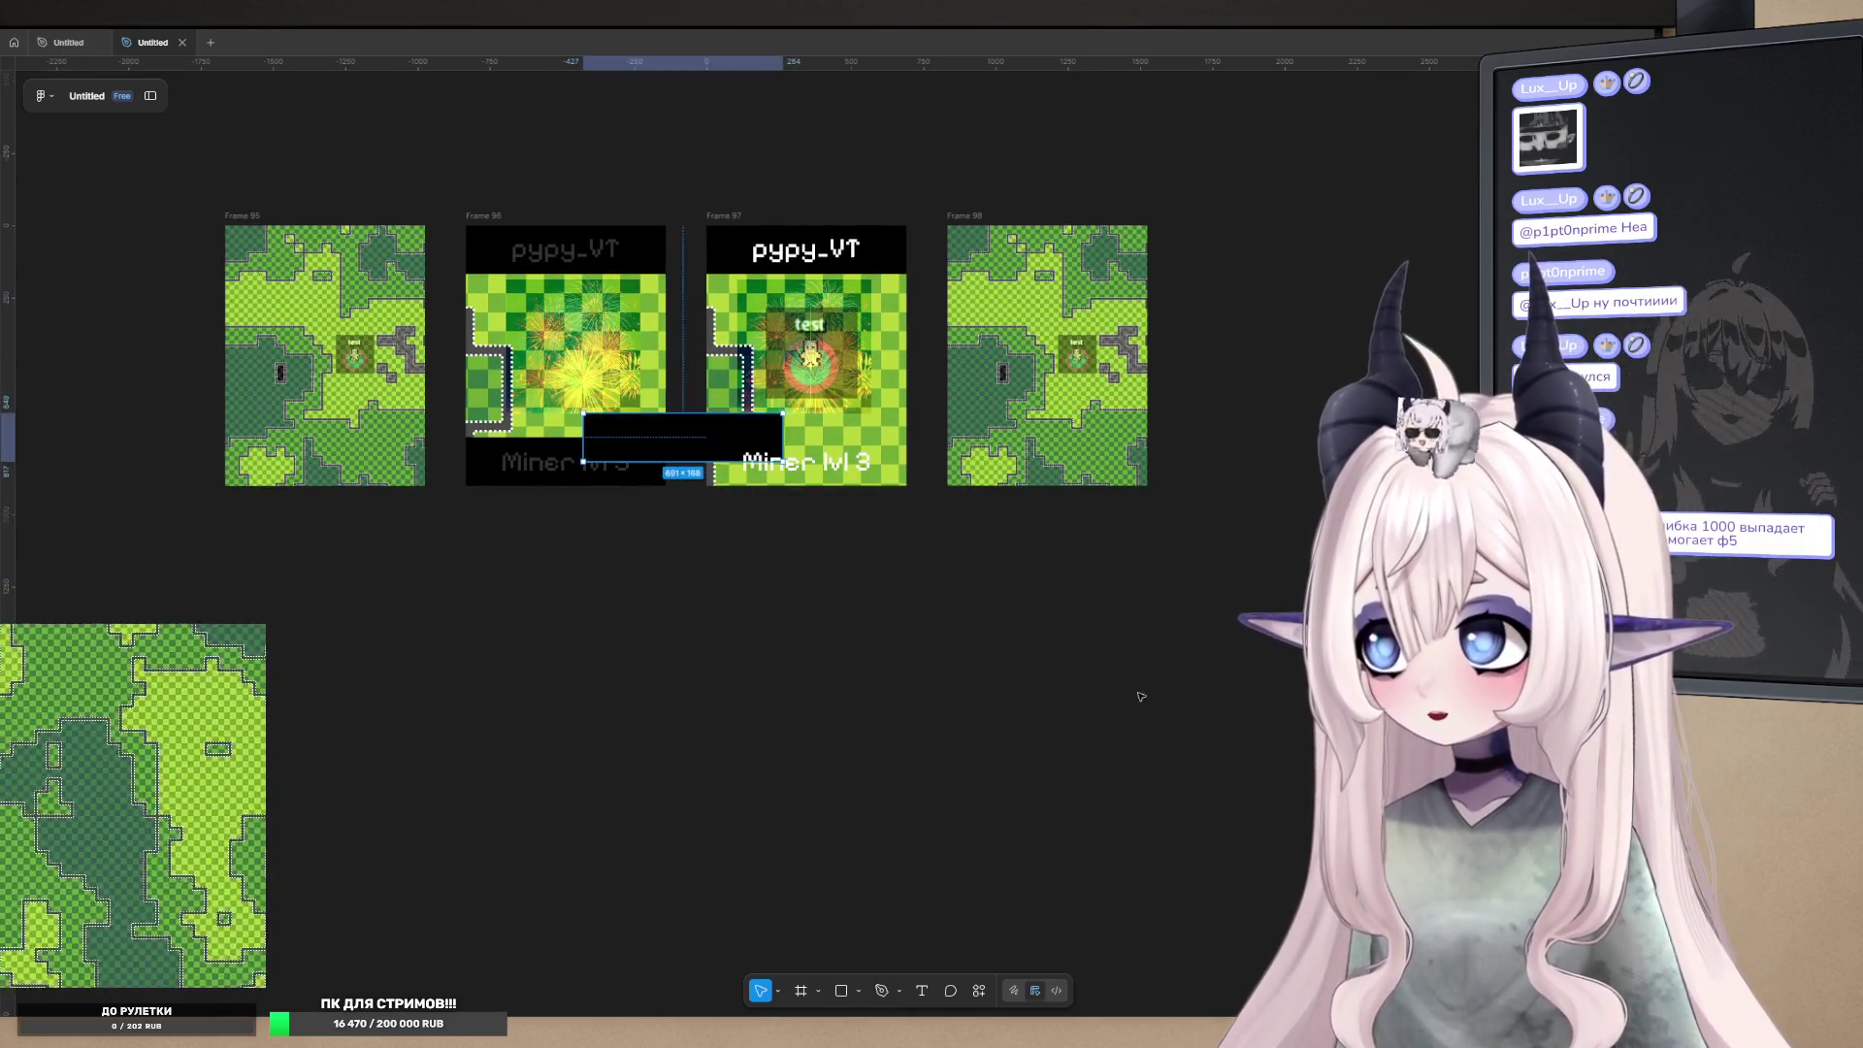
key(ctrl+z)
key(ctrl+z)
- Marquee-select Frames 95–98 together, then switch to the Godot editor
drag(1327, 701, 176, 208)
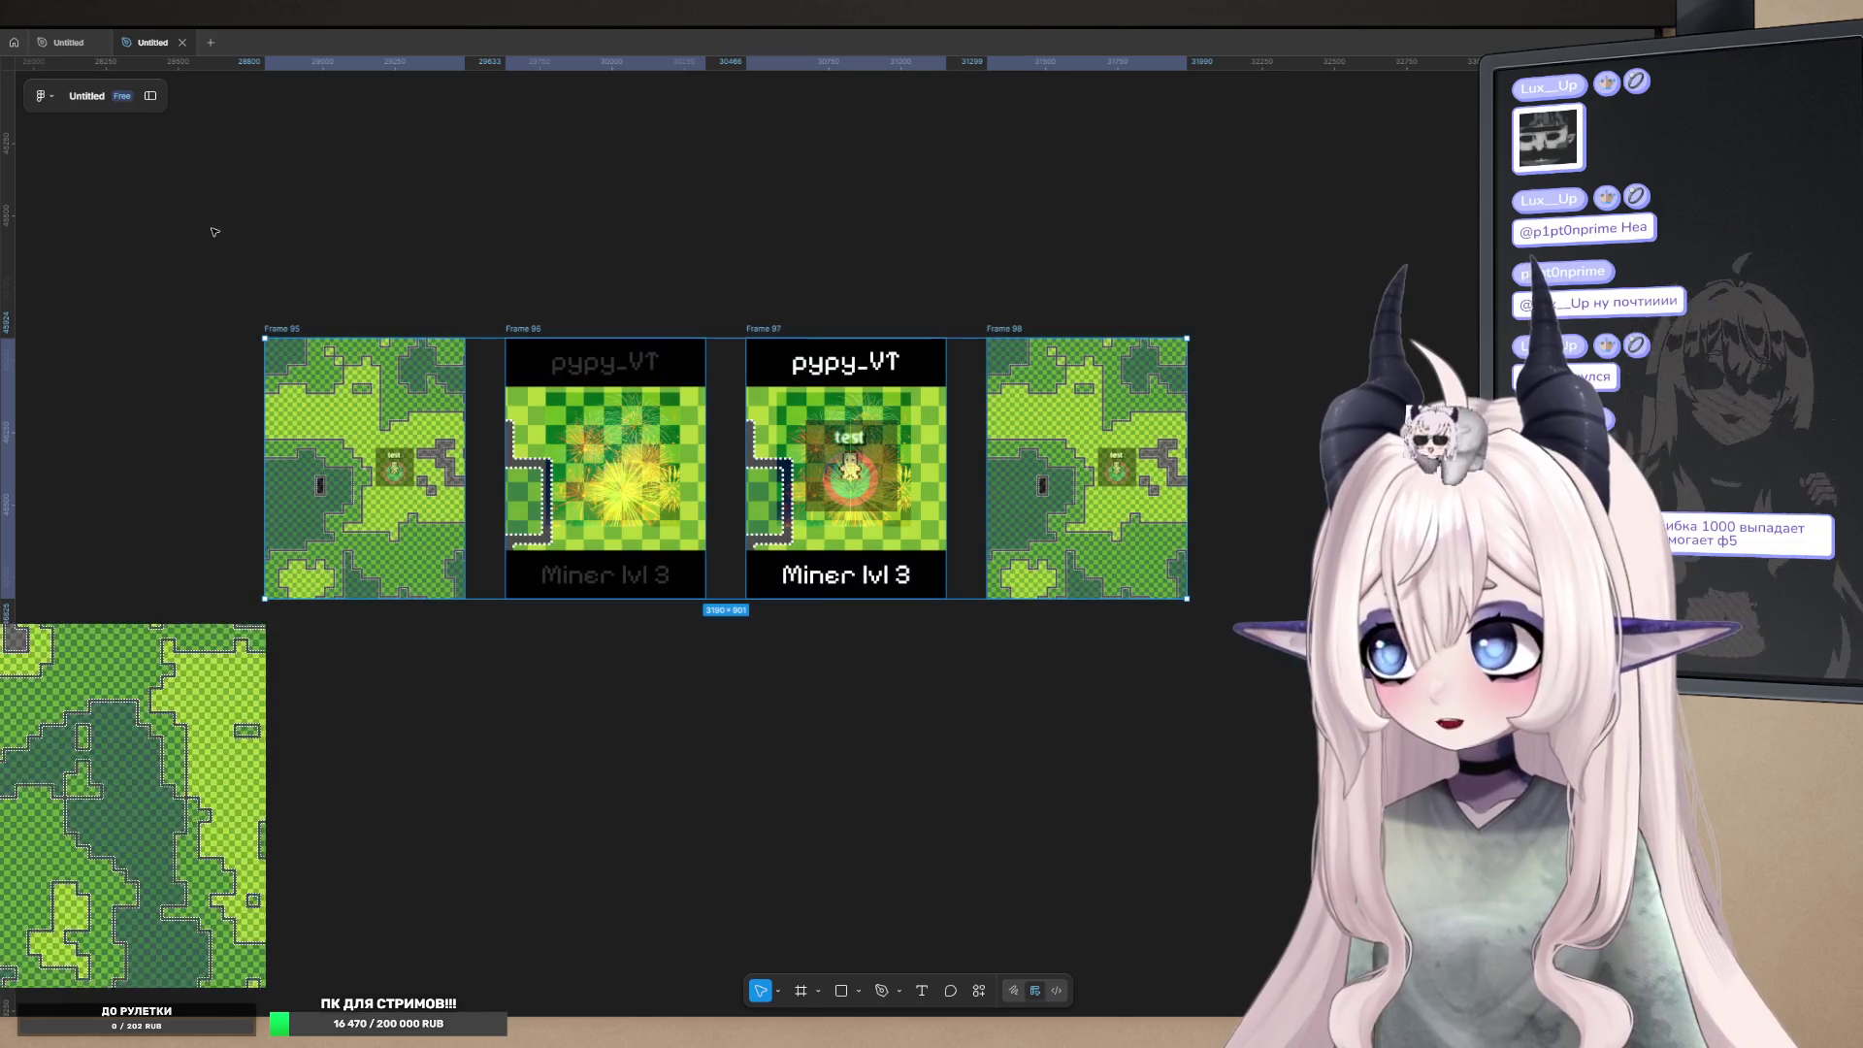
scroll(602, 208, left, 2)
scroll(761, 217, up, 2)
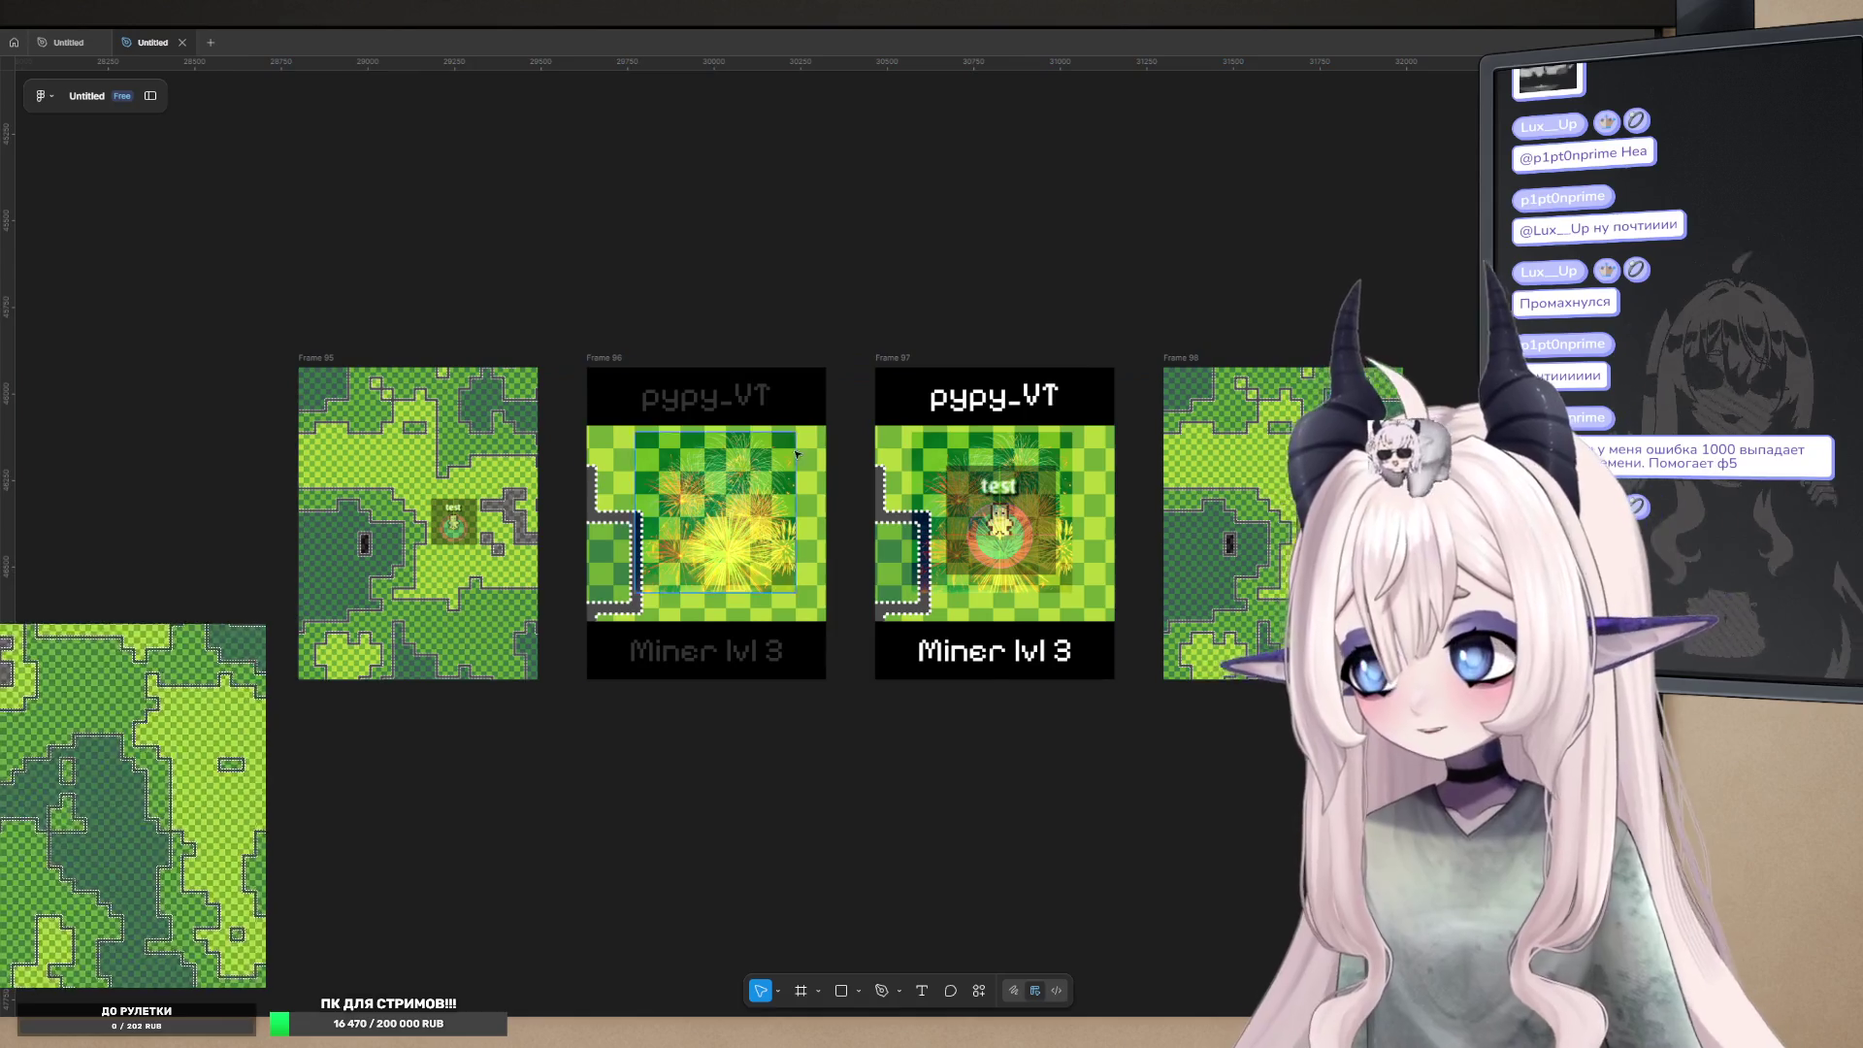
scroll(815, 417, up, 1)
scroll(796, 456, right, 1)
scroll(782, 486, up, 2)
scroll(782, 486, down, 2)
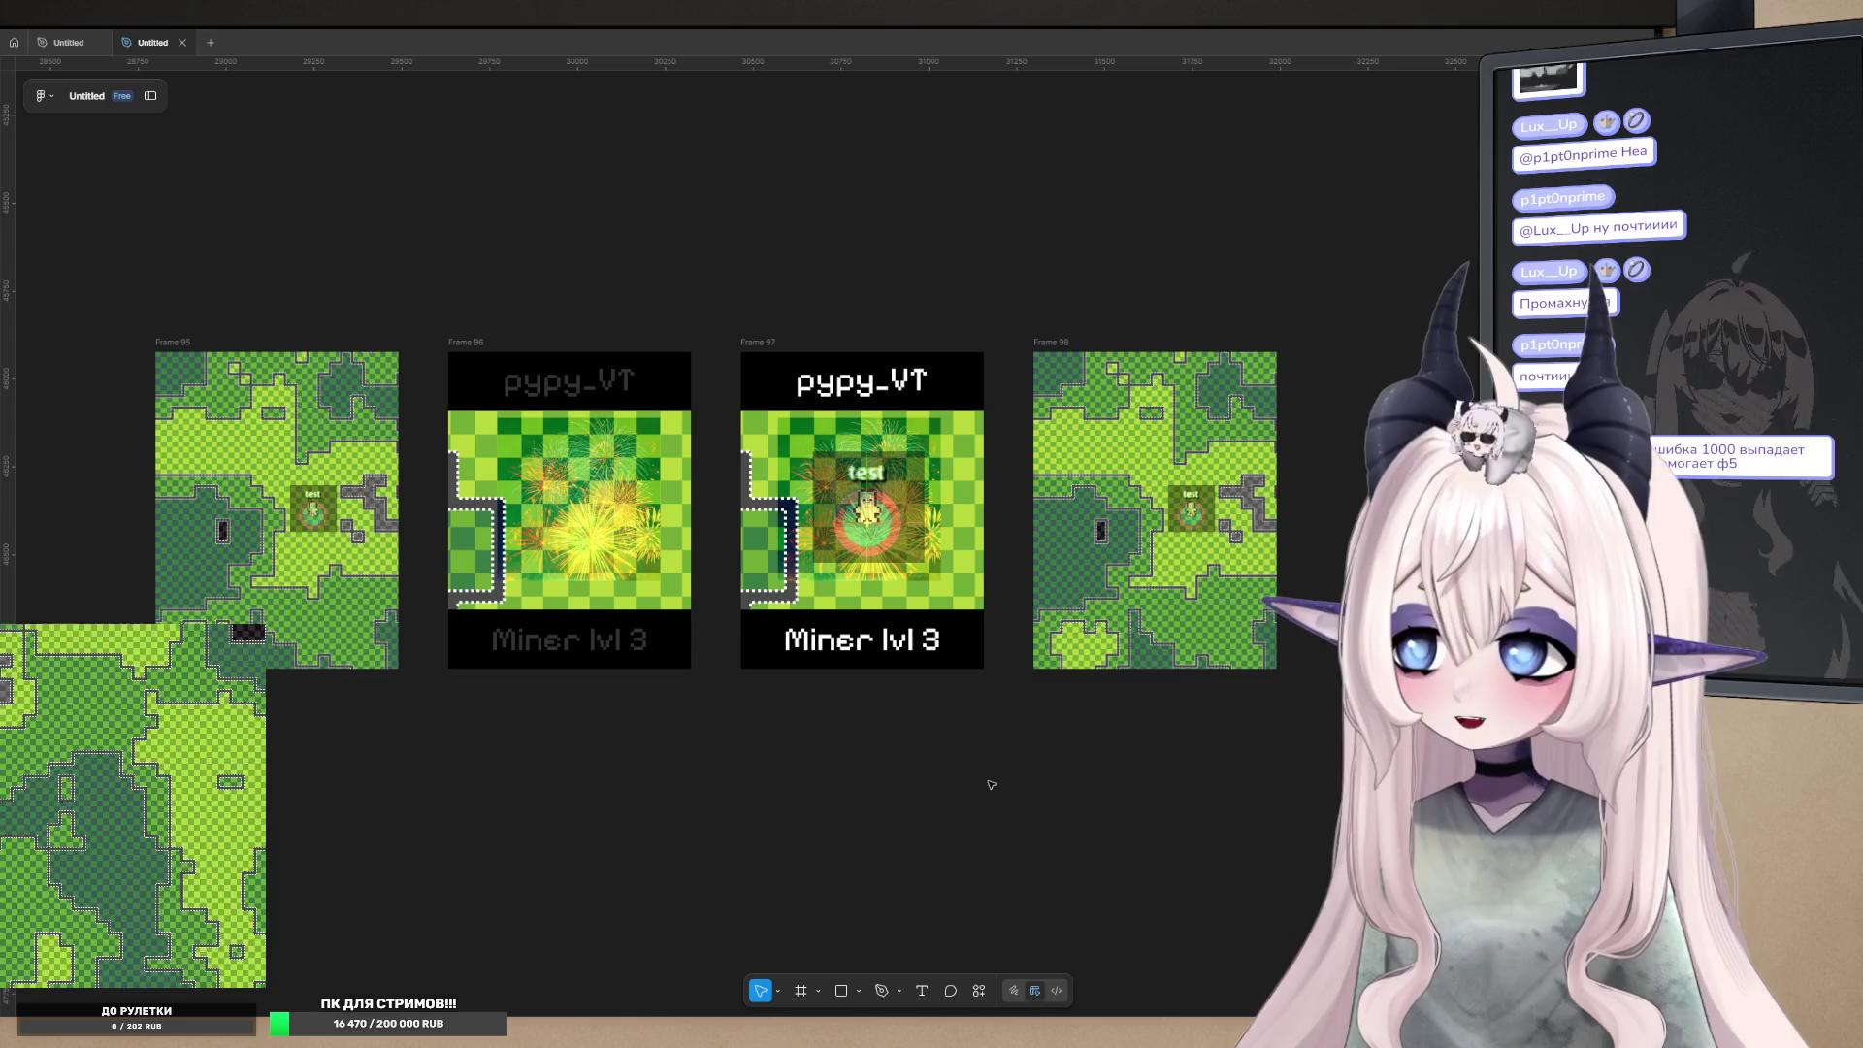
mouse_move(1351, 783)
mouse_down()
mouse_move(349, 230)
mouse_move(91, 230)
mouse_move(364, 221)
mouse_up()
scroll(417, 199, left, 1)
scroll(456, 180, down, 1)
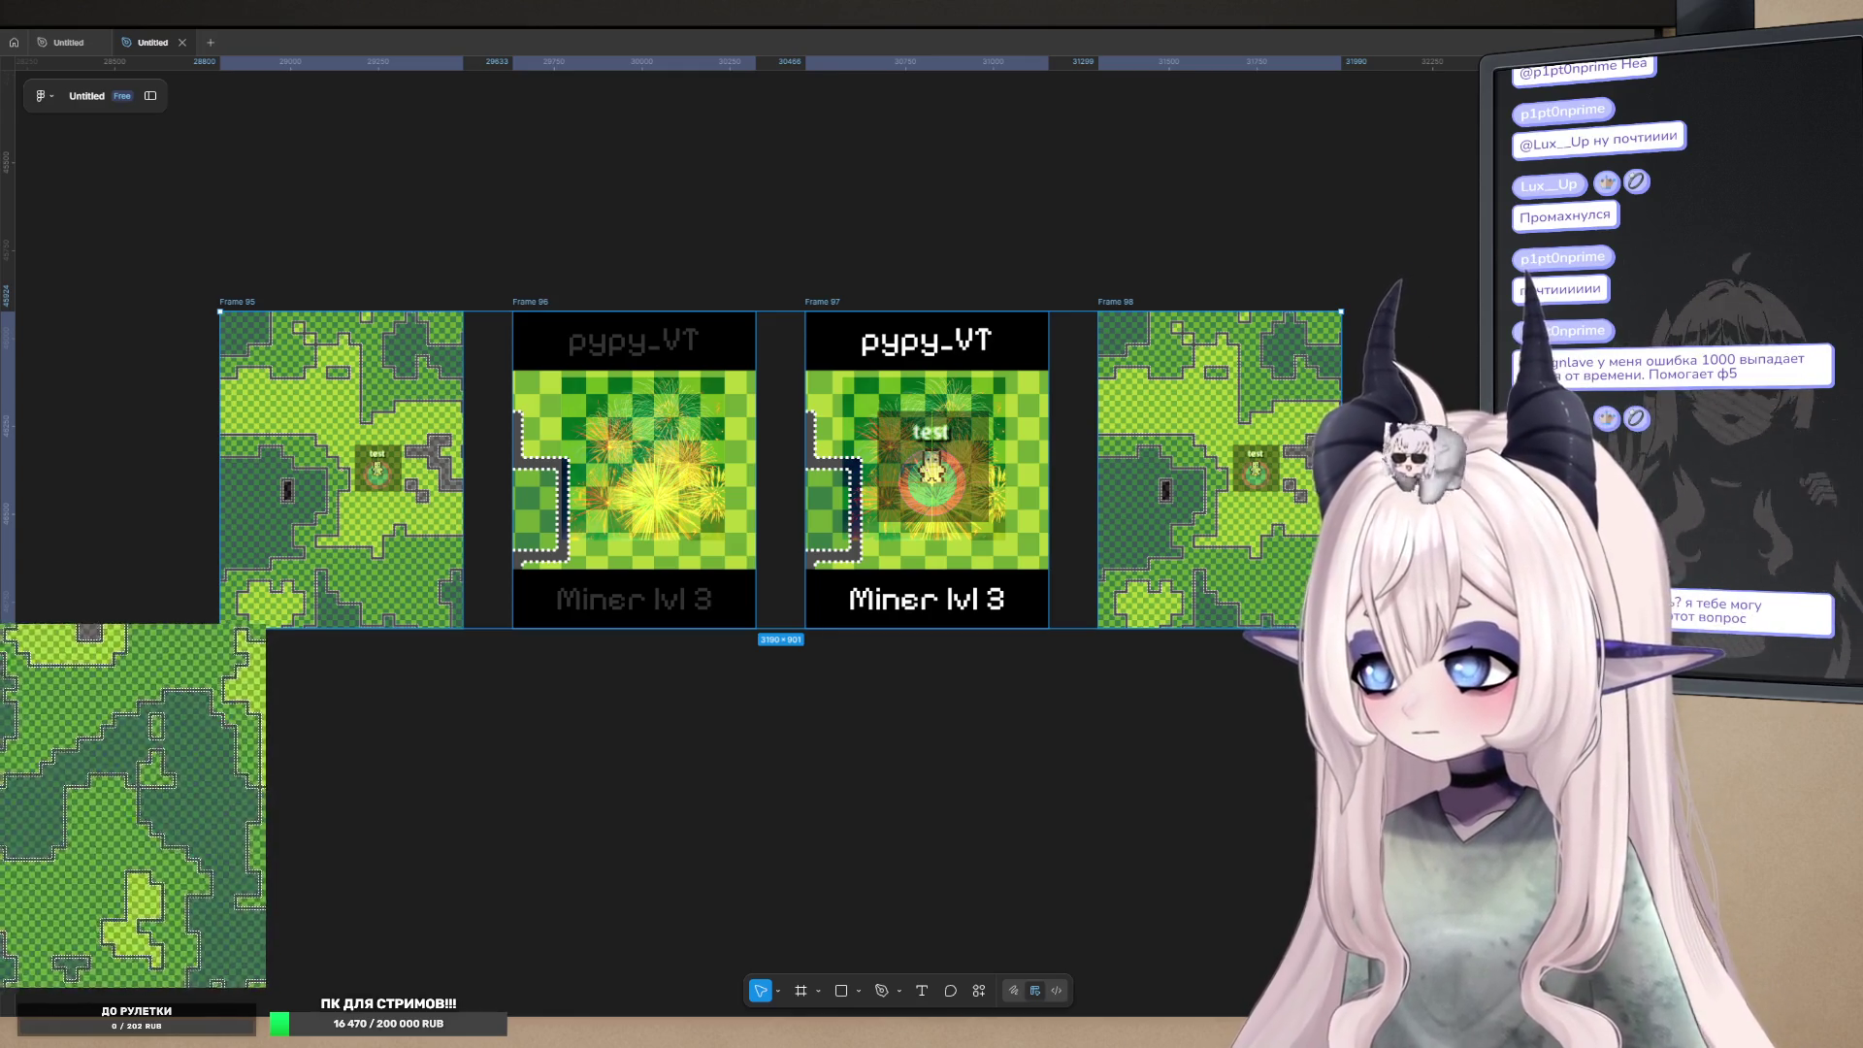
key(alt+Tab)
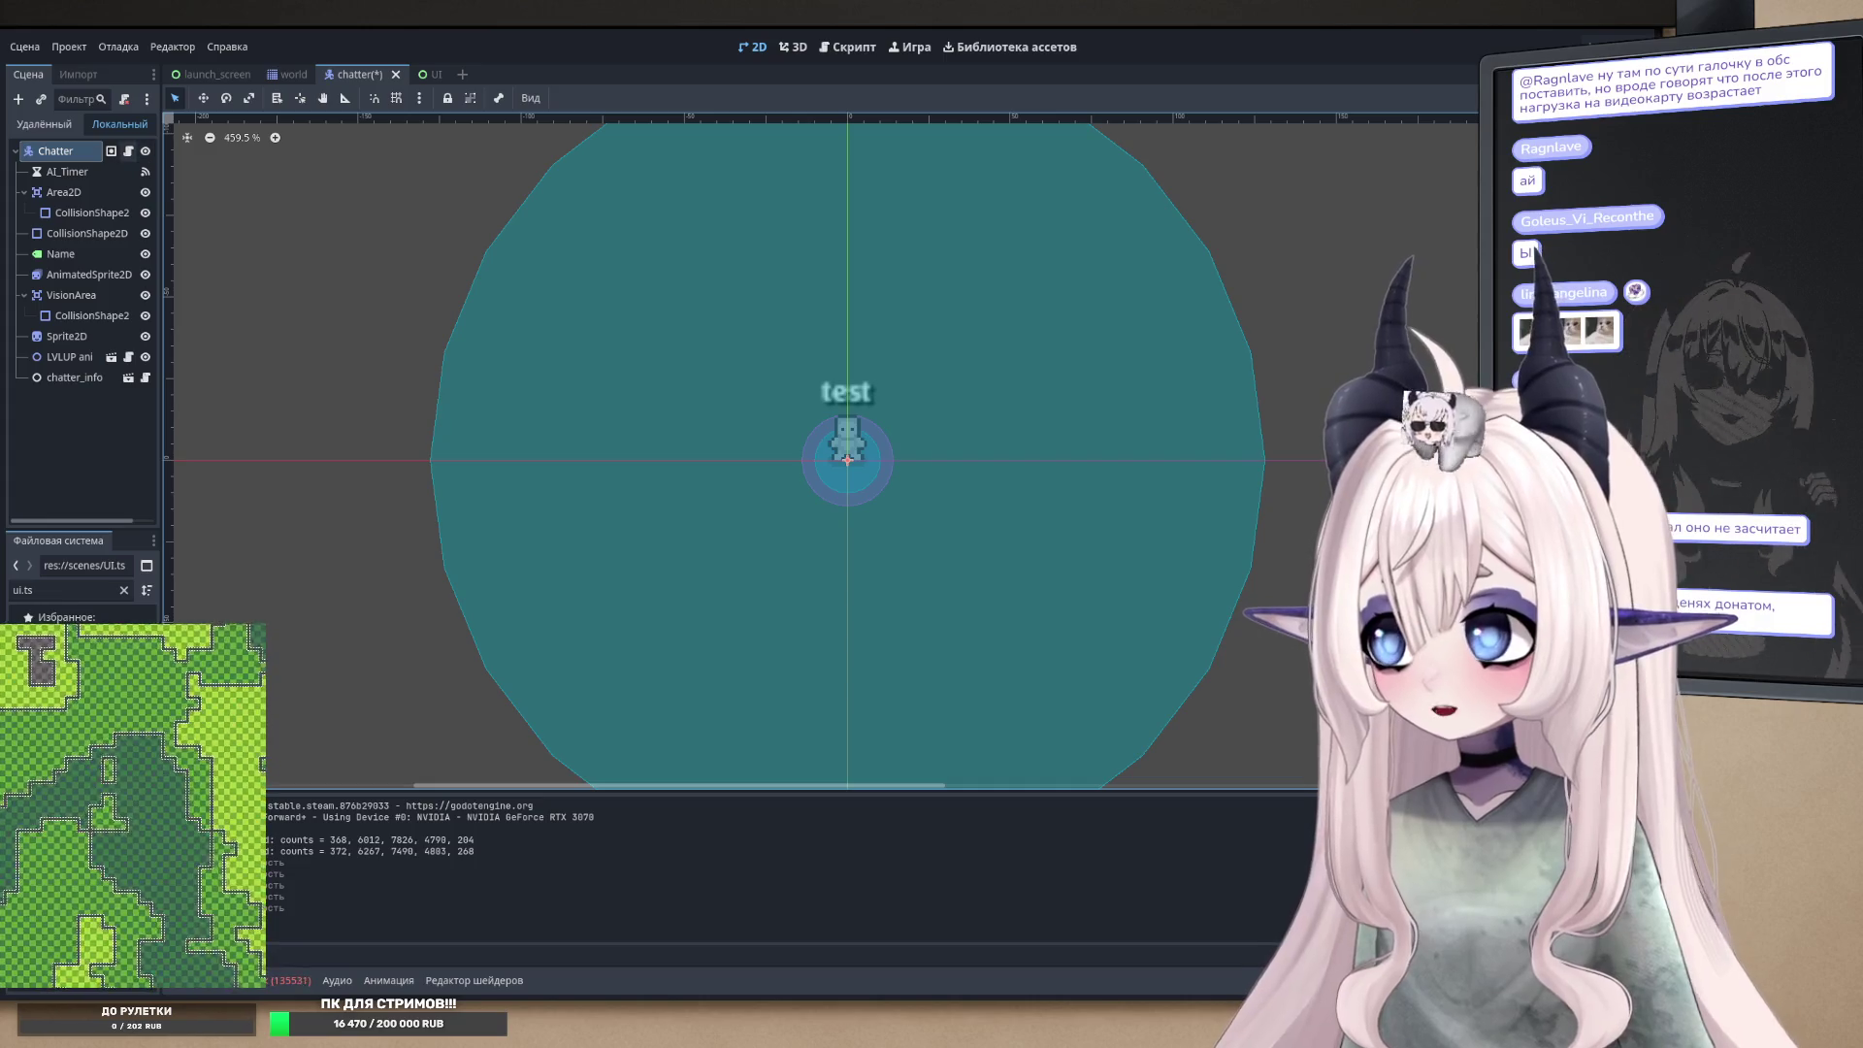
- Open chatter.gd and scroll through its variable declarations
click(128, 150)
scroll(874, 414, up, 10)
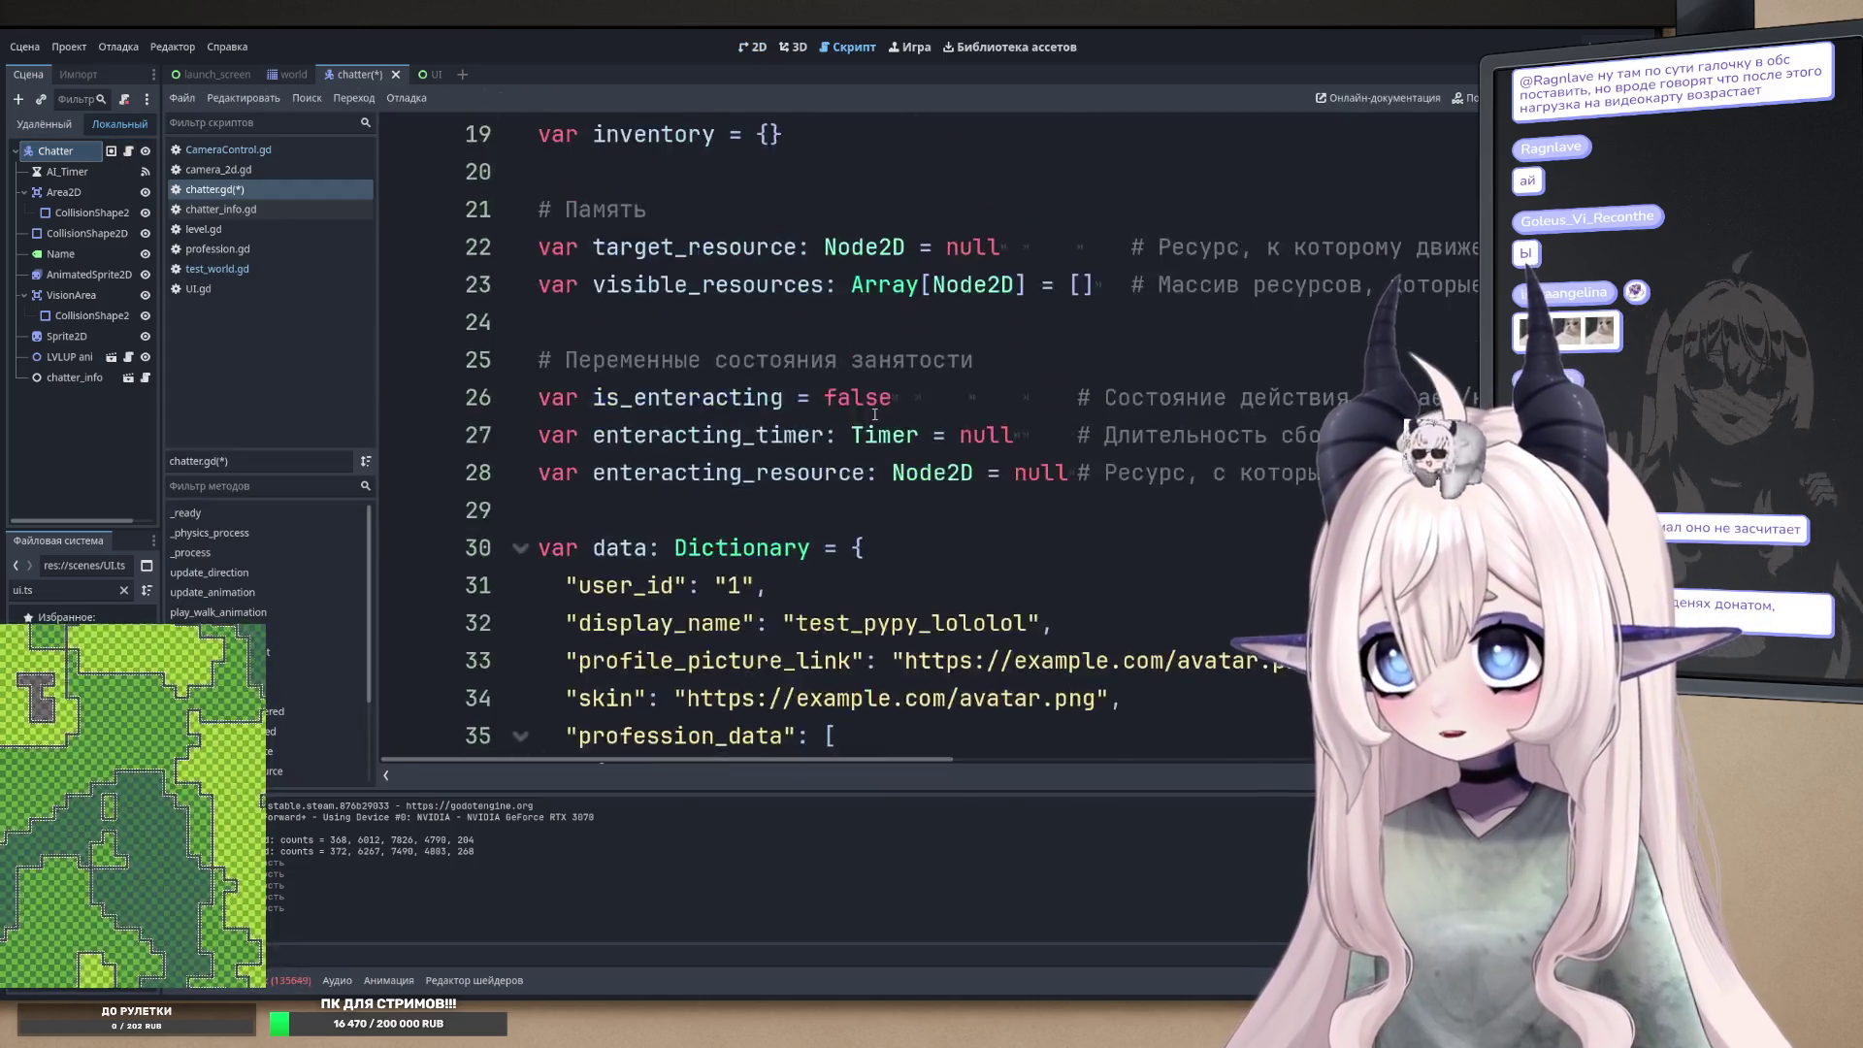
scroll(802, 446, down, 2)
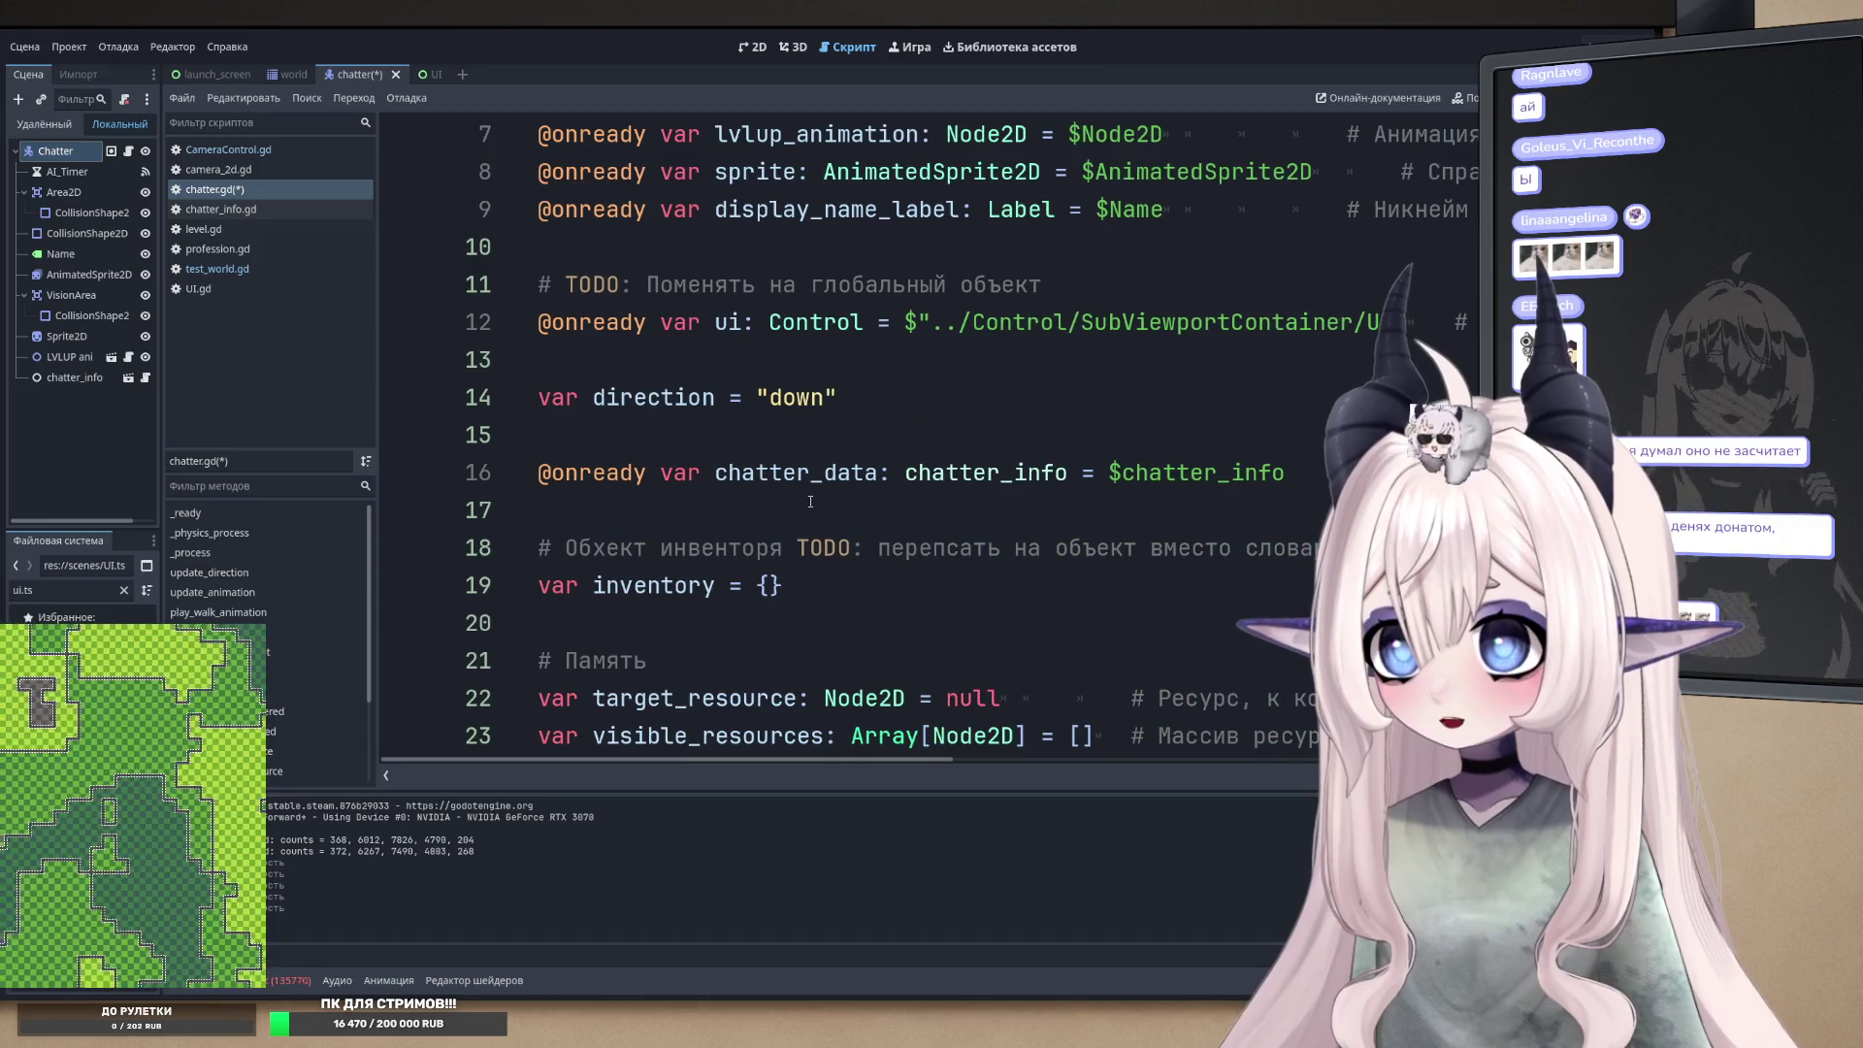
scroll(970, 466, down, 5)
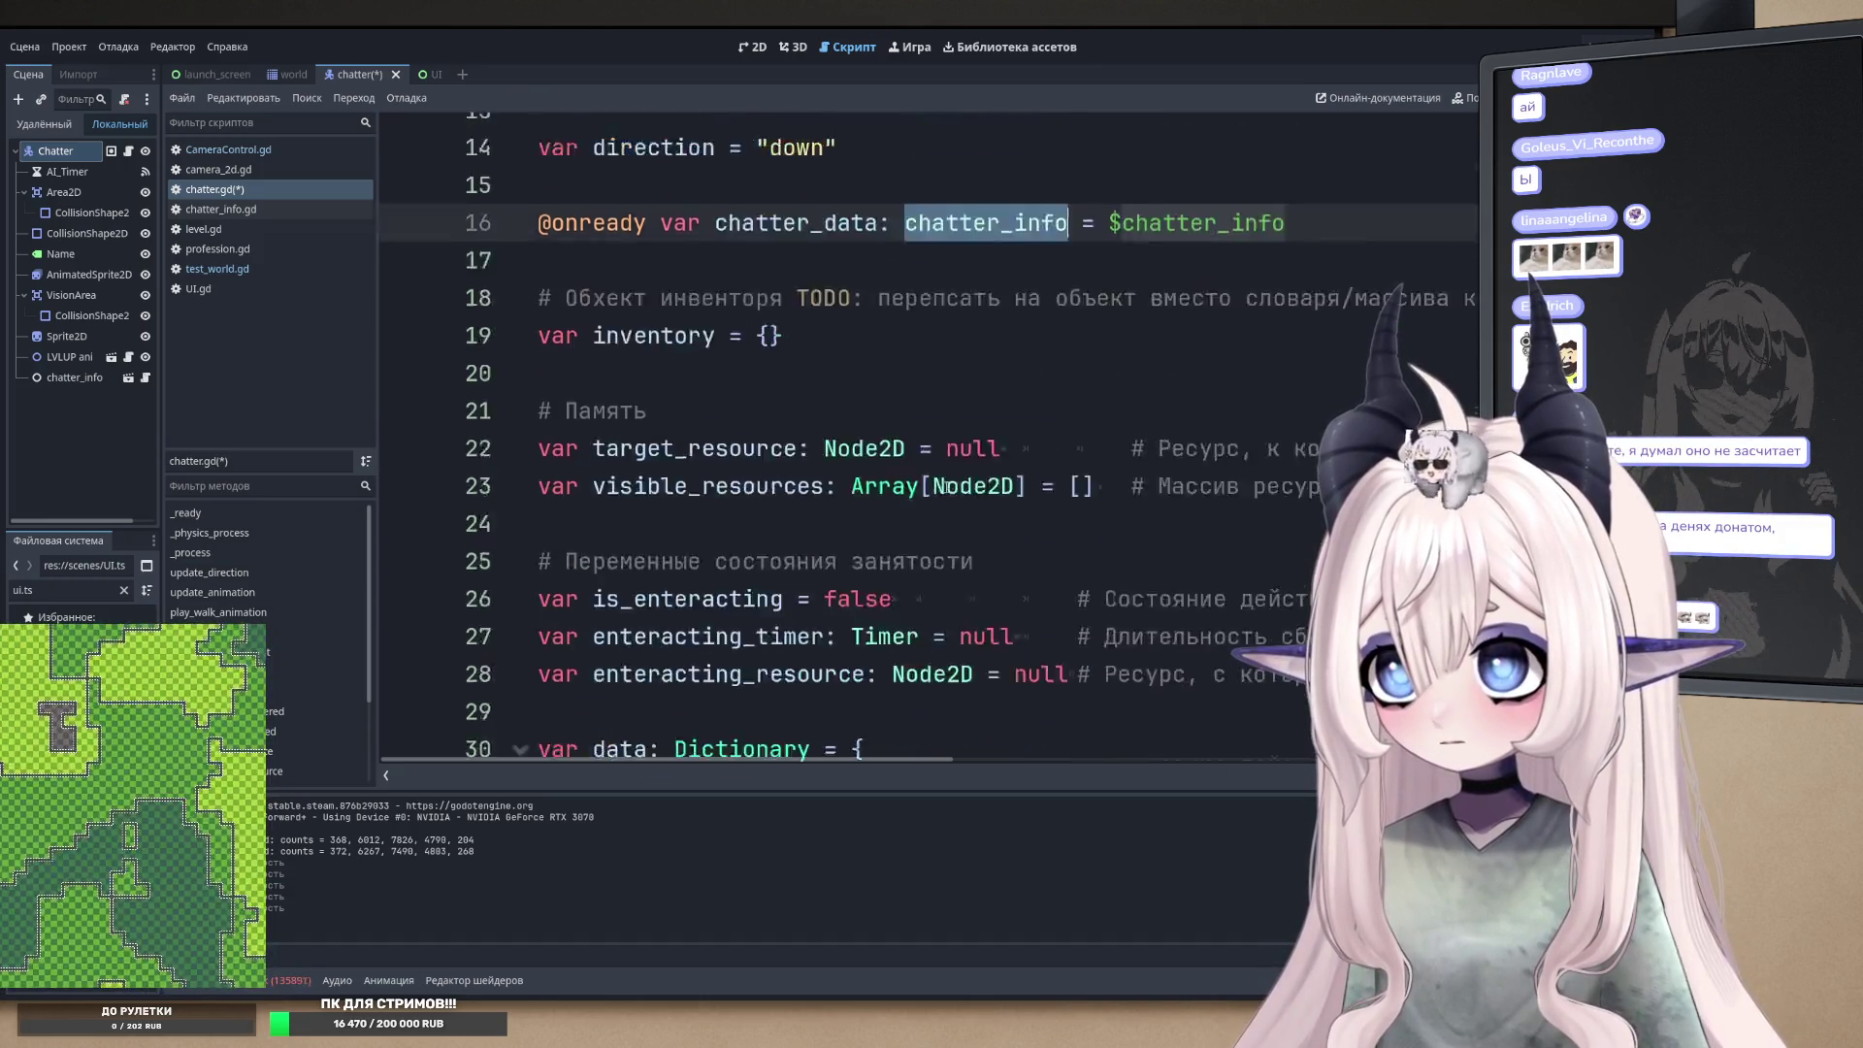
scroll(886, 446, up, 7)
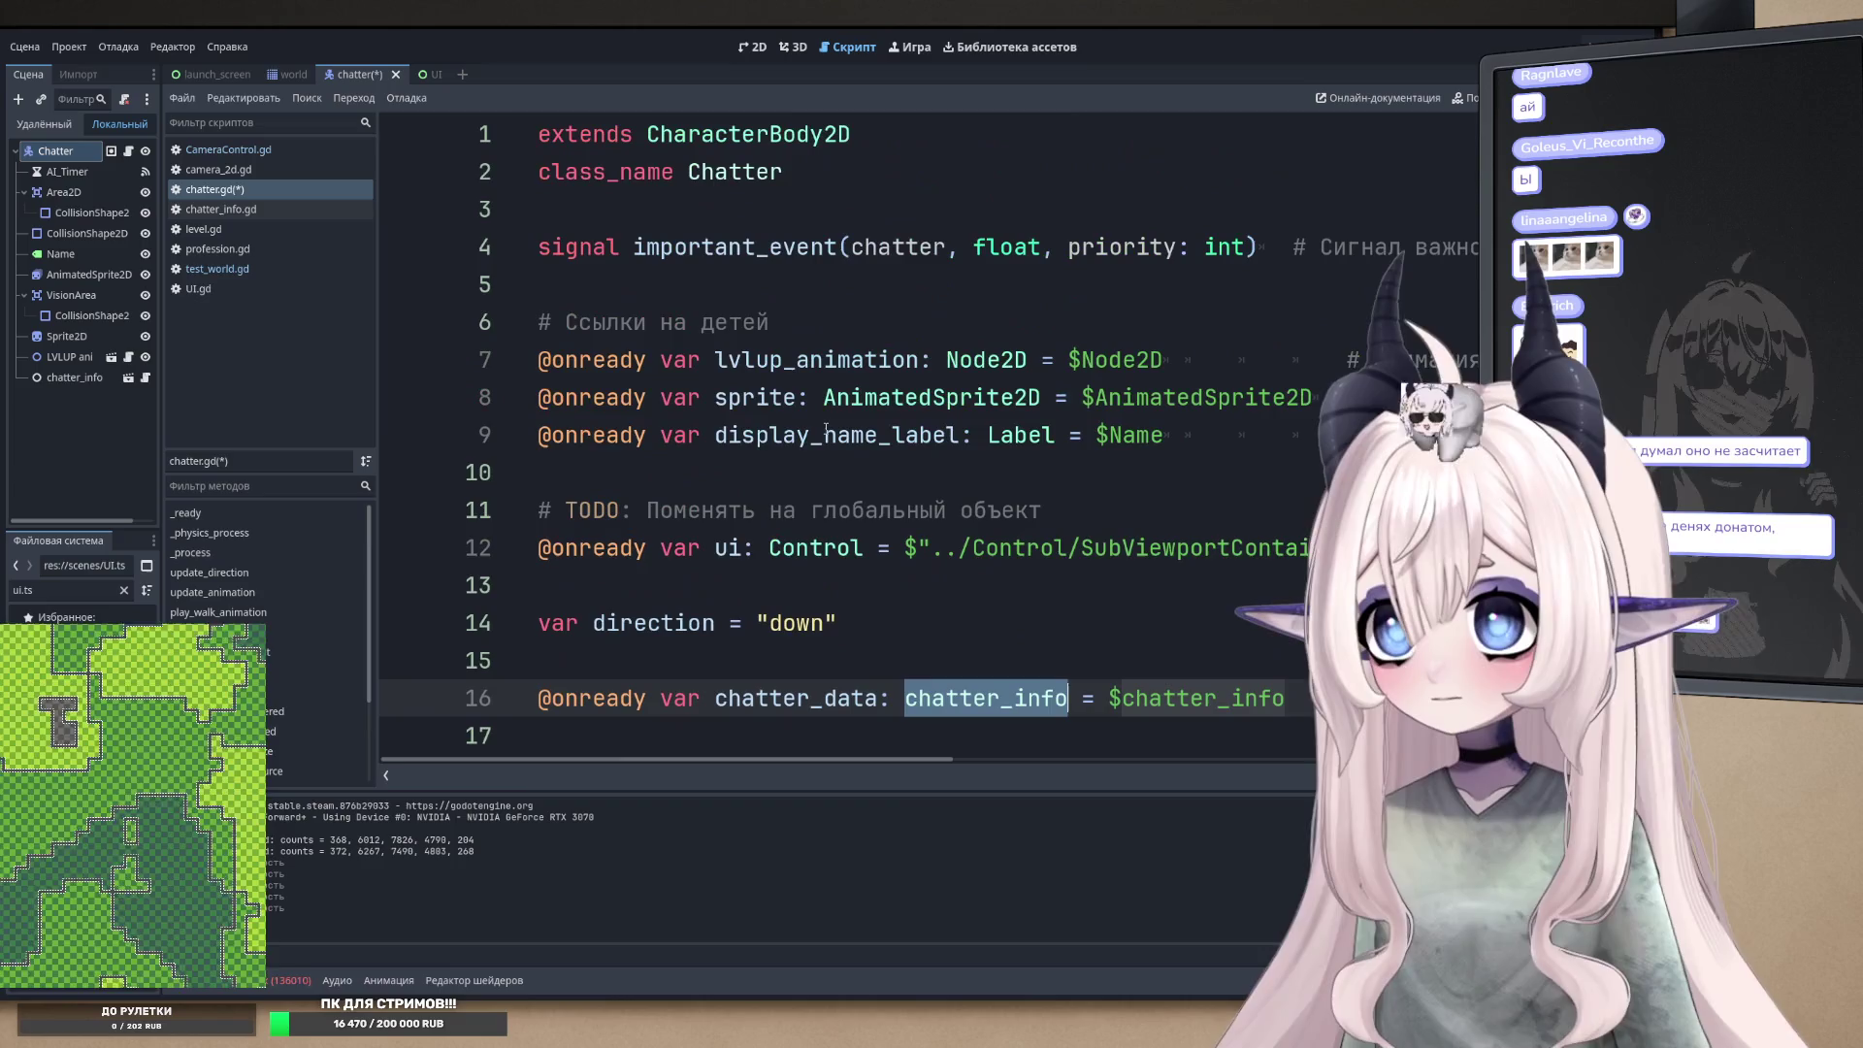
click(825, 360)
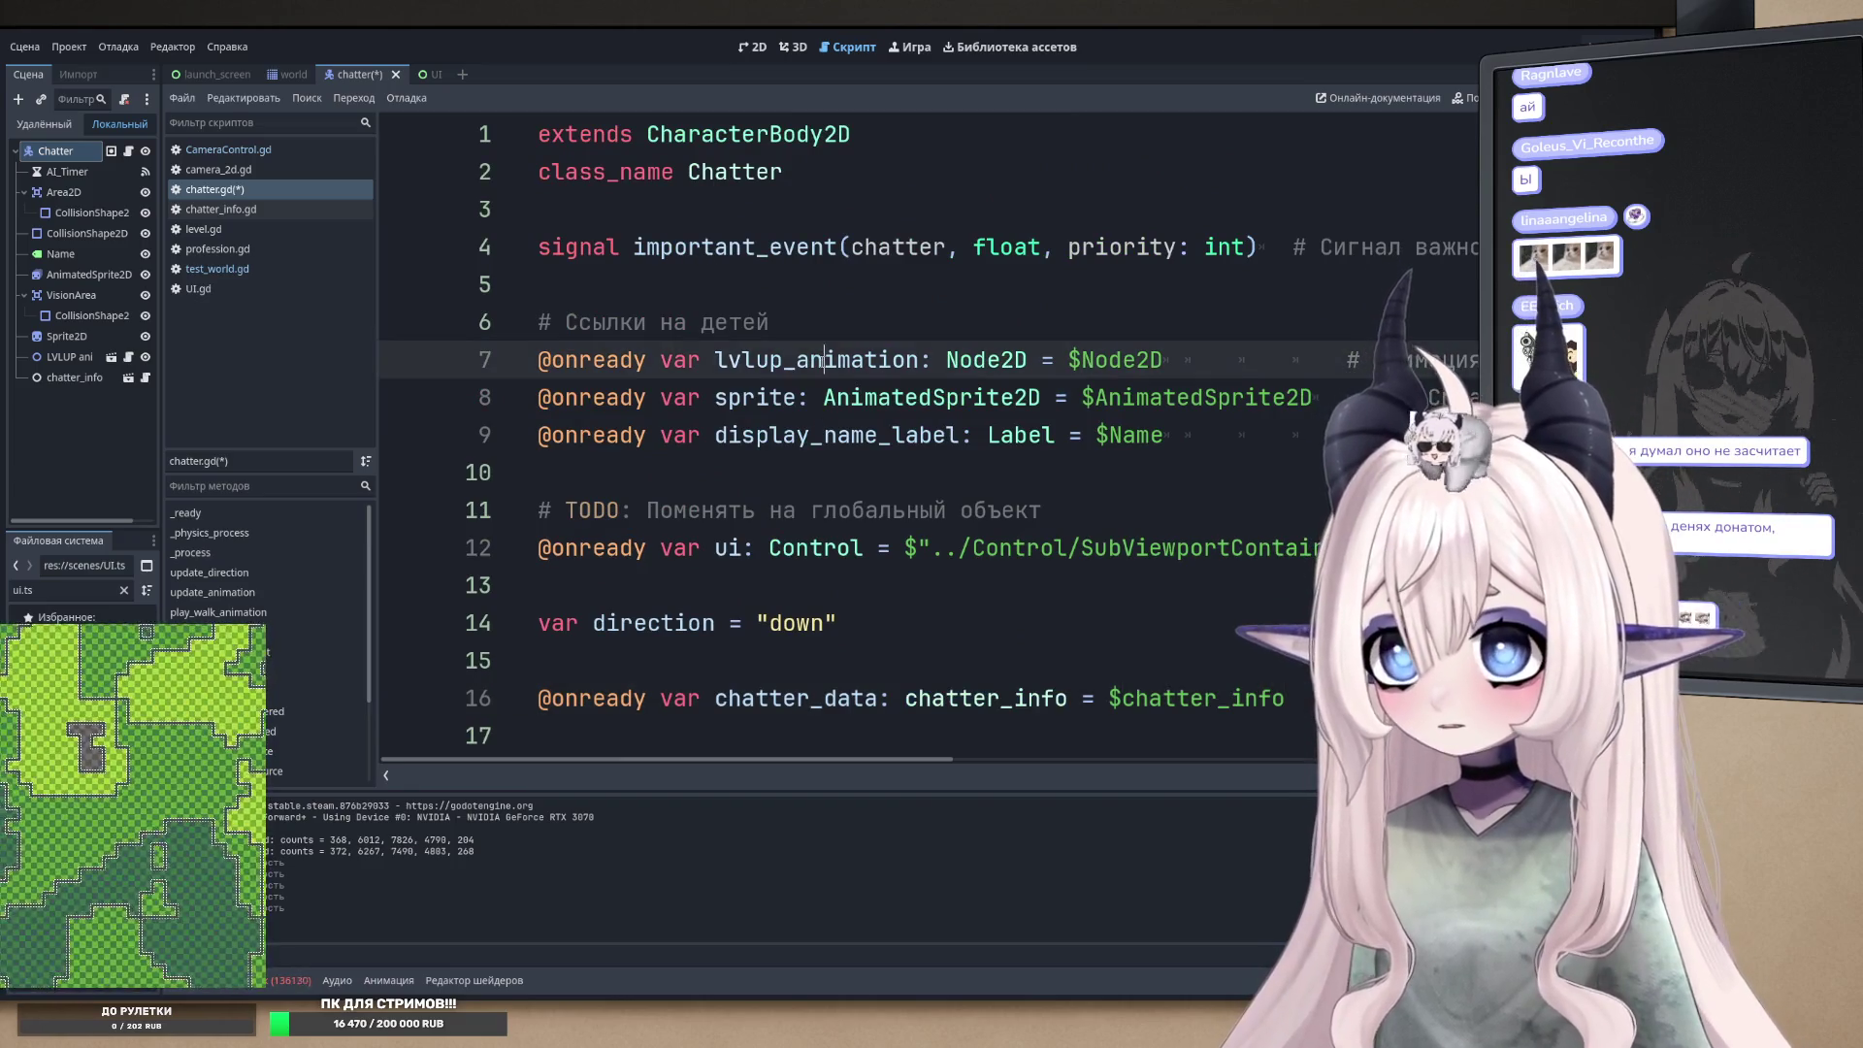
scroll(770, 398, down, 1)
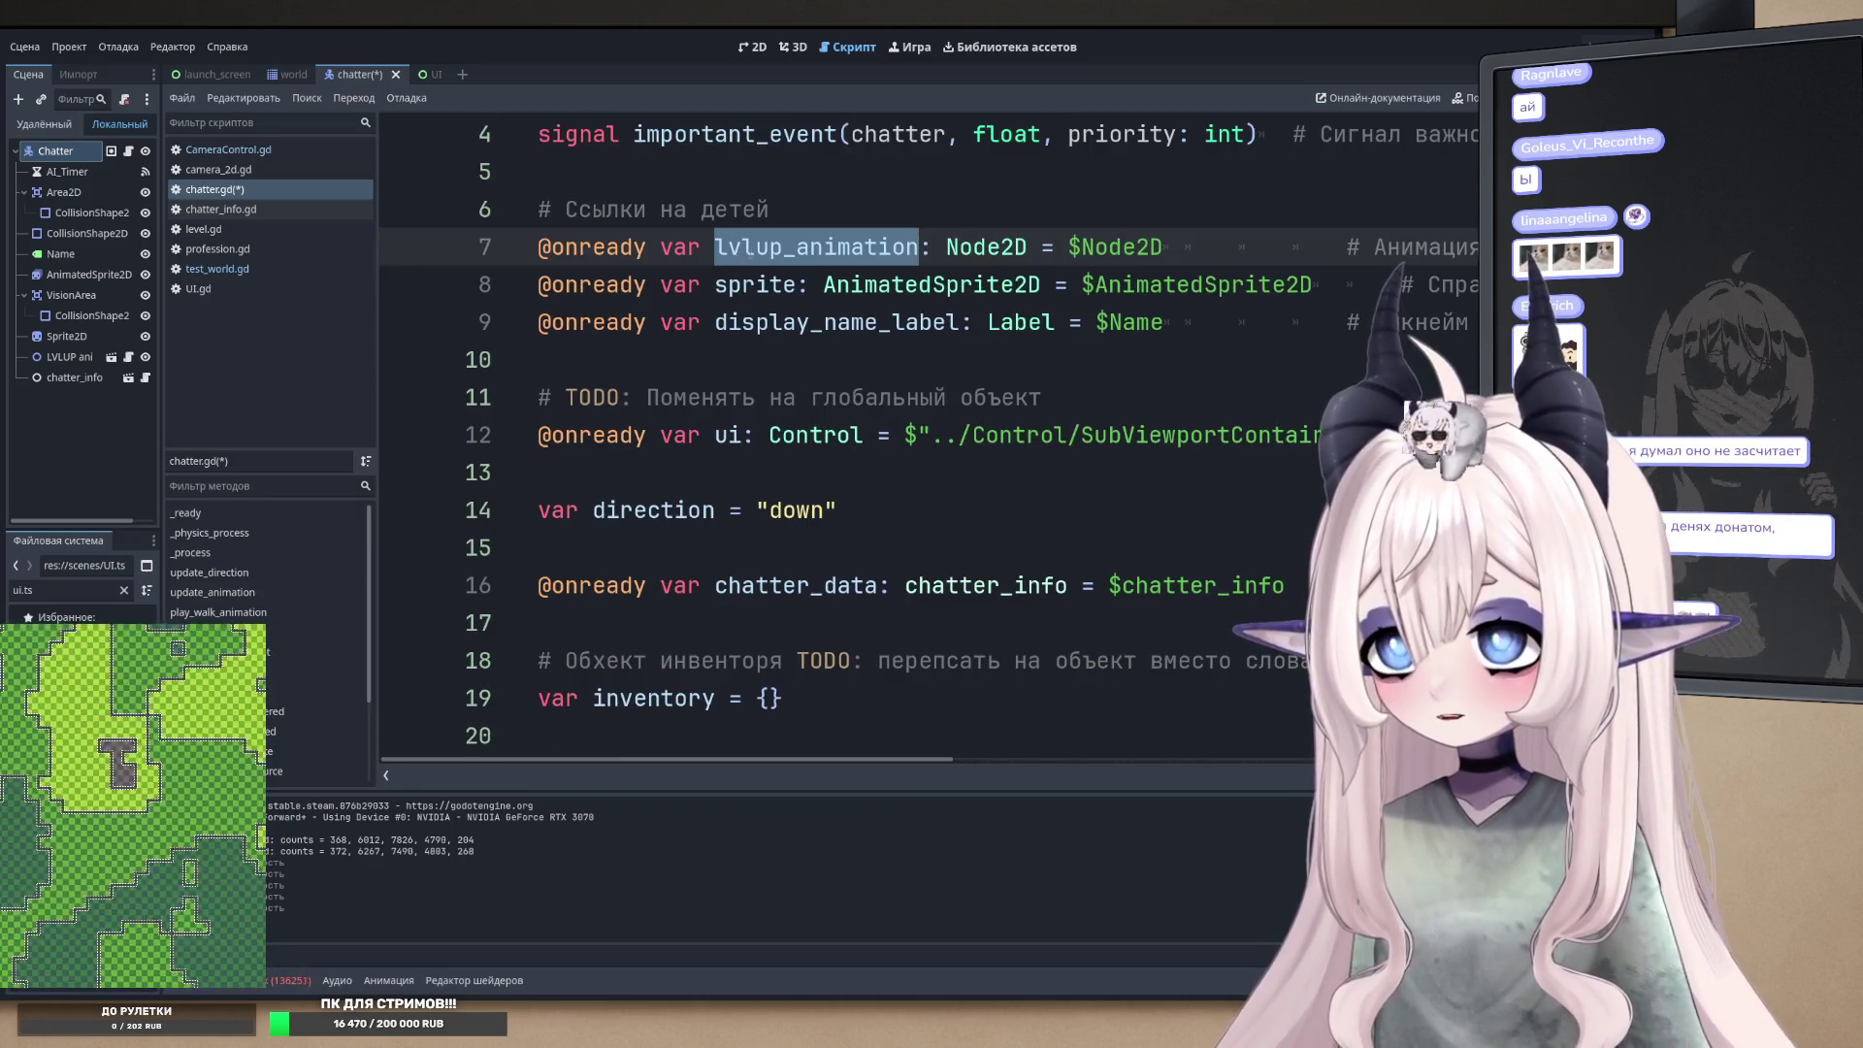
- Inspect the sprite, display_name_label and chatter_data variables, then open the chatter_info class definition
double_click(758, 284)
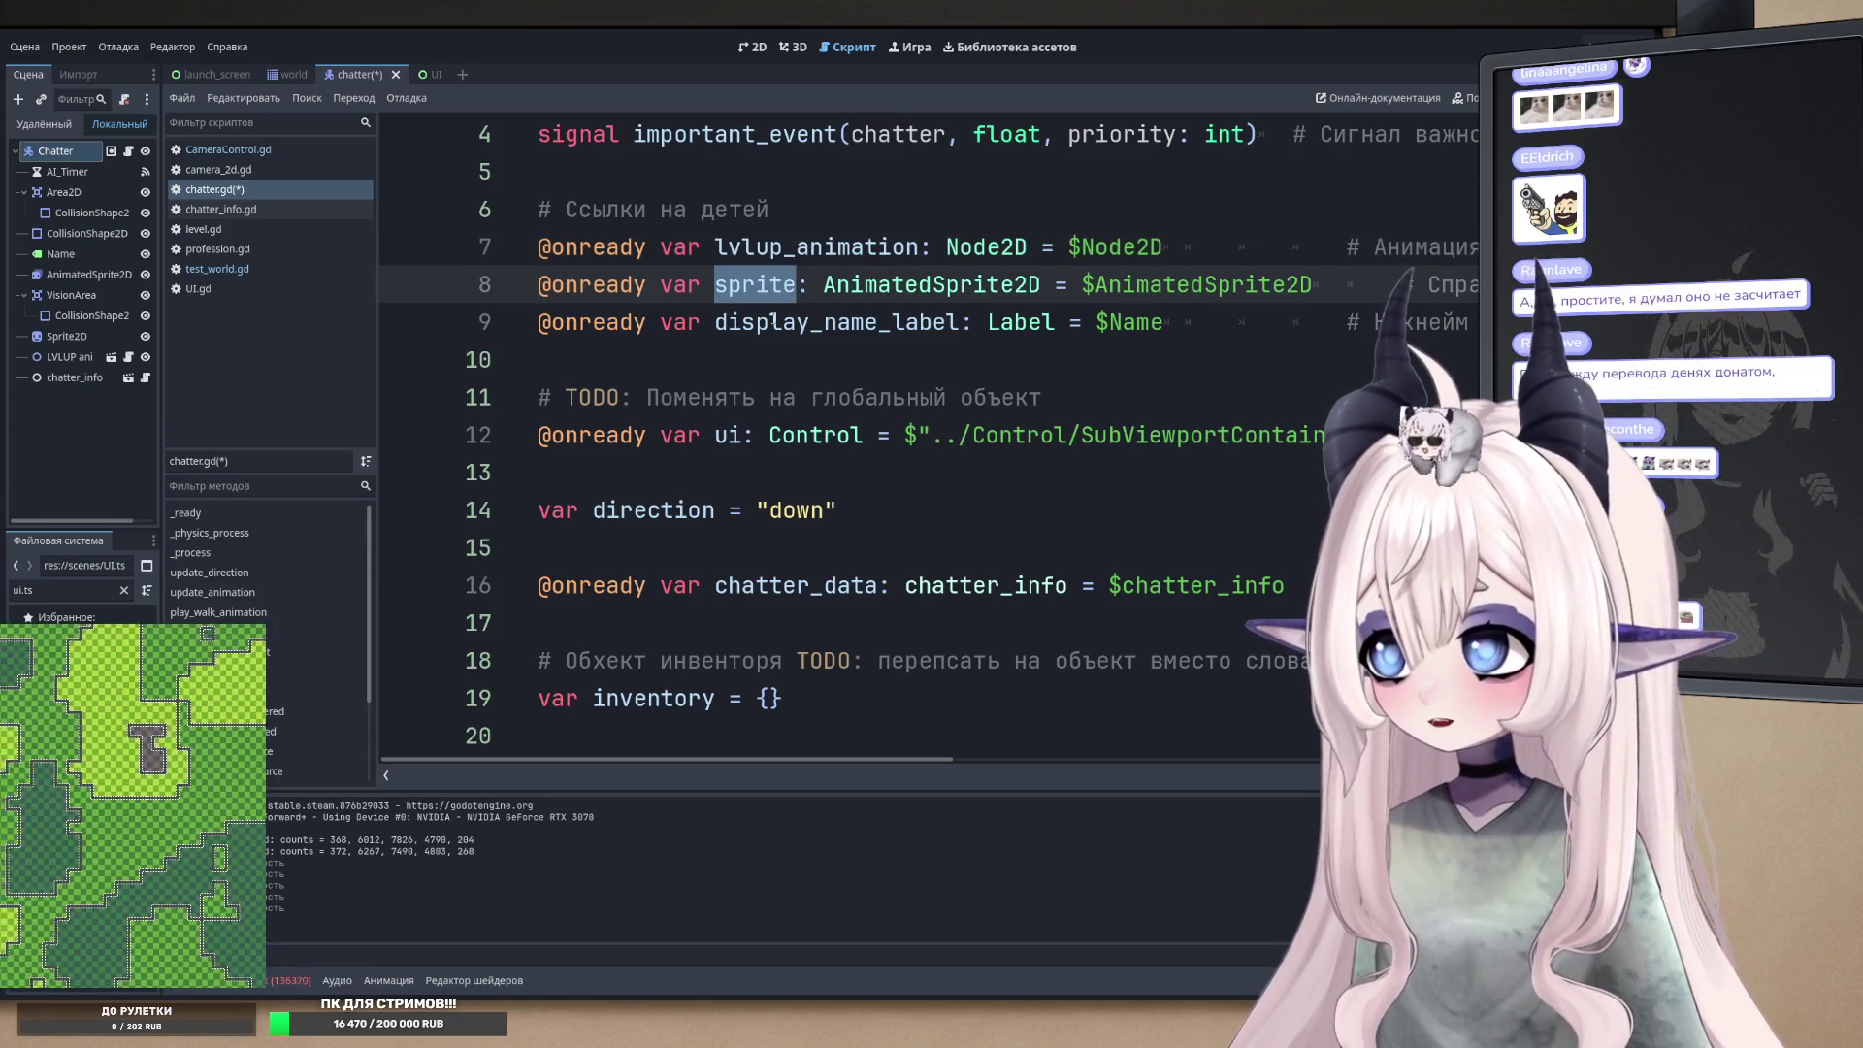
double_click(799, 330)
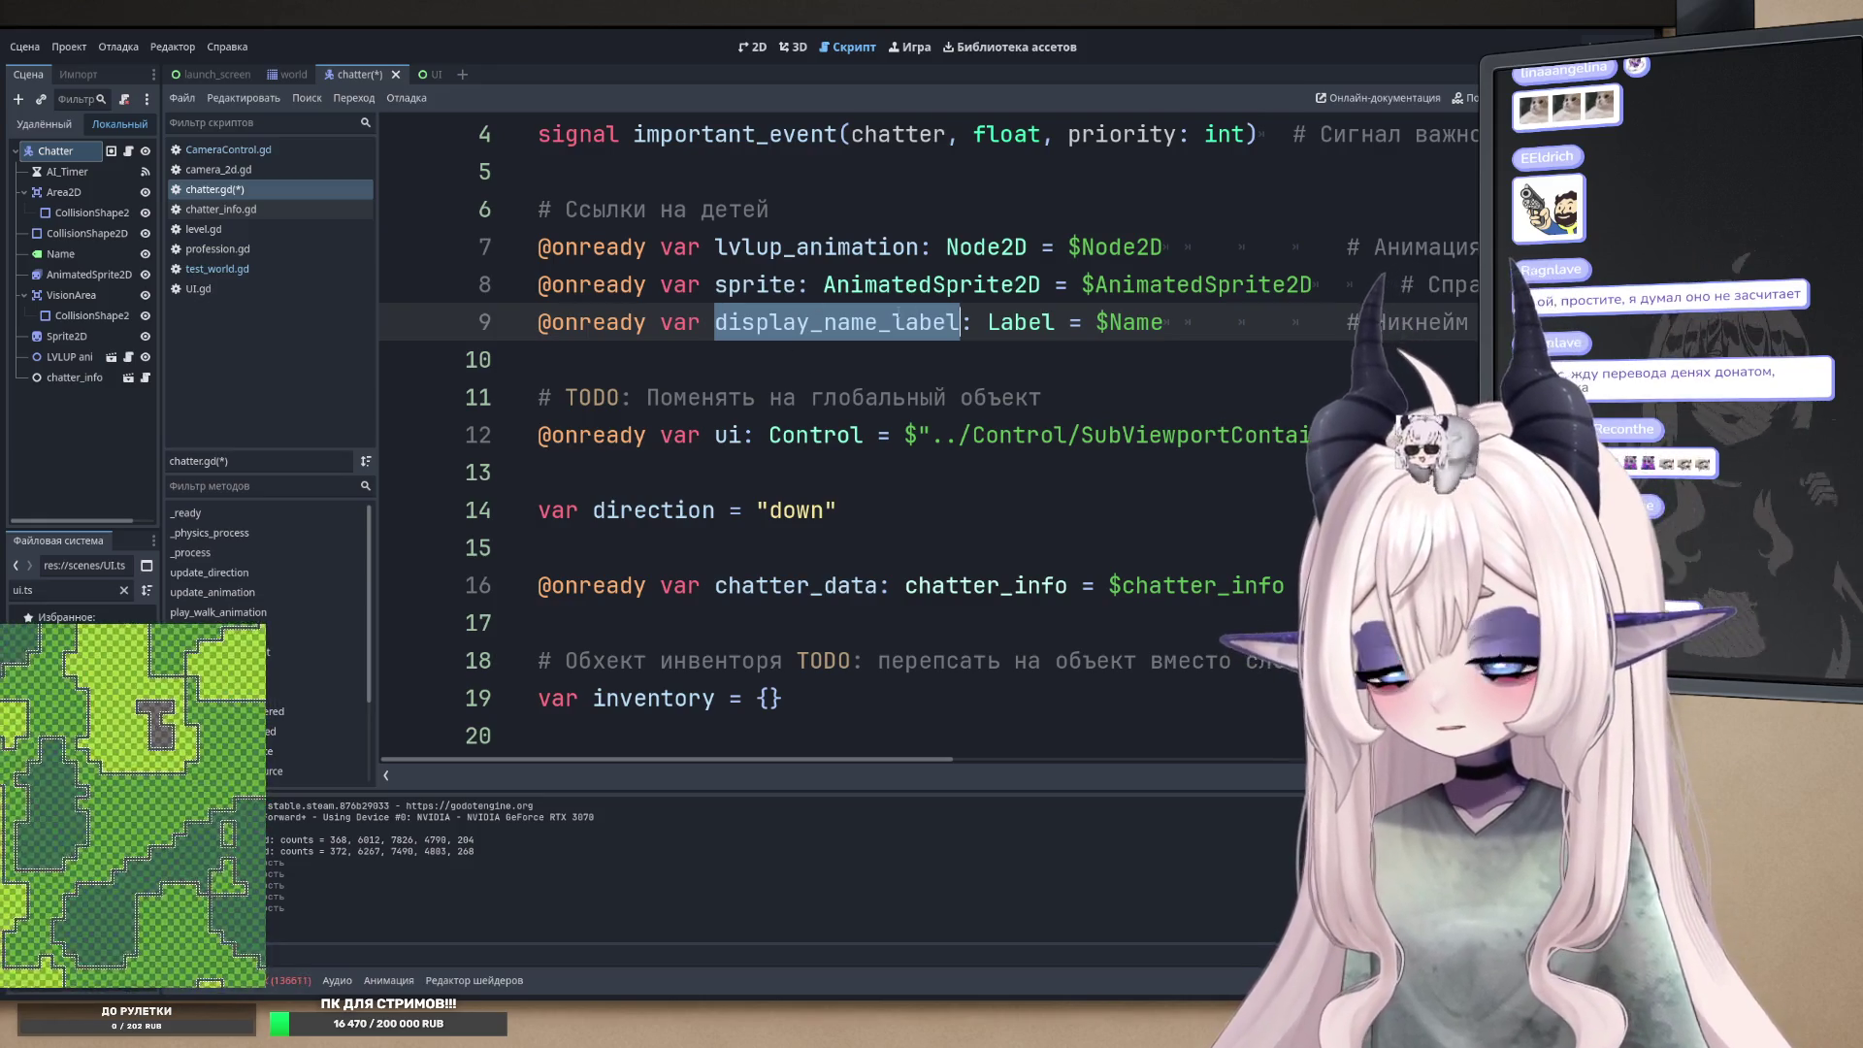
scroll(757, 418, down, 1)
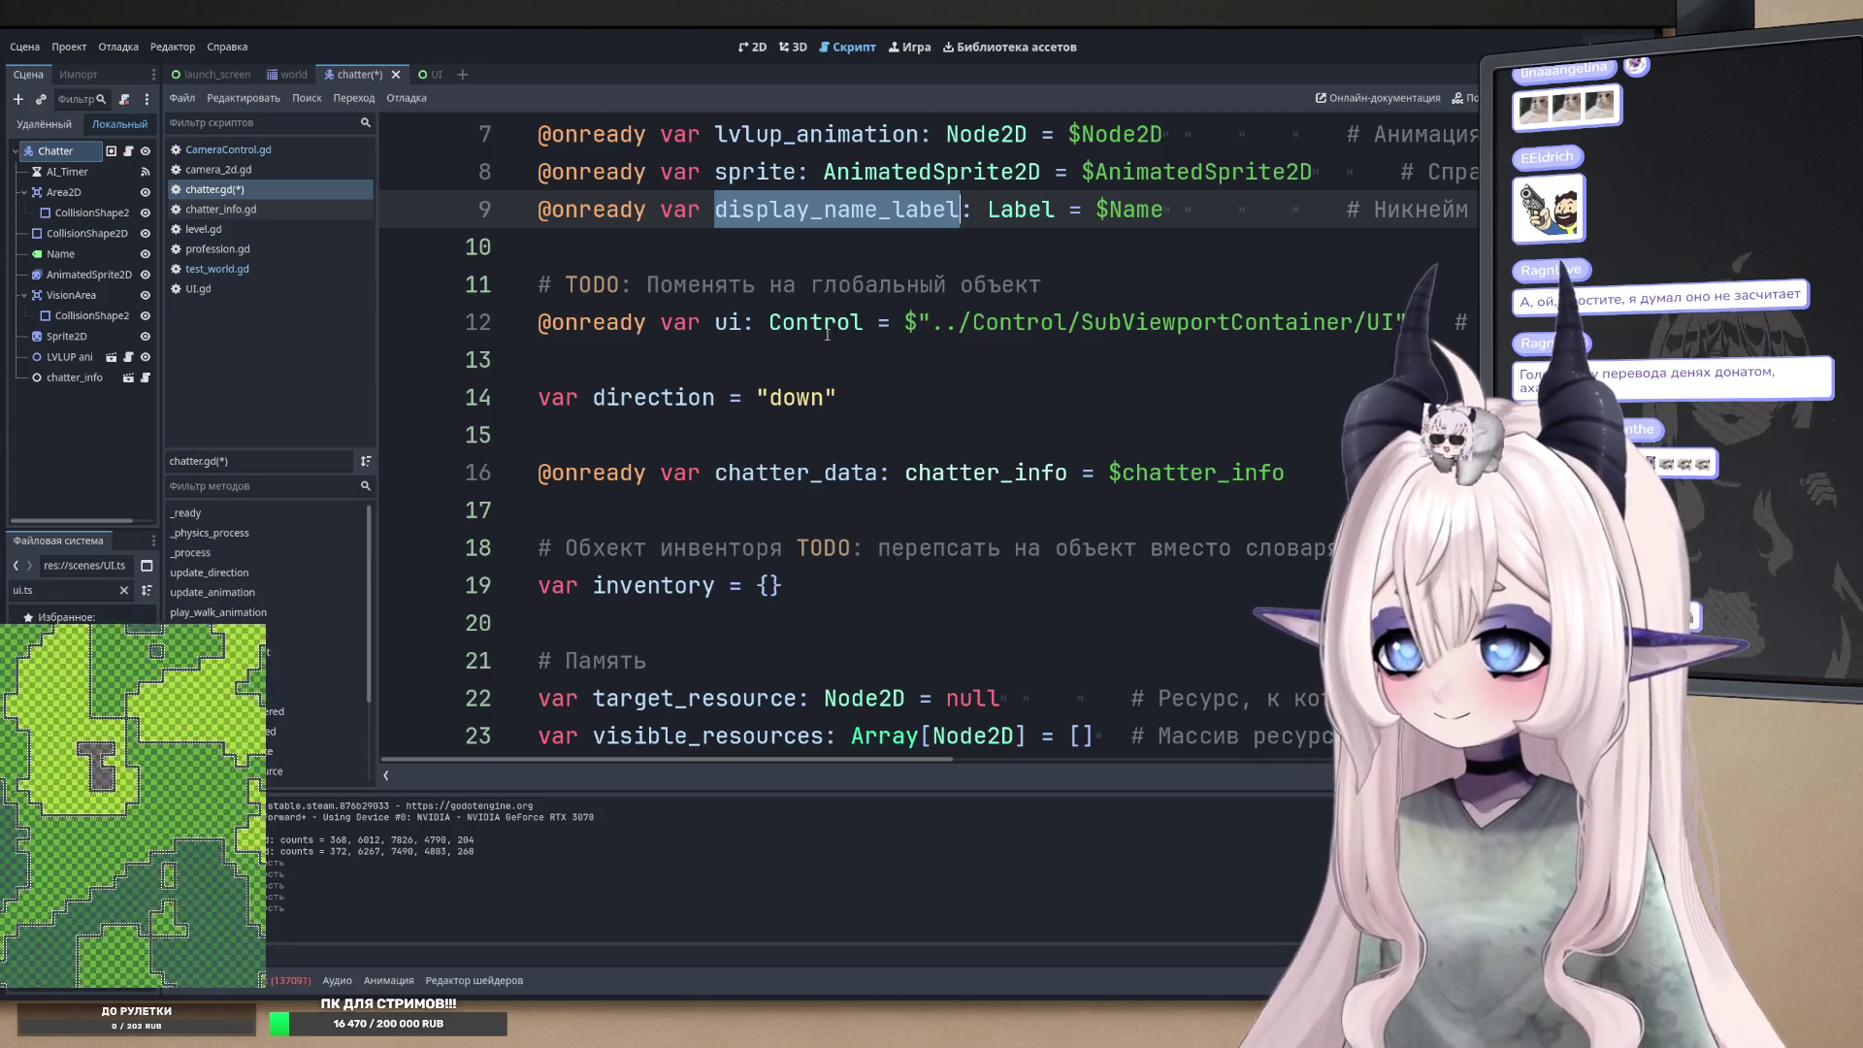
double_click(776, 473)
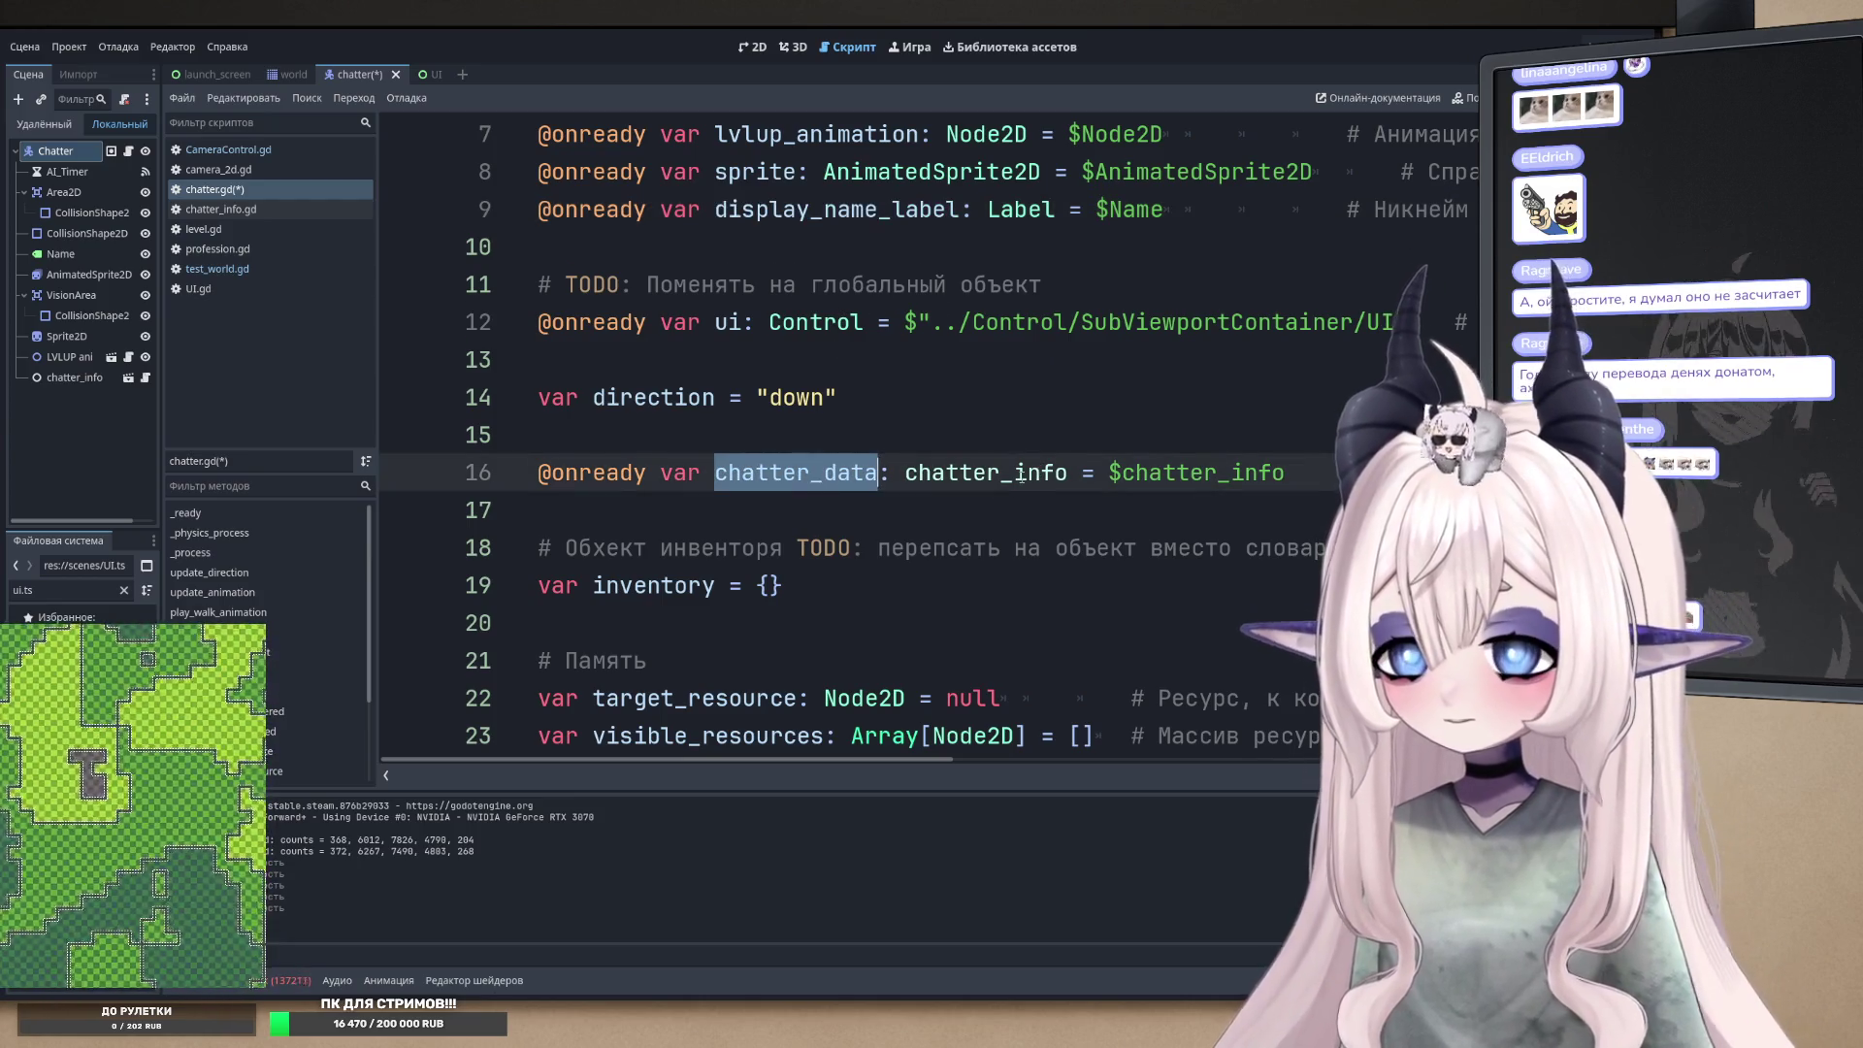
double_click(986, 473)
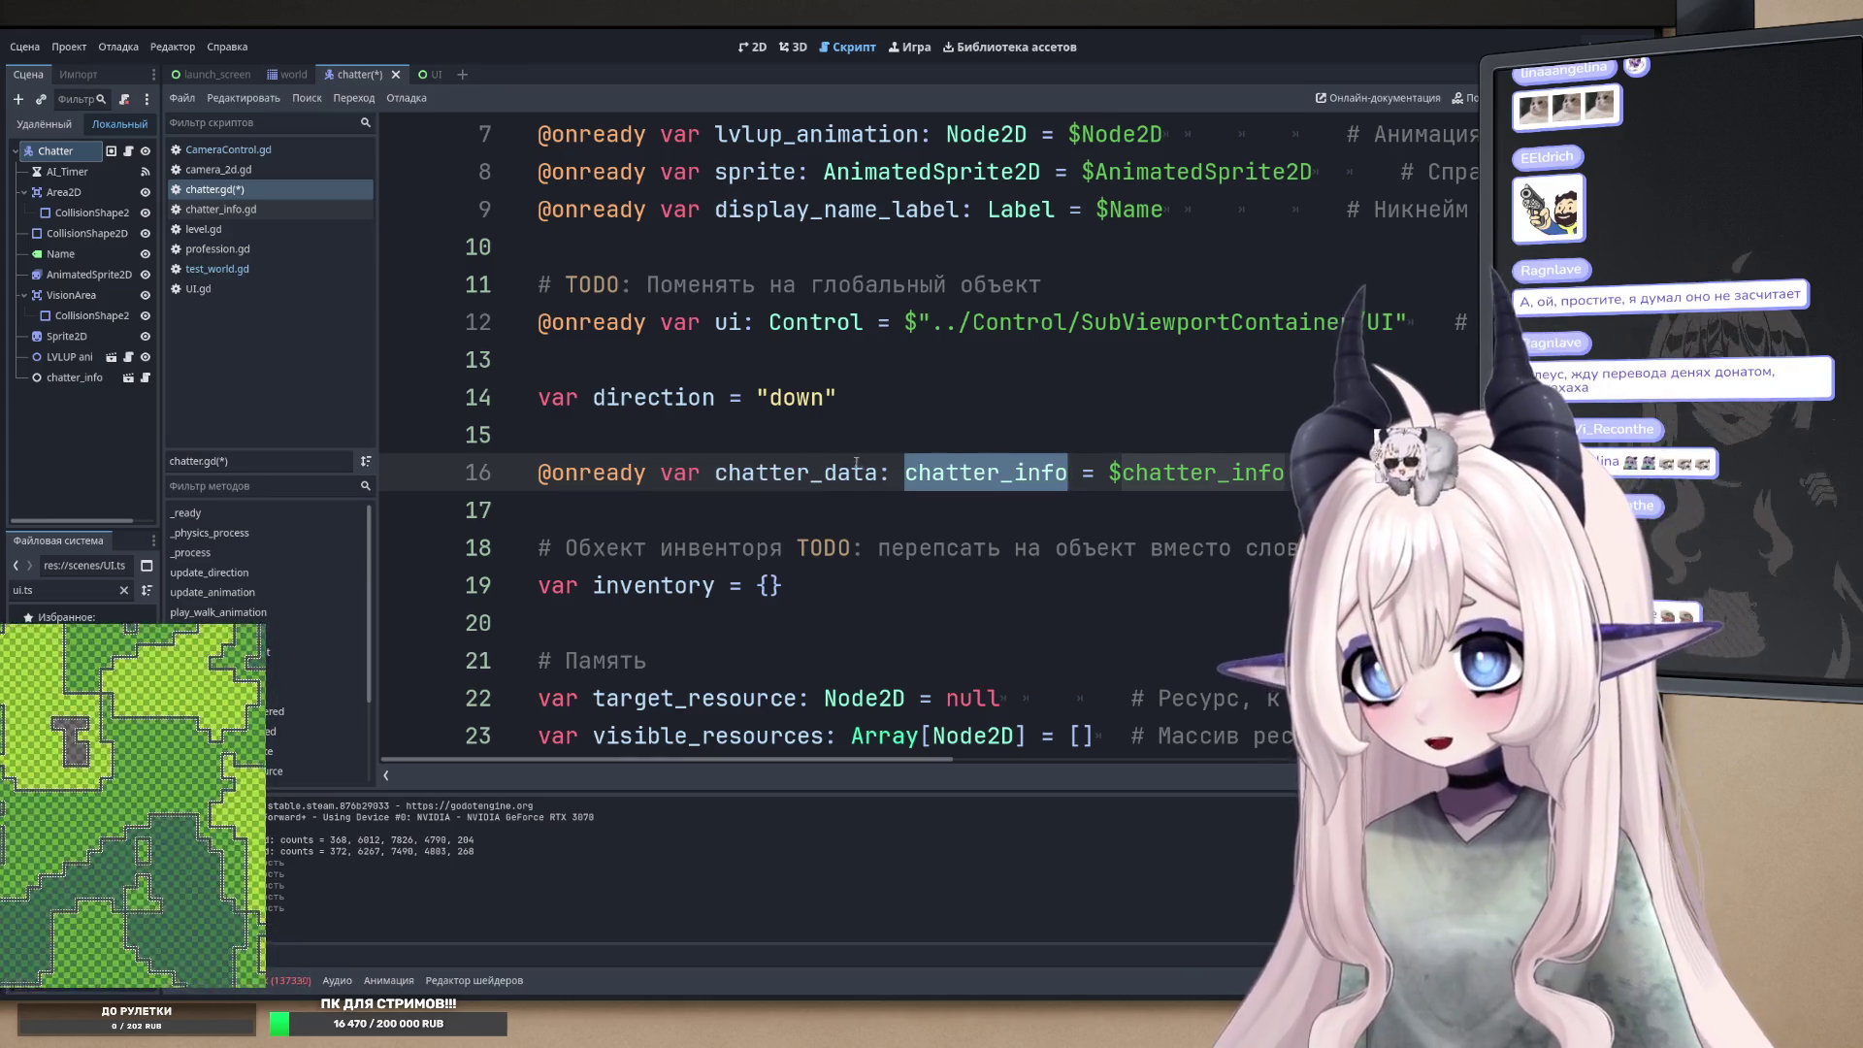
double_click(835, 470)
double_click(937, 458)
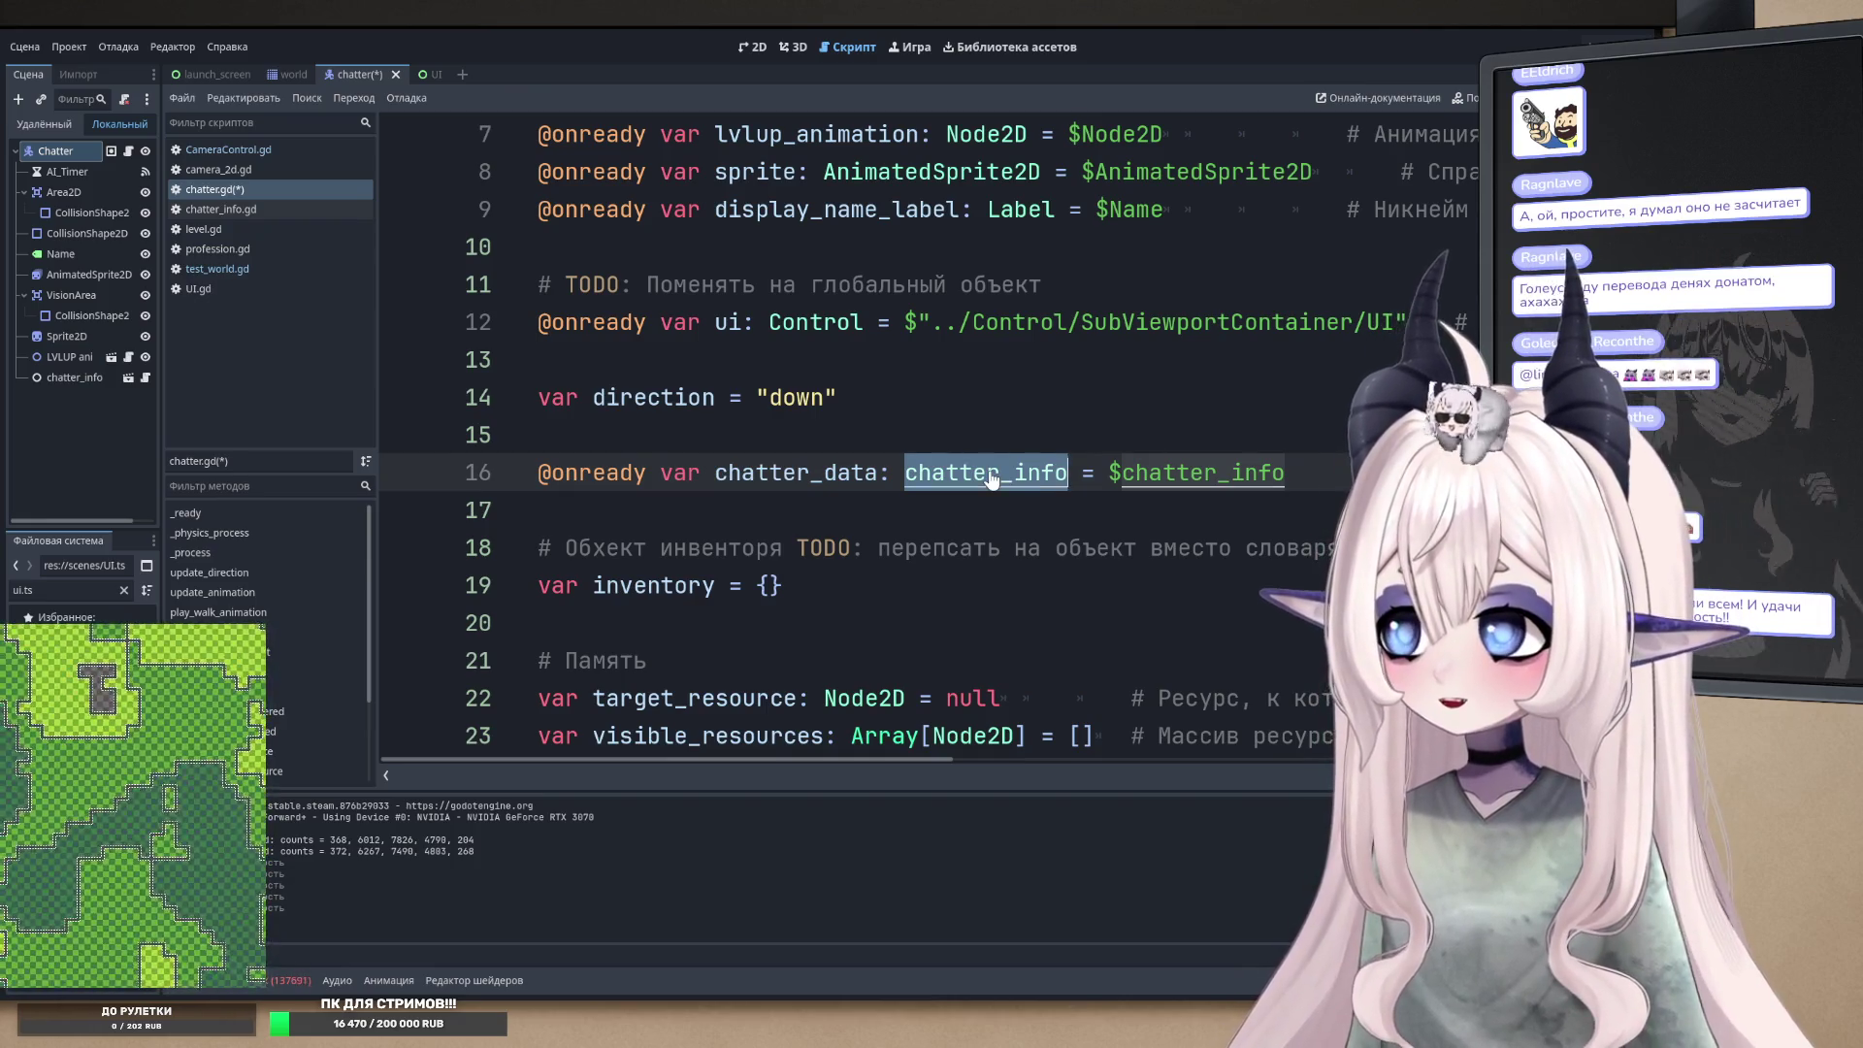
ctrl+click(990, 475)
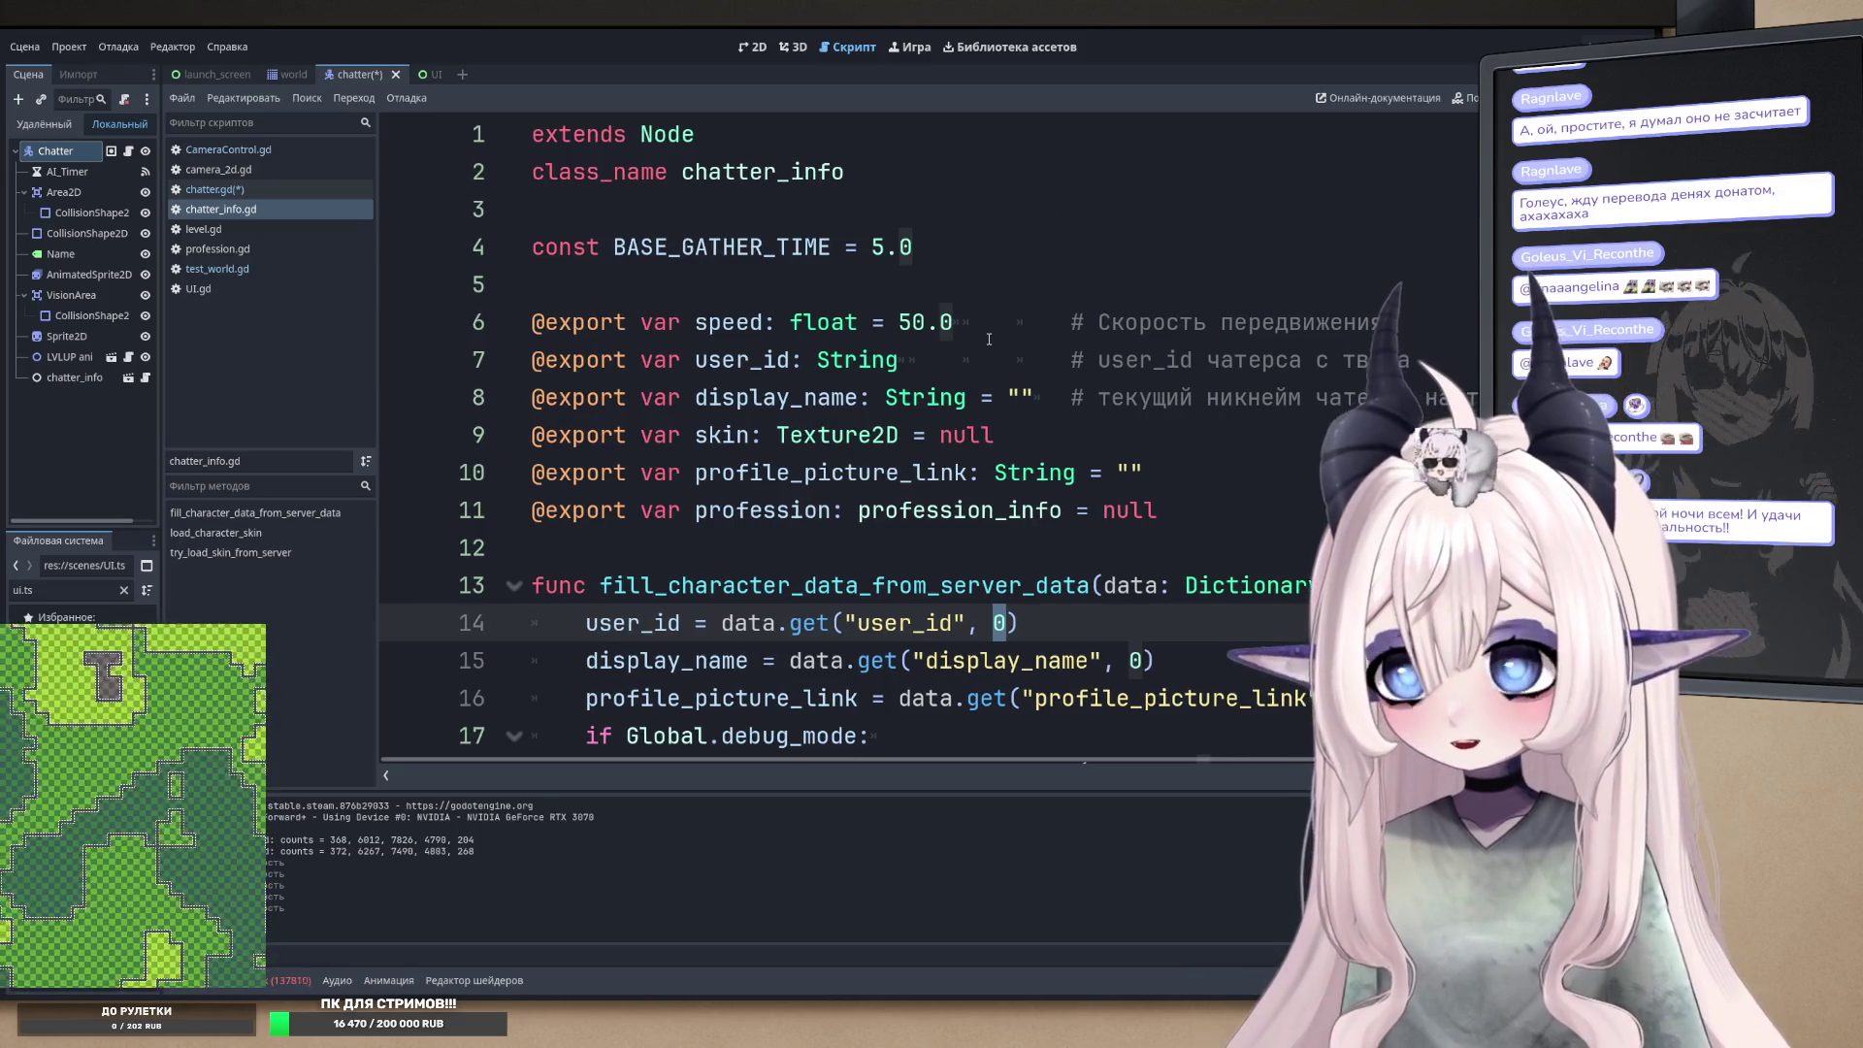
- Review chatter_info.gd's exported fields, including skin and profile_picture_link
scroll(982, 389, down, 5)
scroll(975, 442, up, 5)
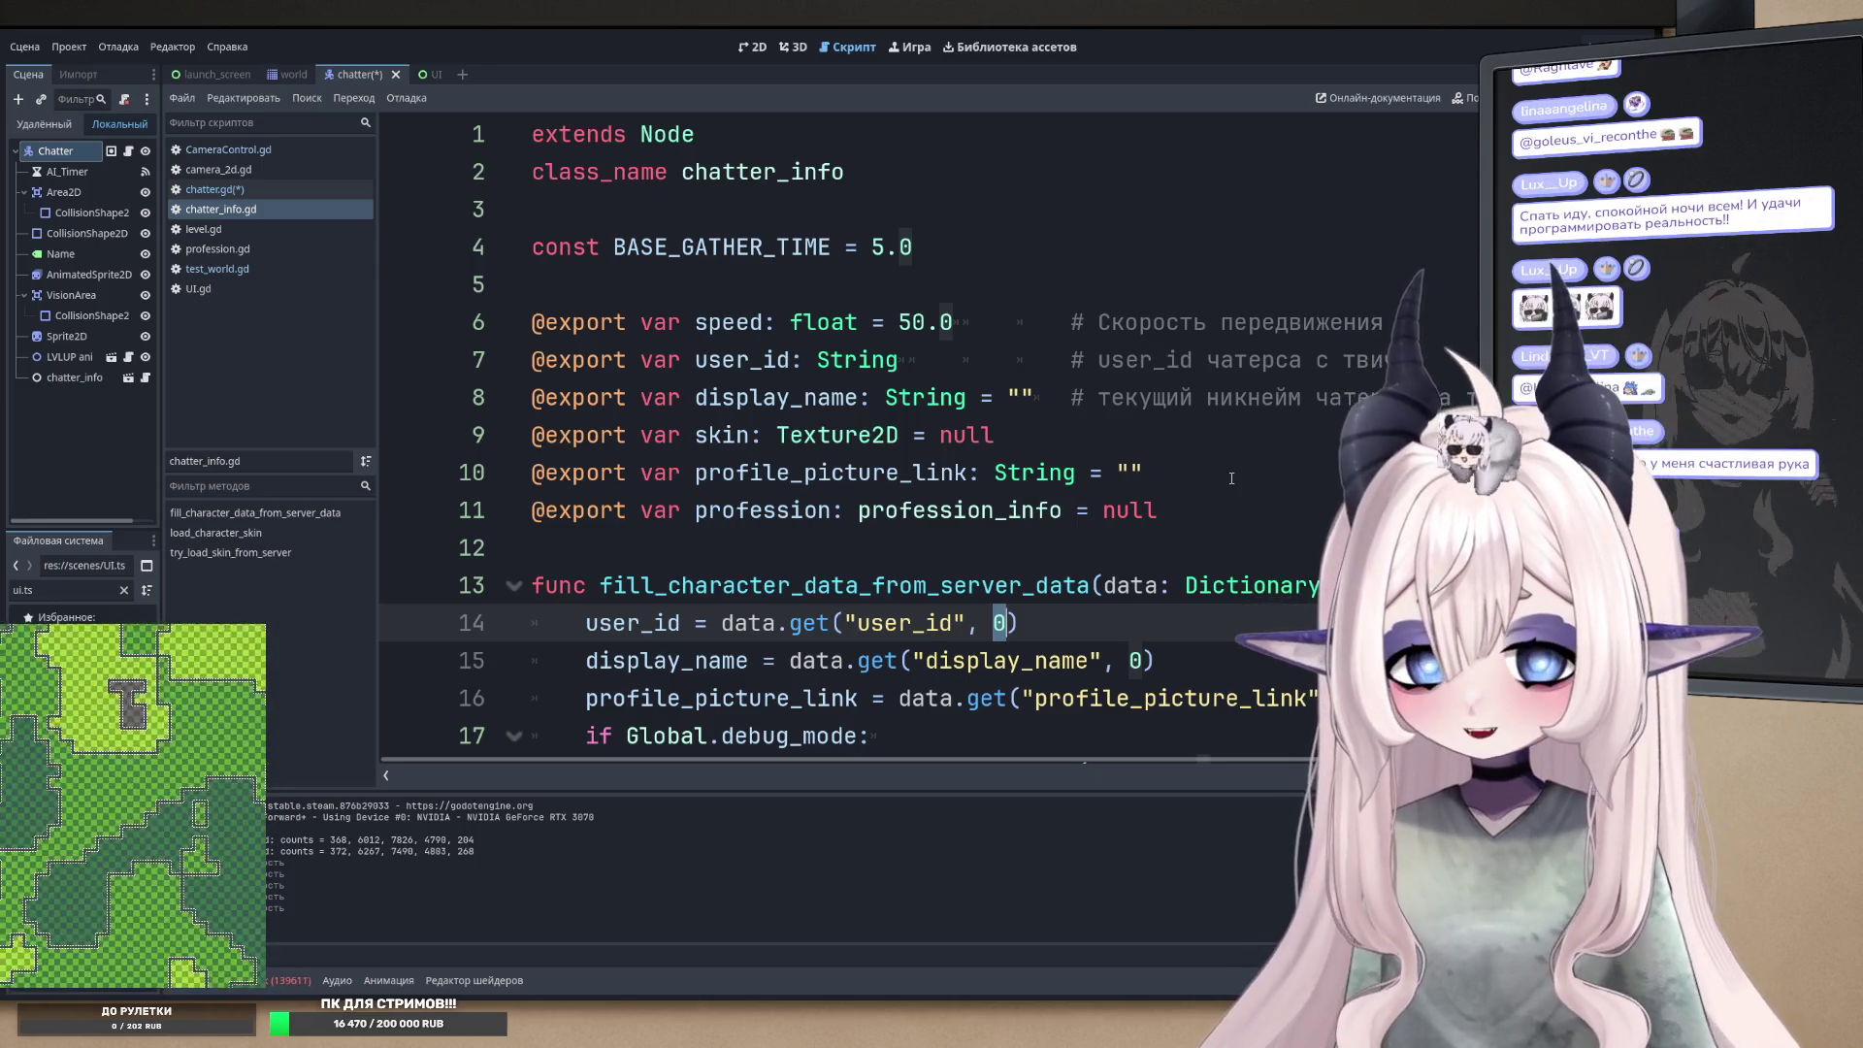
click(939, 435)
double_click(777, 472)
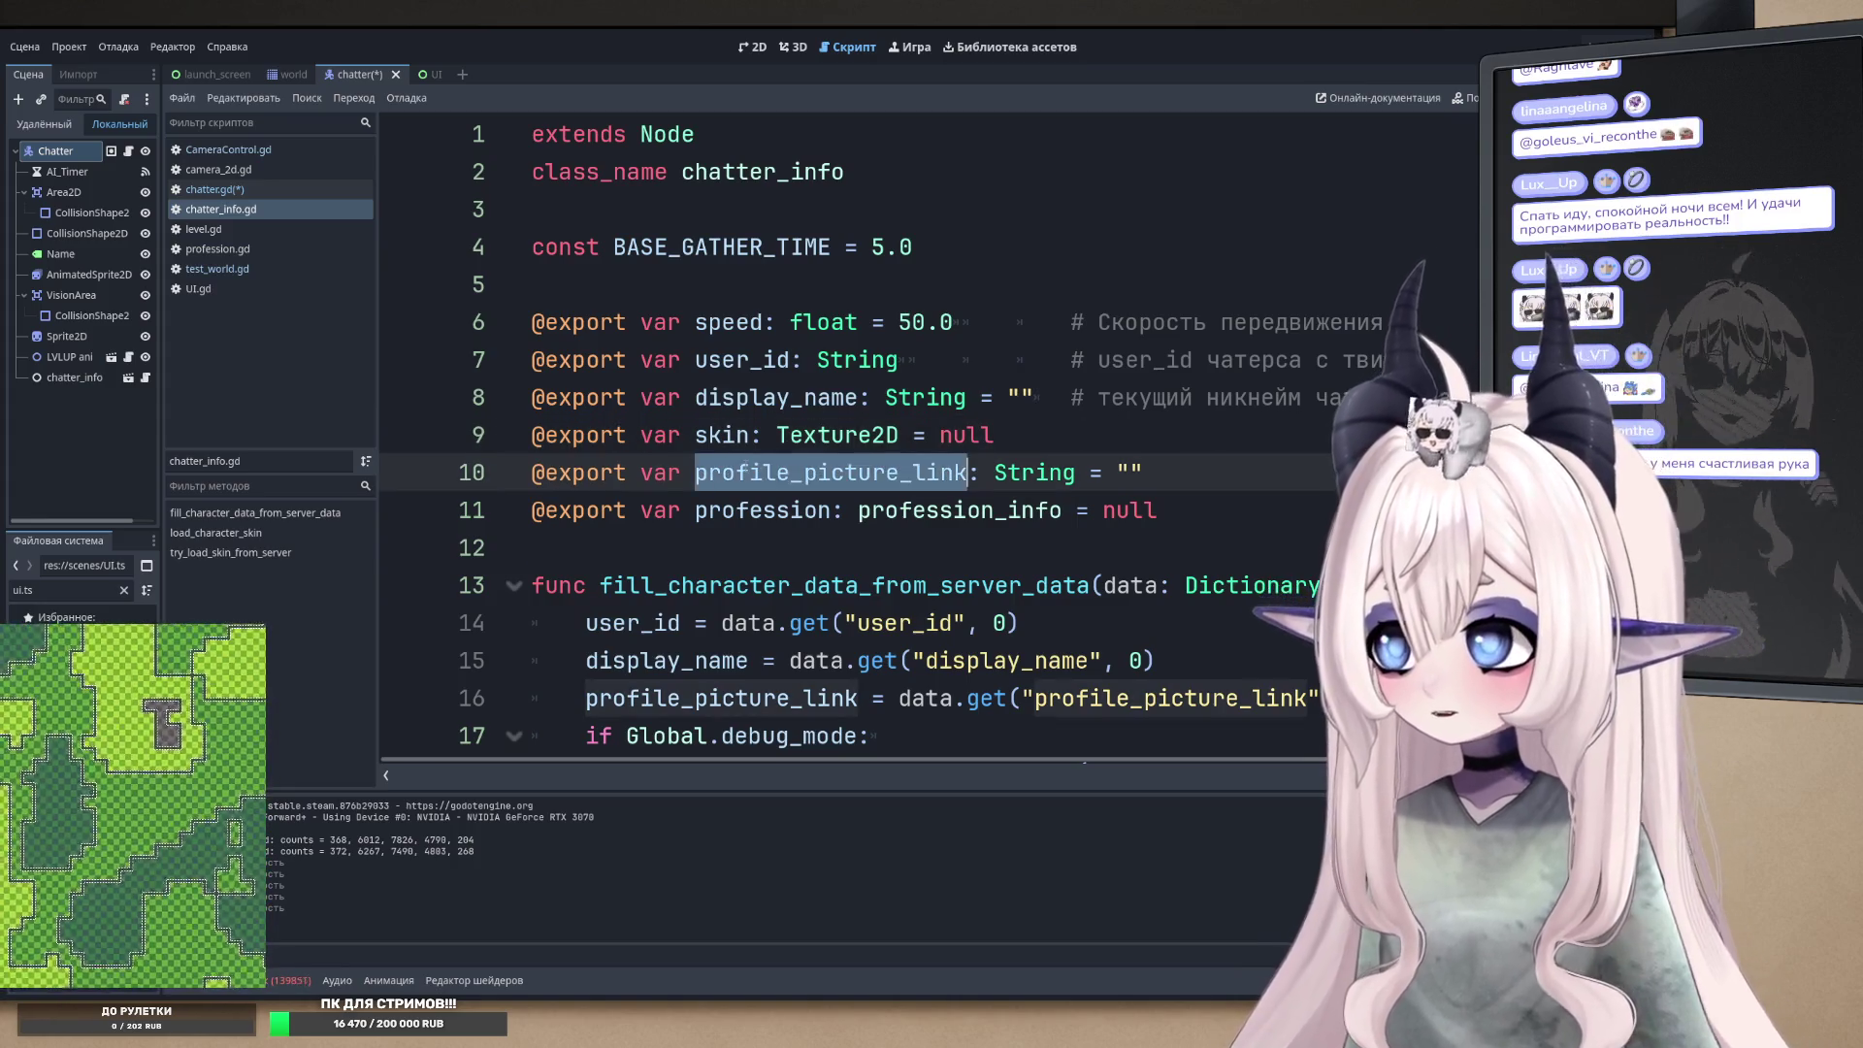
mouse_move(1249, 511)
mouse_down()
mouse_move(544, 398)
mouse_move(435, 339)
mouse_up()
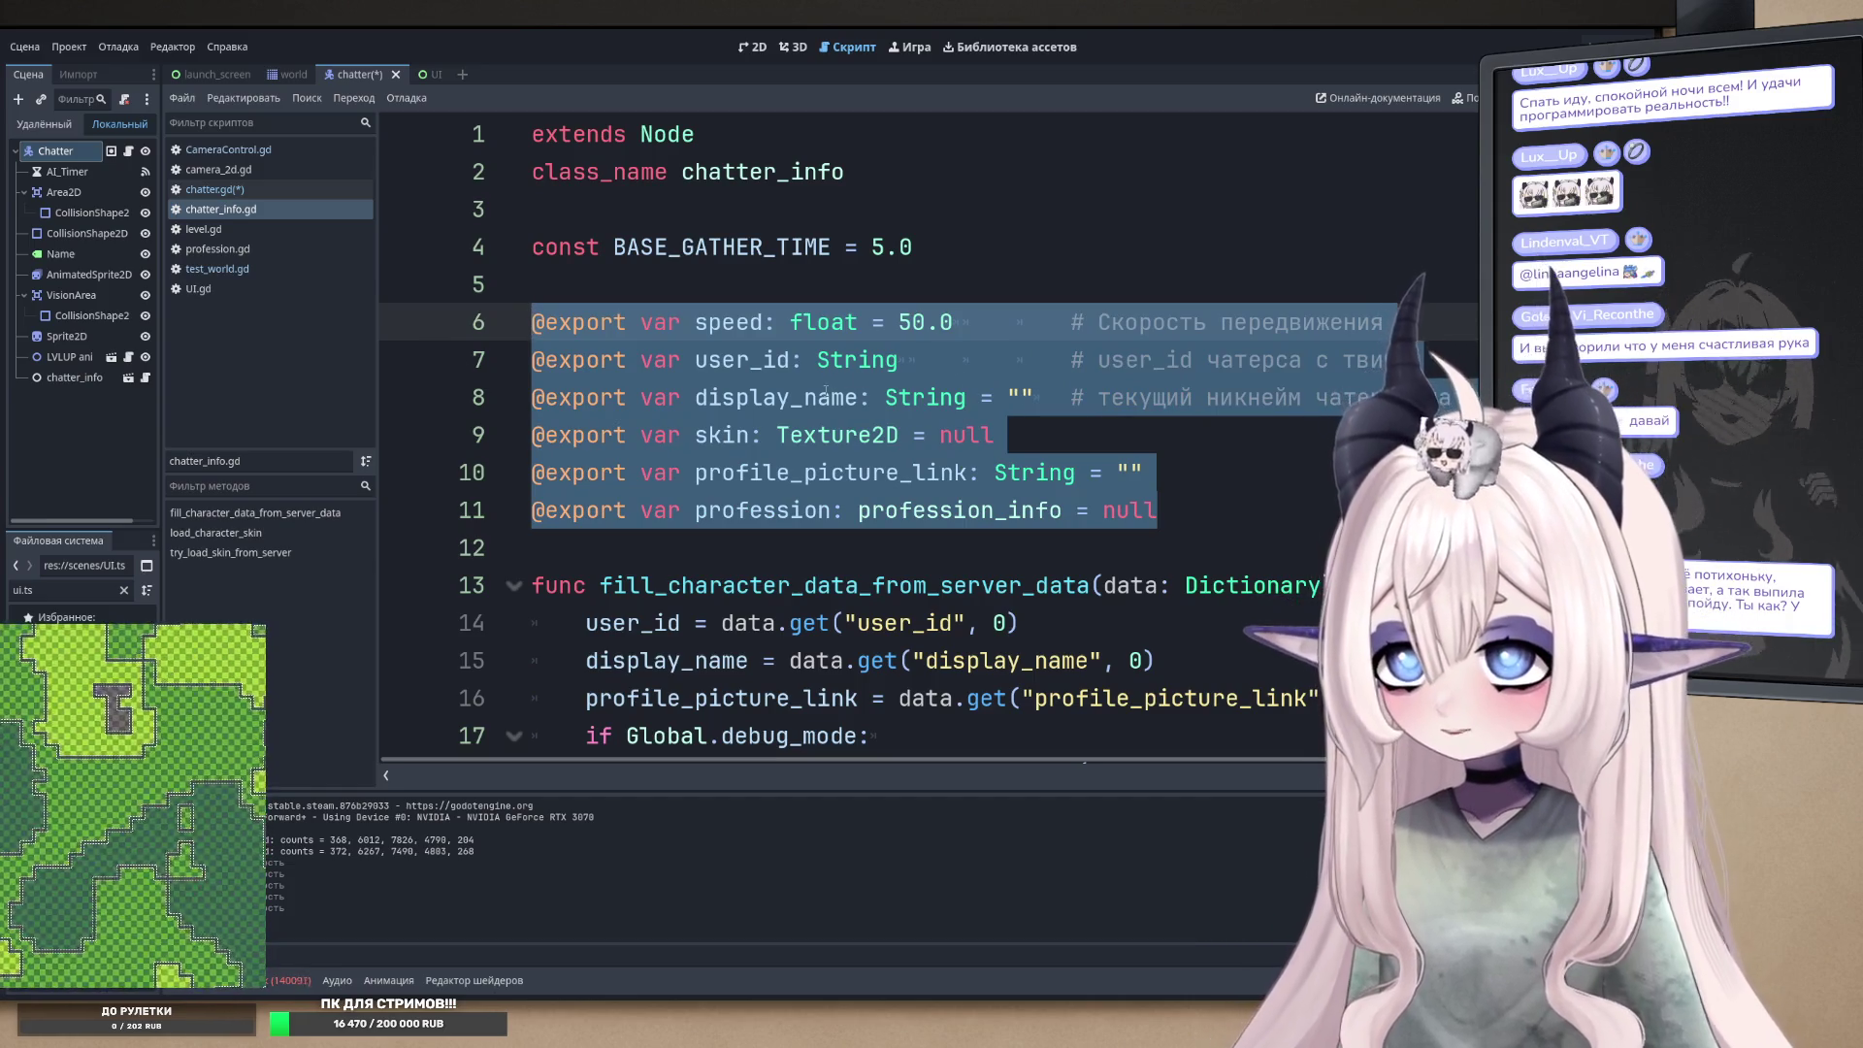
click(791, 398)
- Open the profession_info class definition from the profession field
double_click(740, 509)
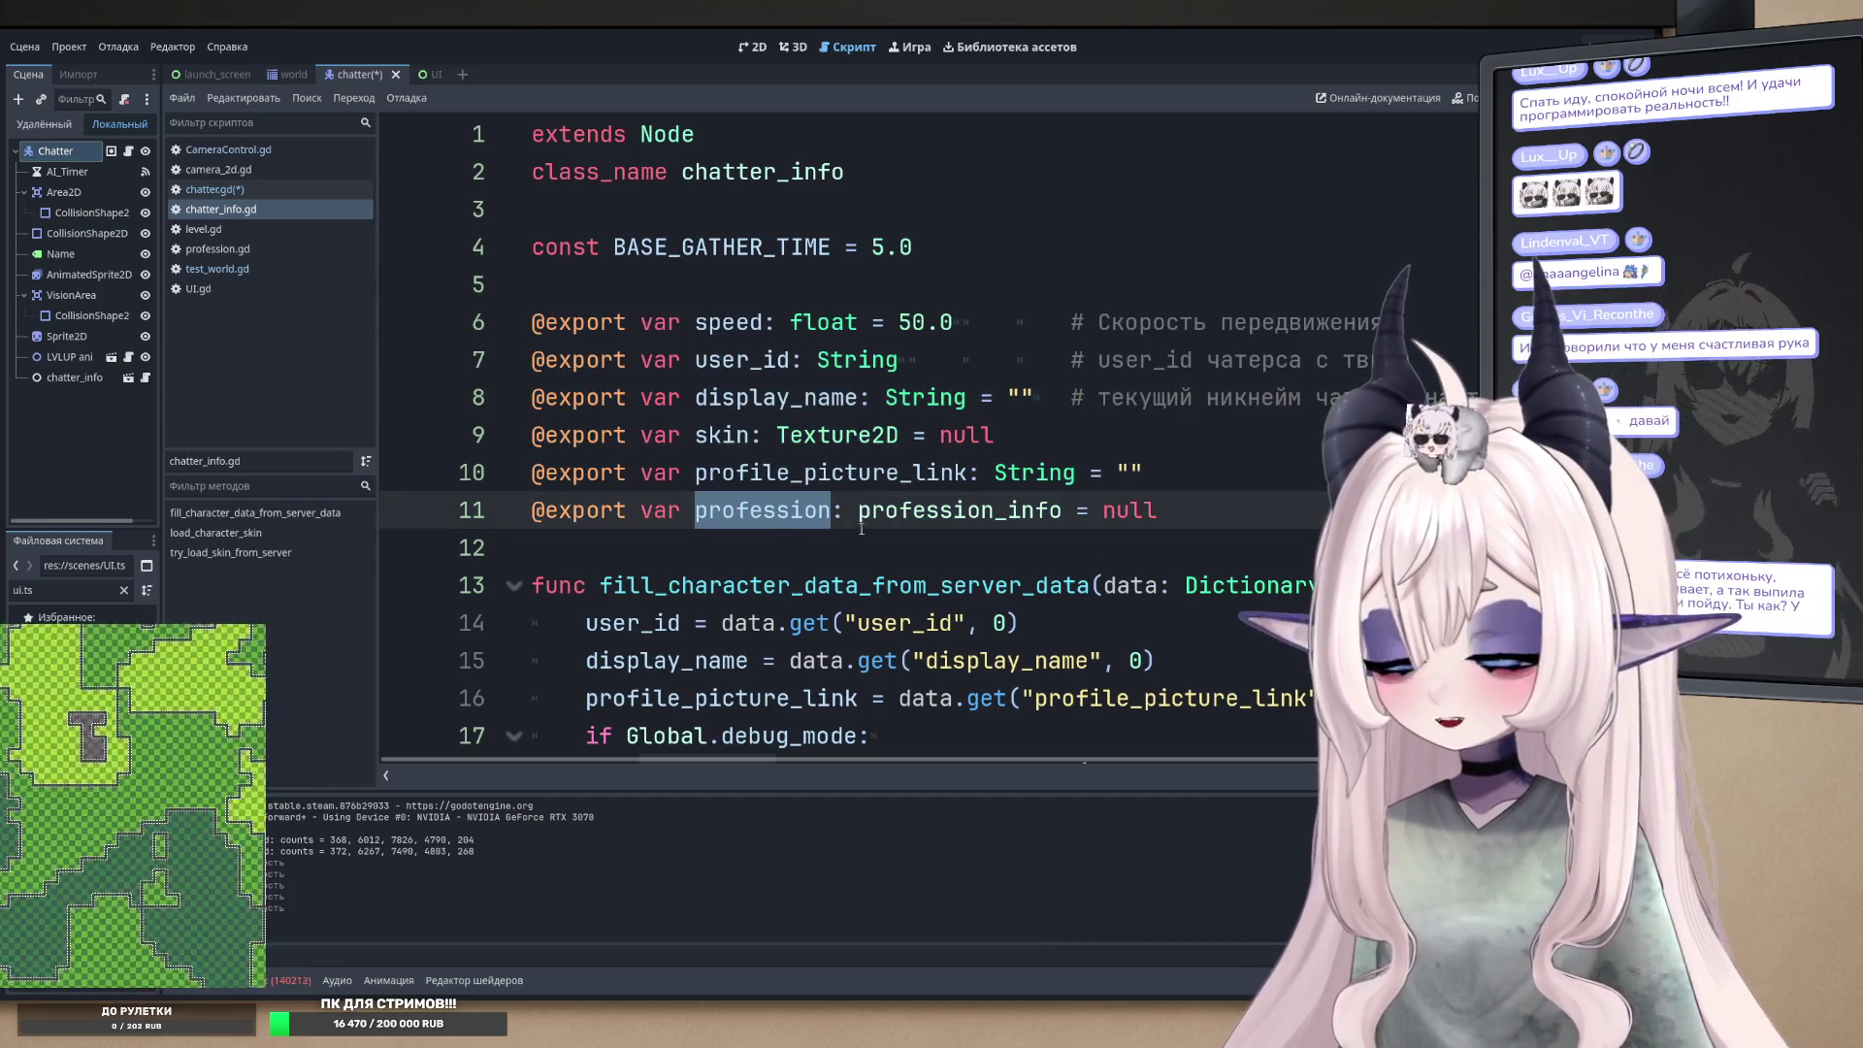
scroll(857, 530, down, 1)
scroll(790, 511, down, 1)
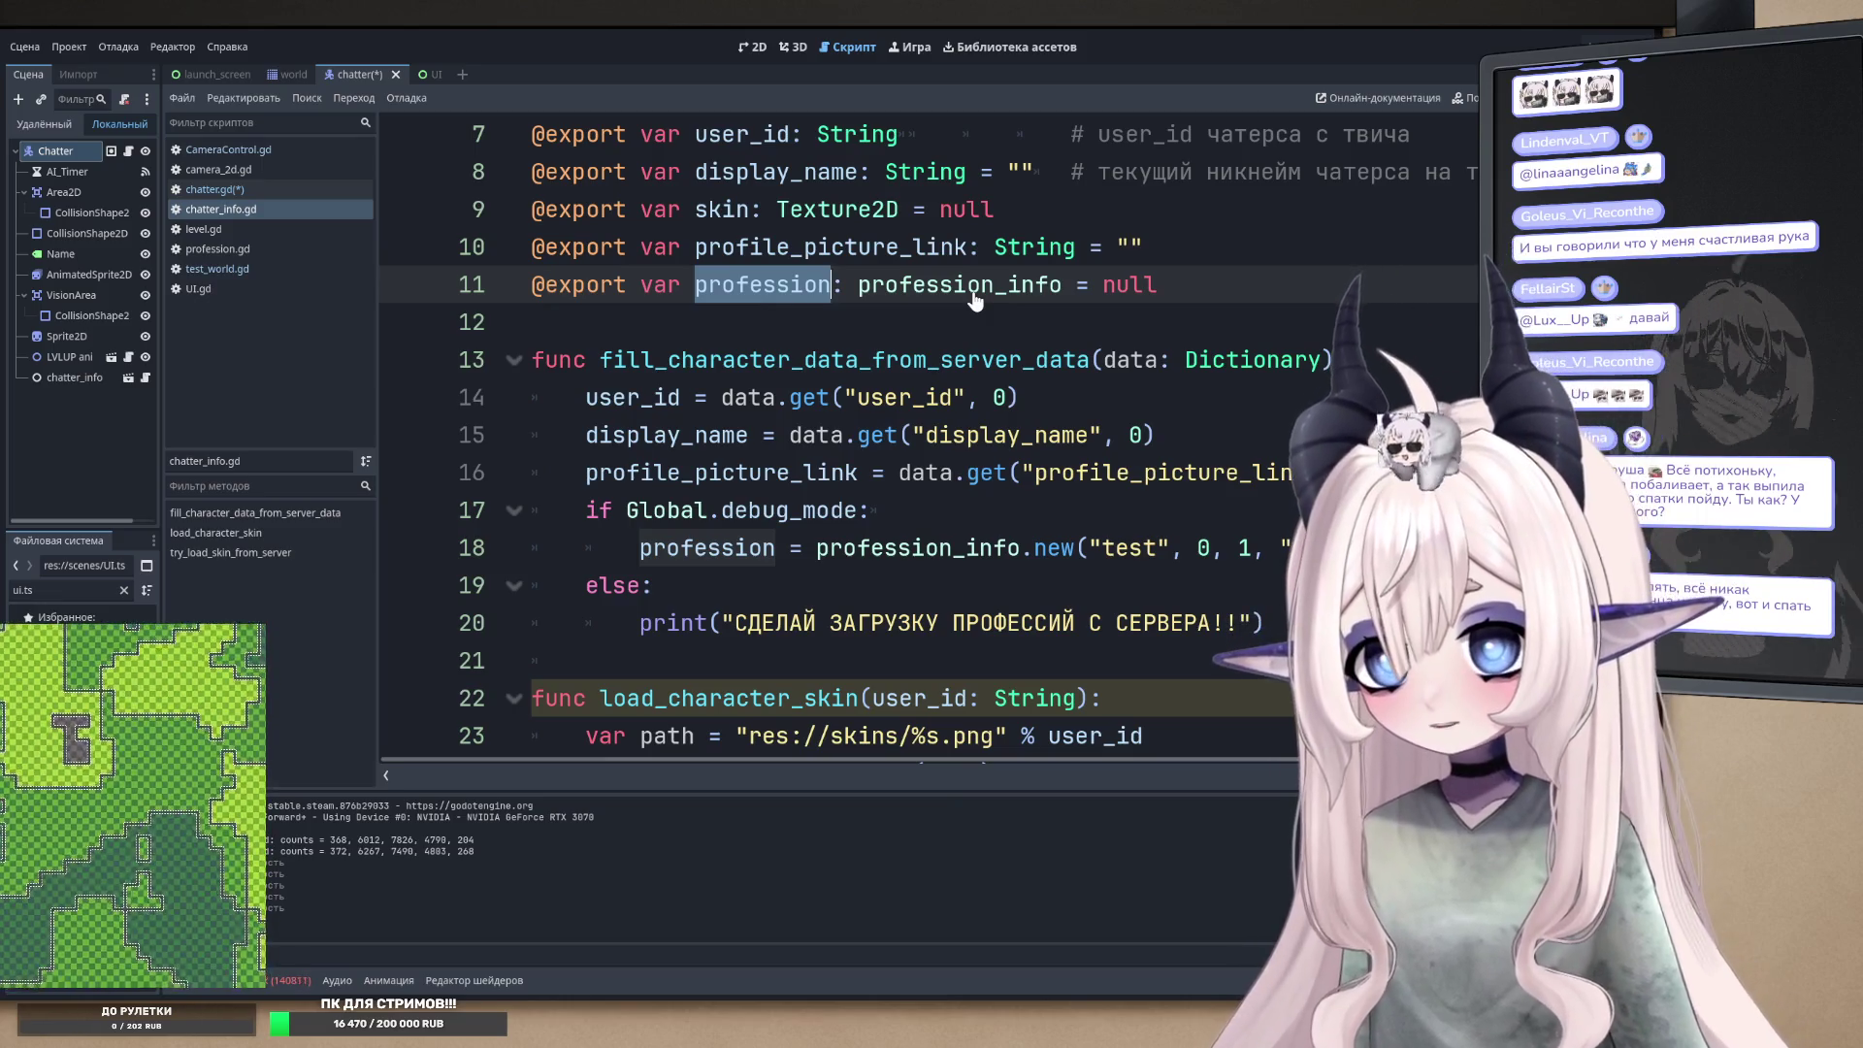
ctrl+click(975, 300)
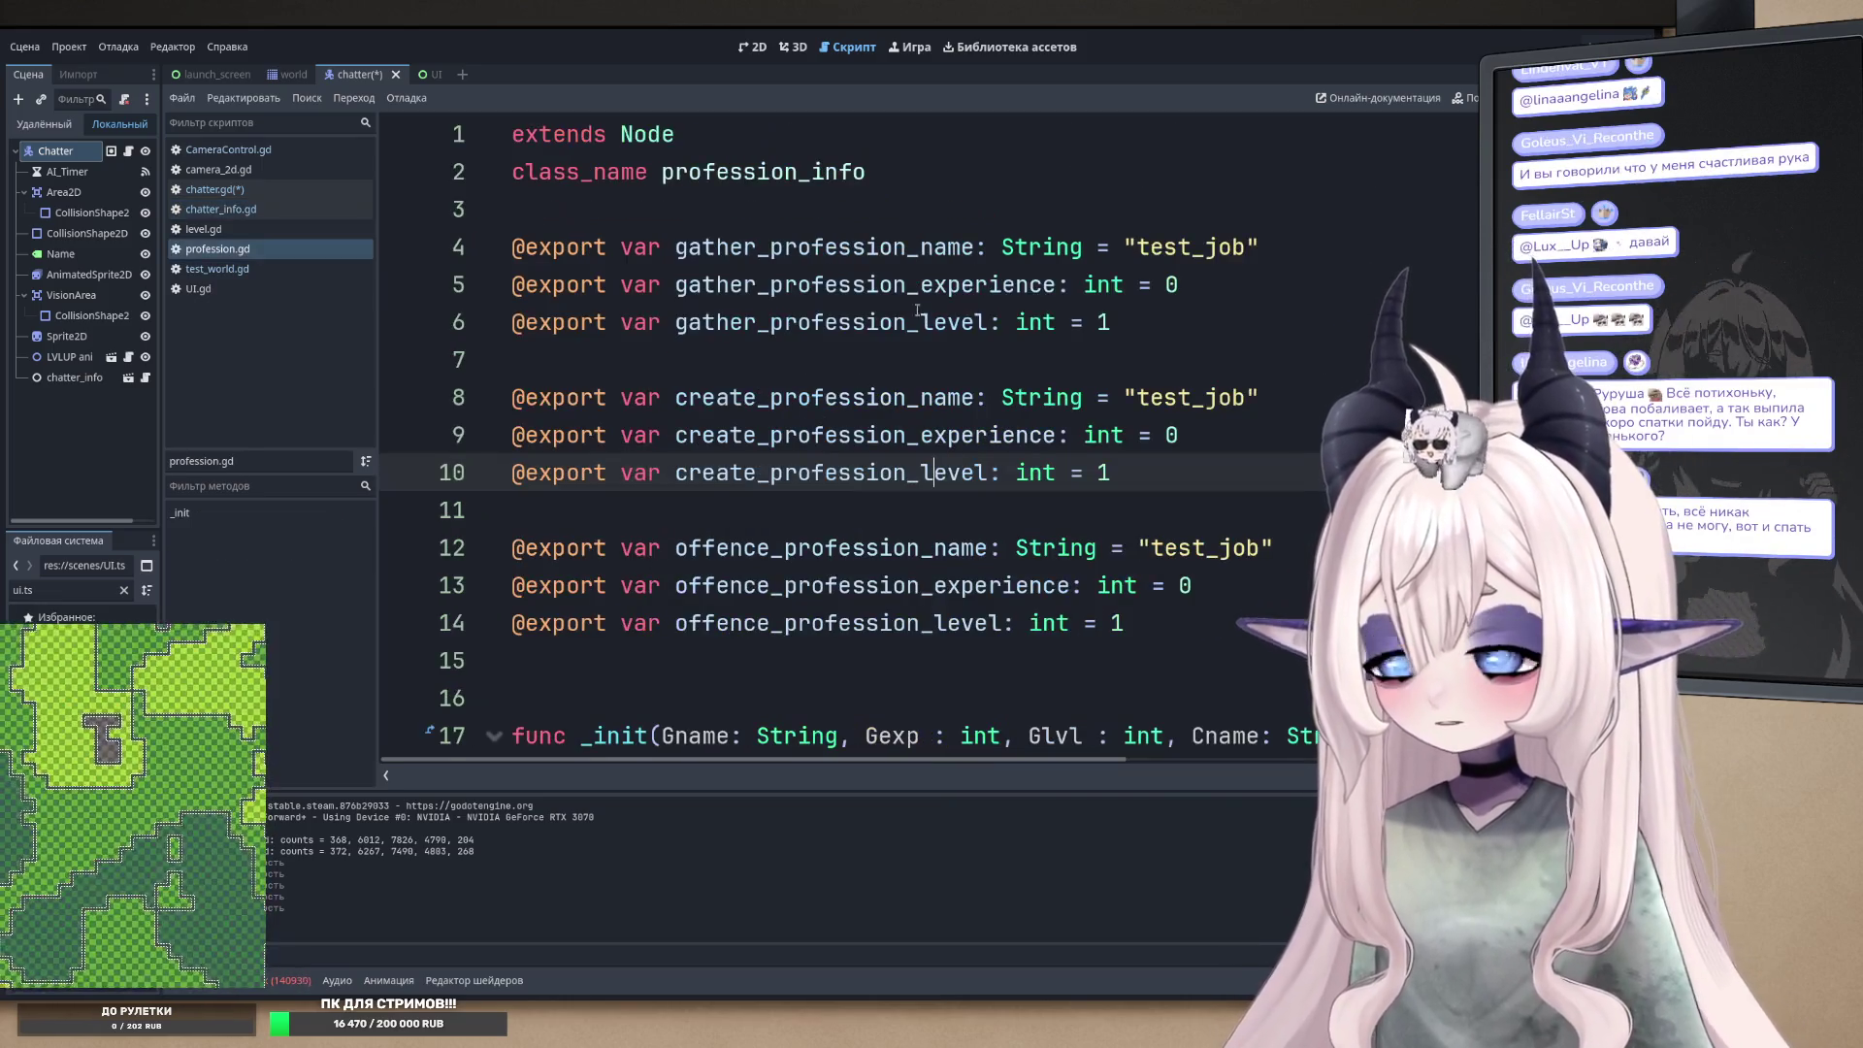
scroll(865, 379, down, 1)
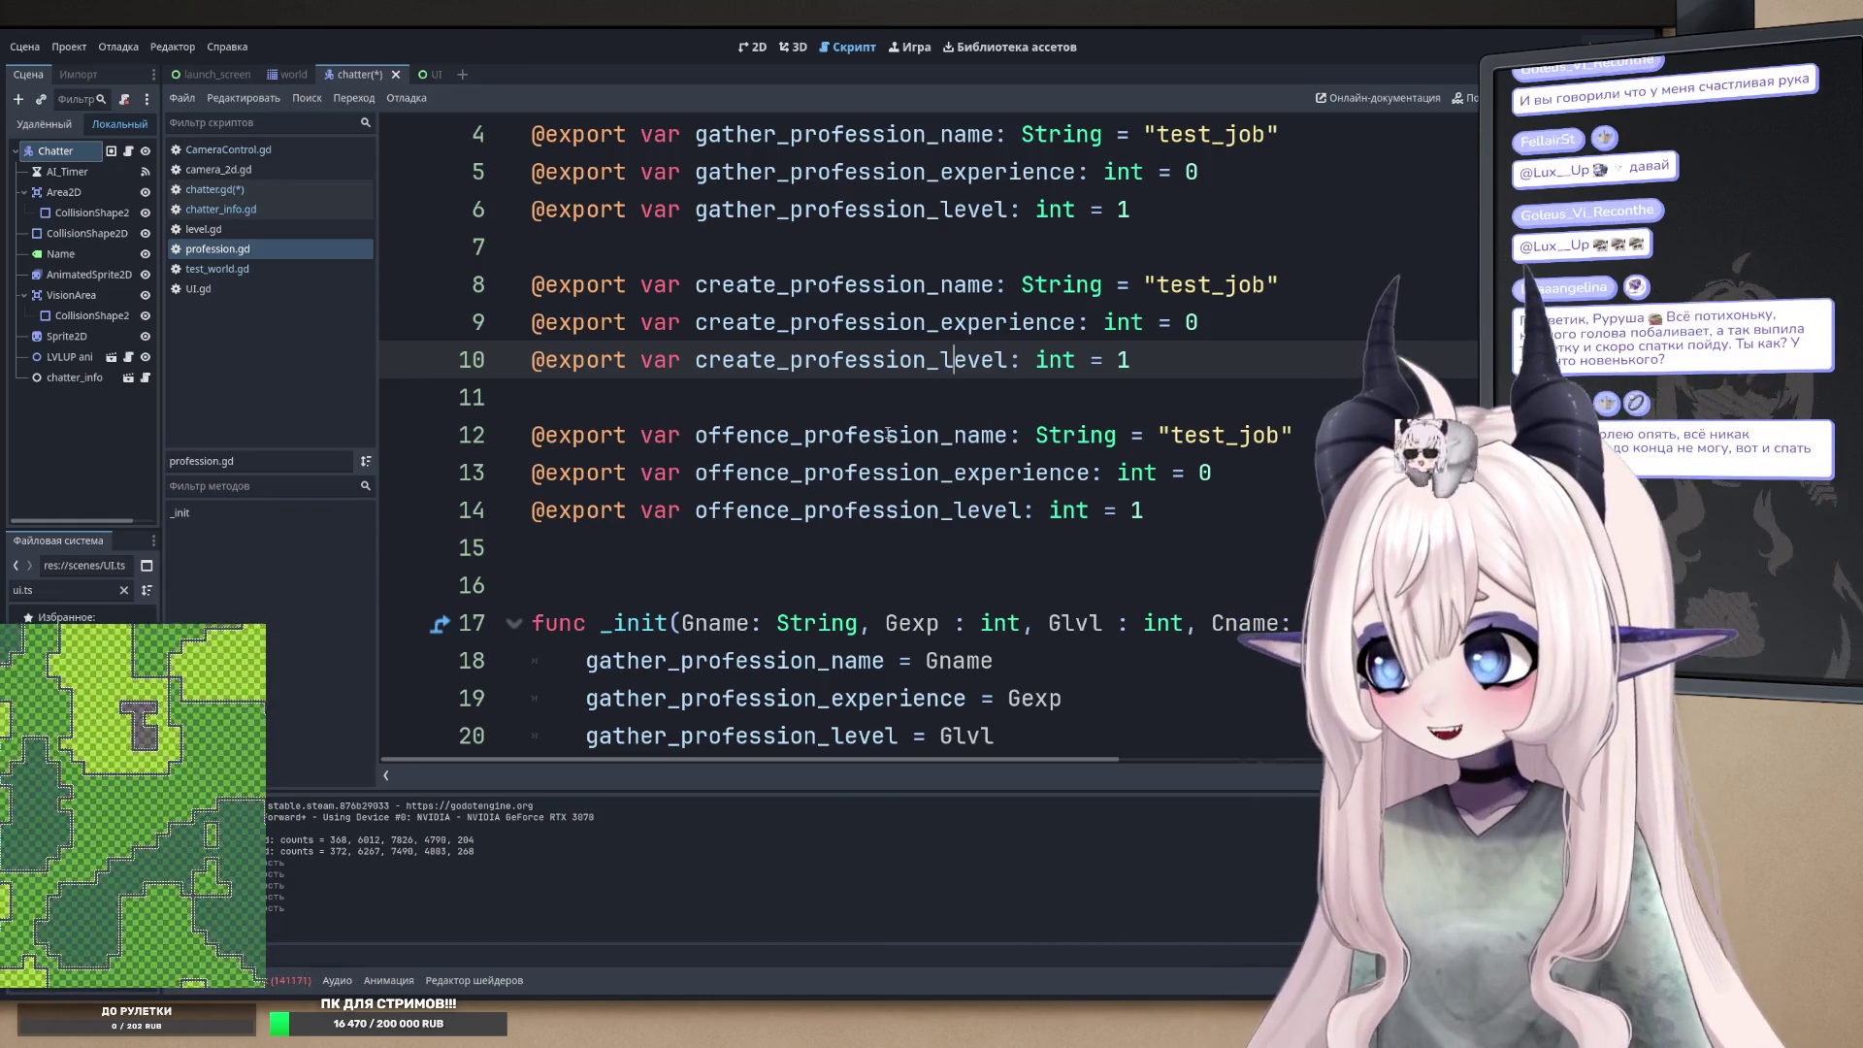
scroll(918, 408, down, 3)
scroll(951, 589, up, 1)
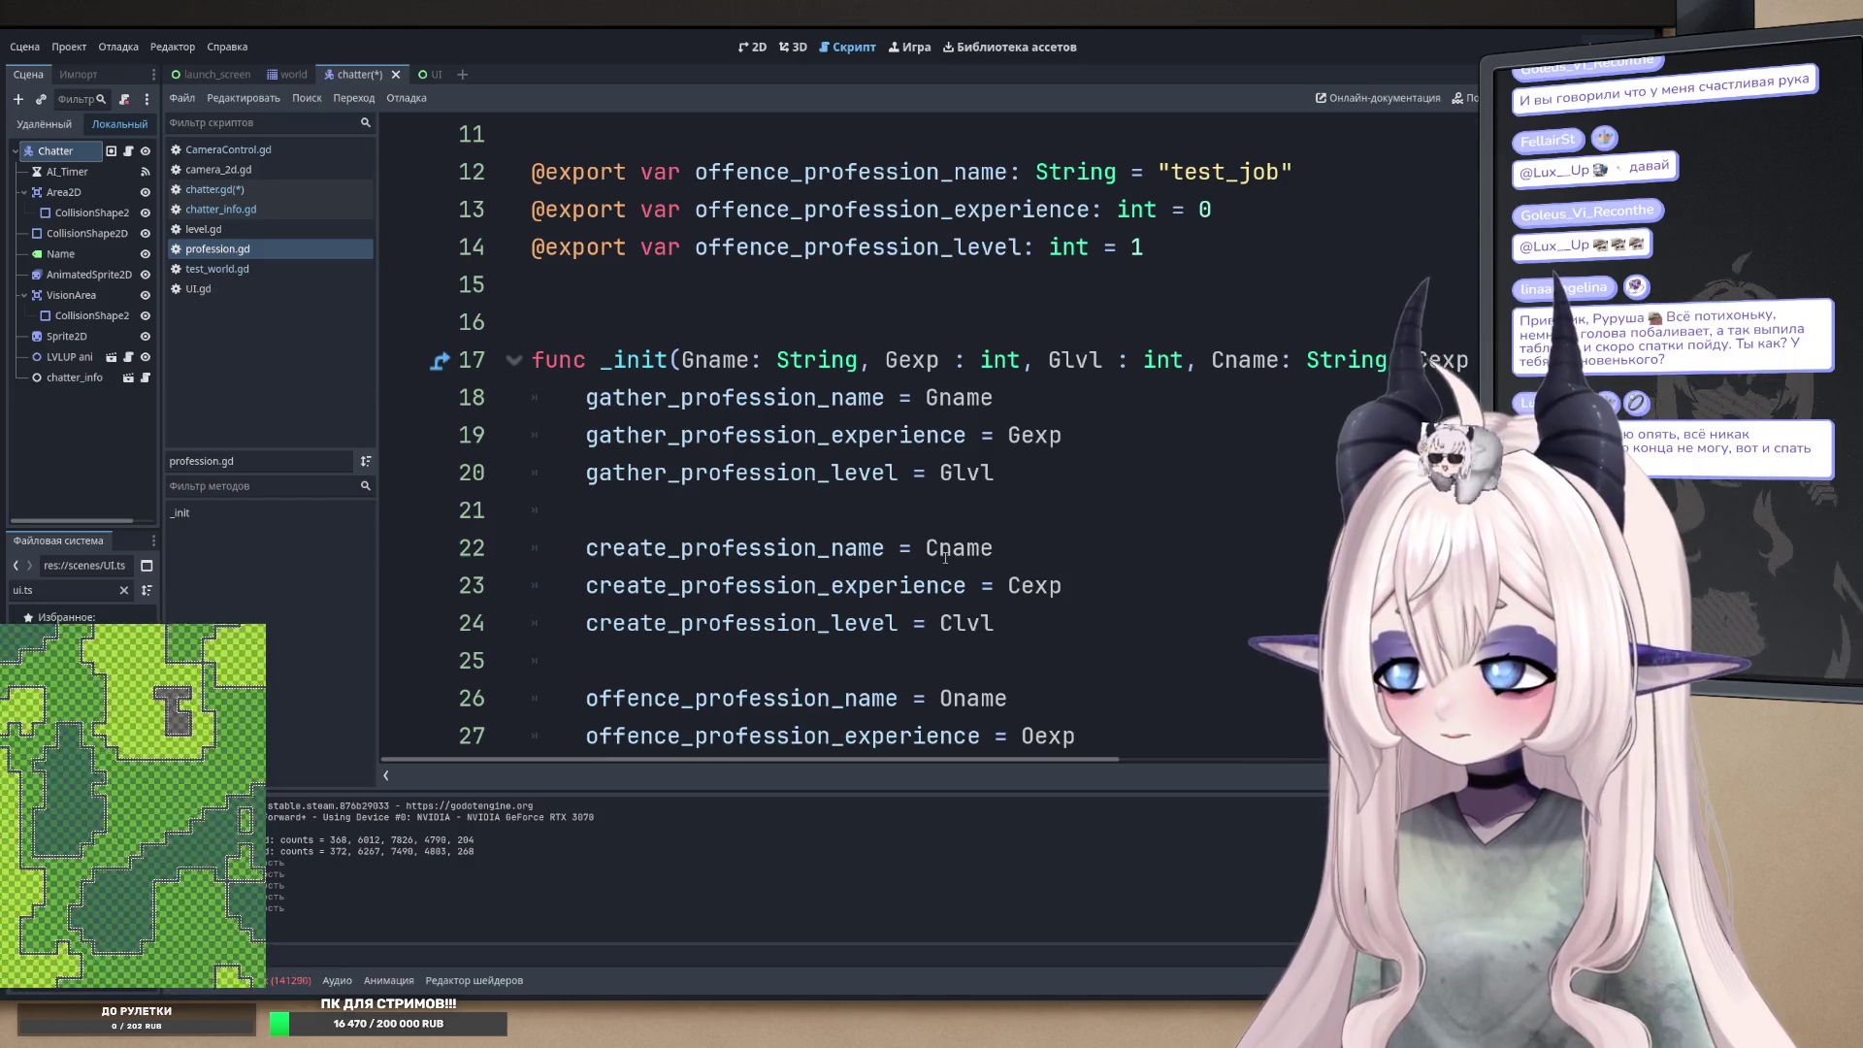
scroll(944, 557, up, 3)
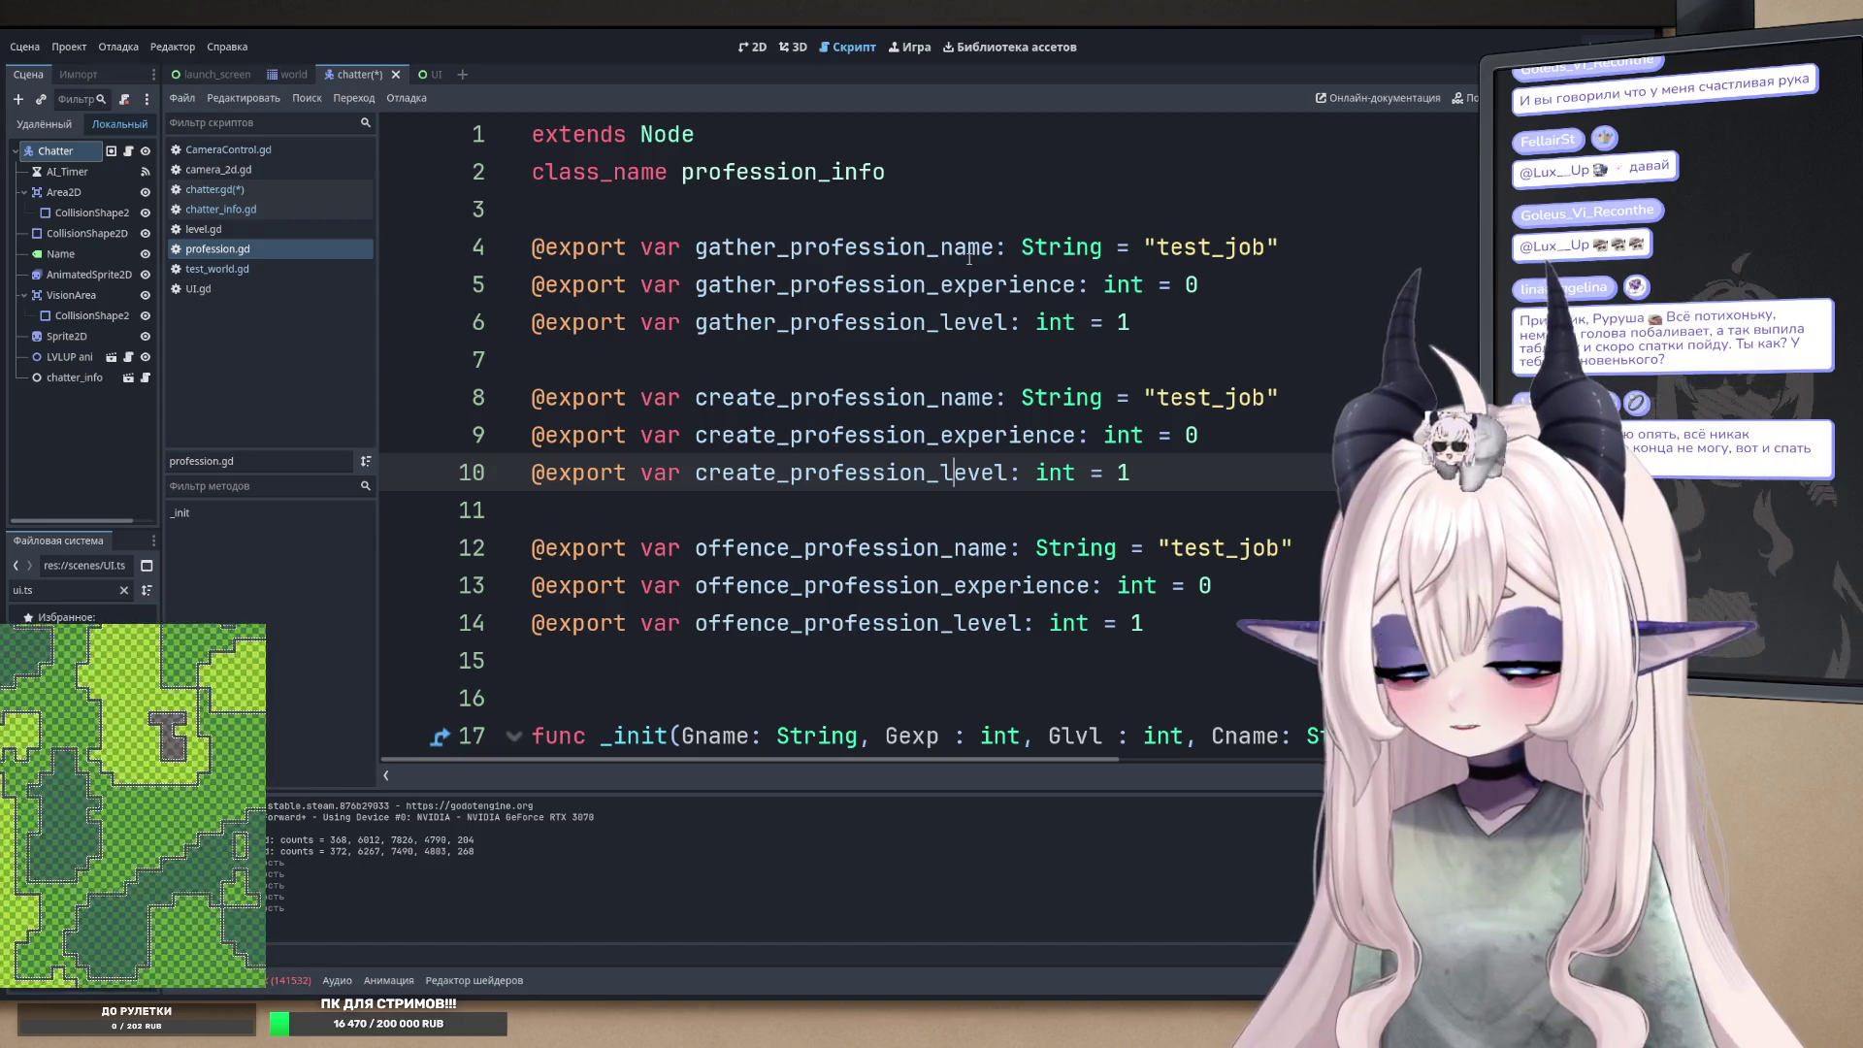
scroll(970, 291, down, 4)
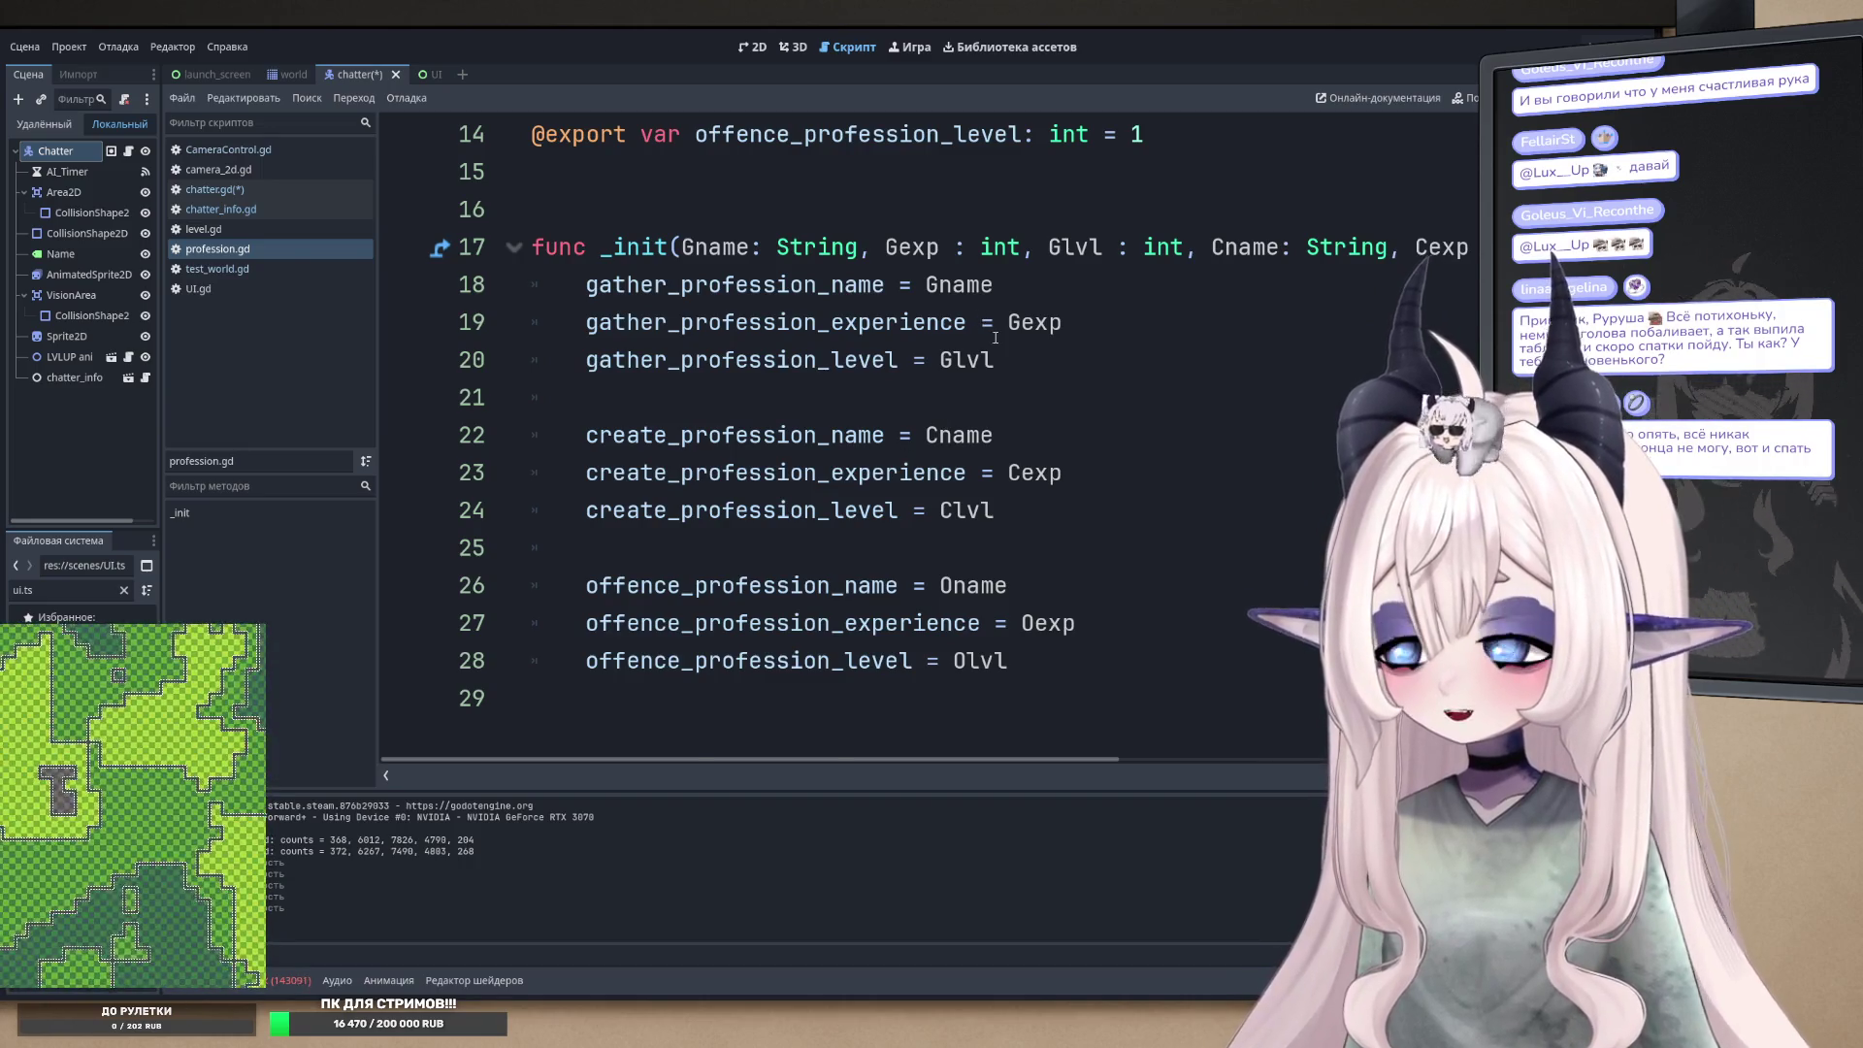
scroll(995, 339, up, 4)
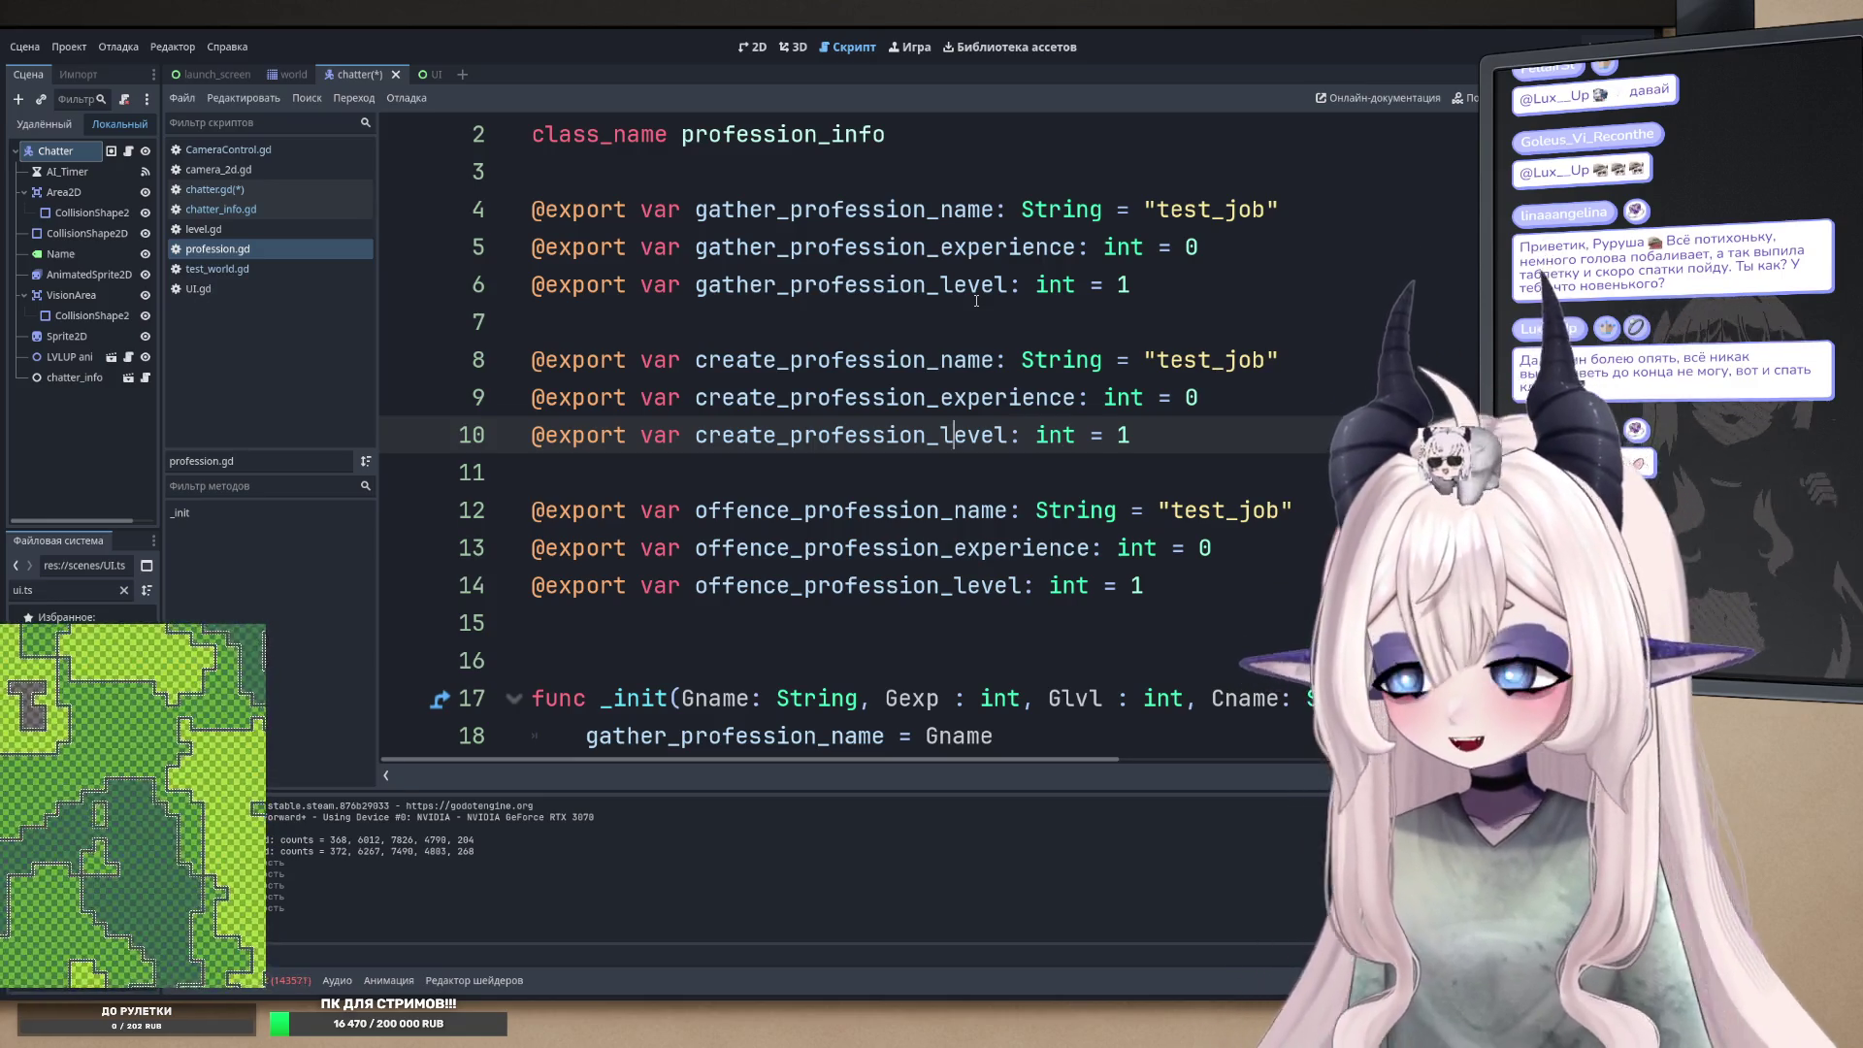
scroll(938, 324, up, 1)
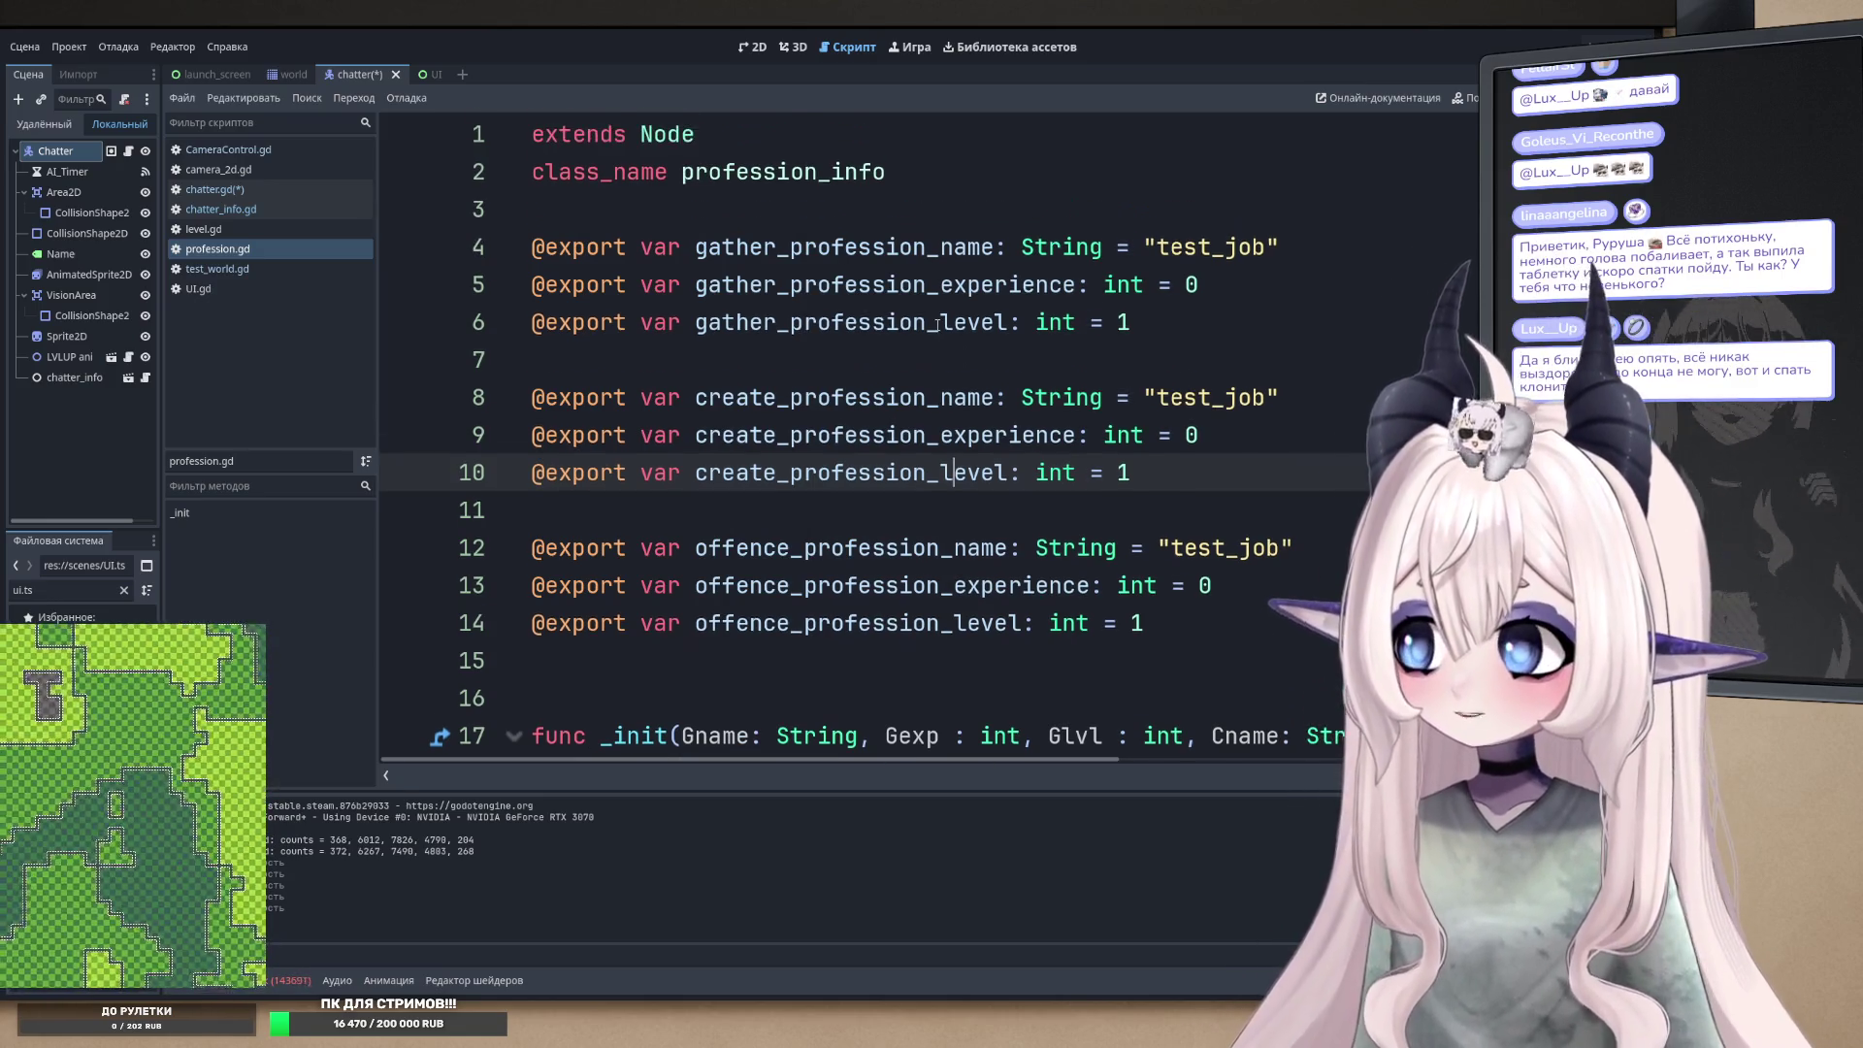
click(873, 398)
double_click(858, 247)
key(shift+Home)
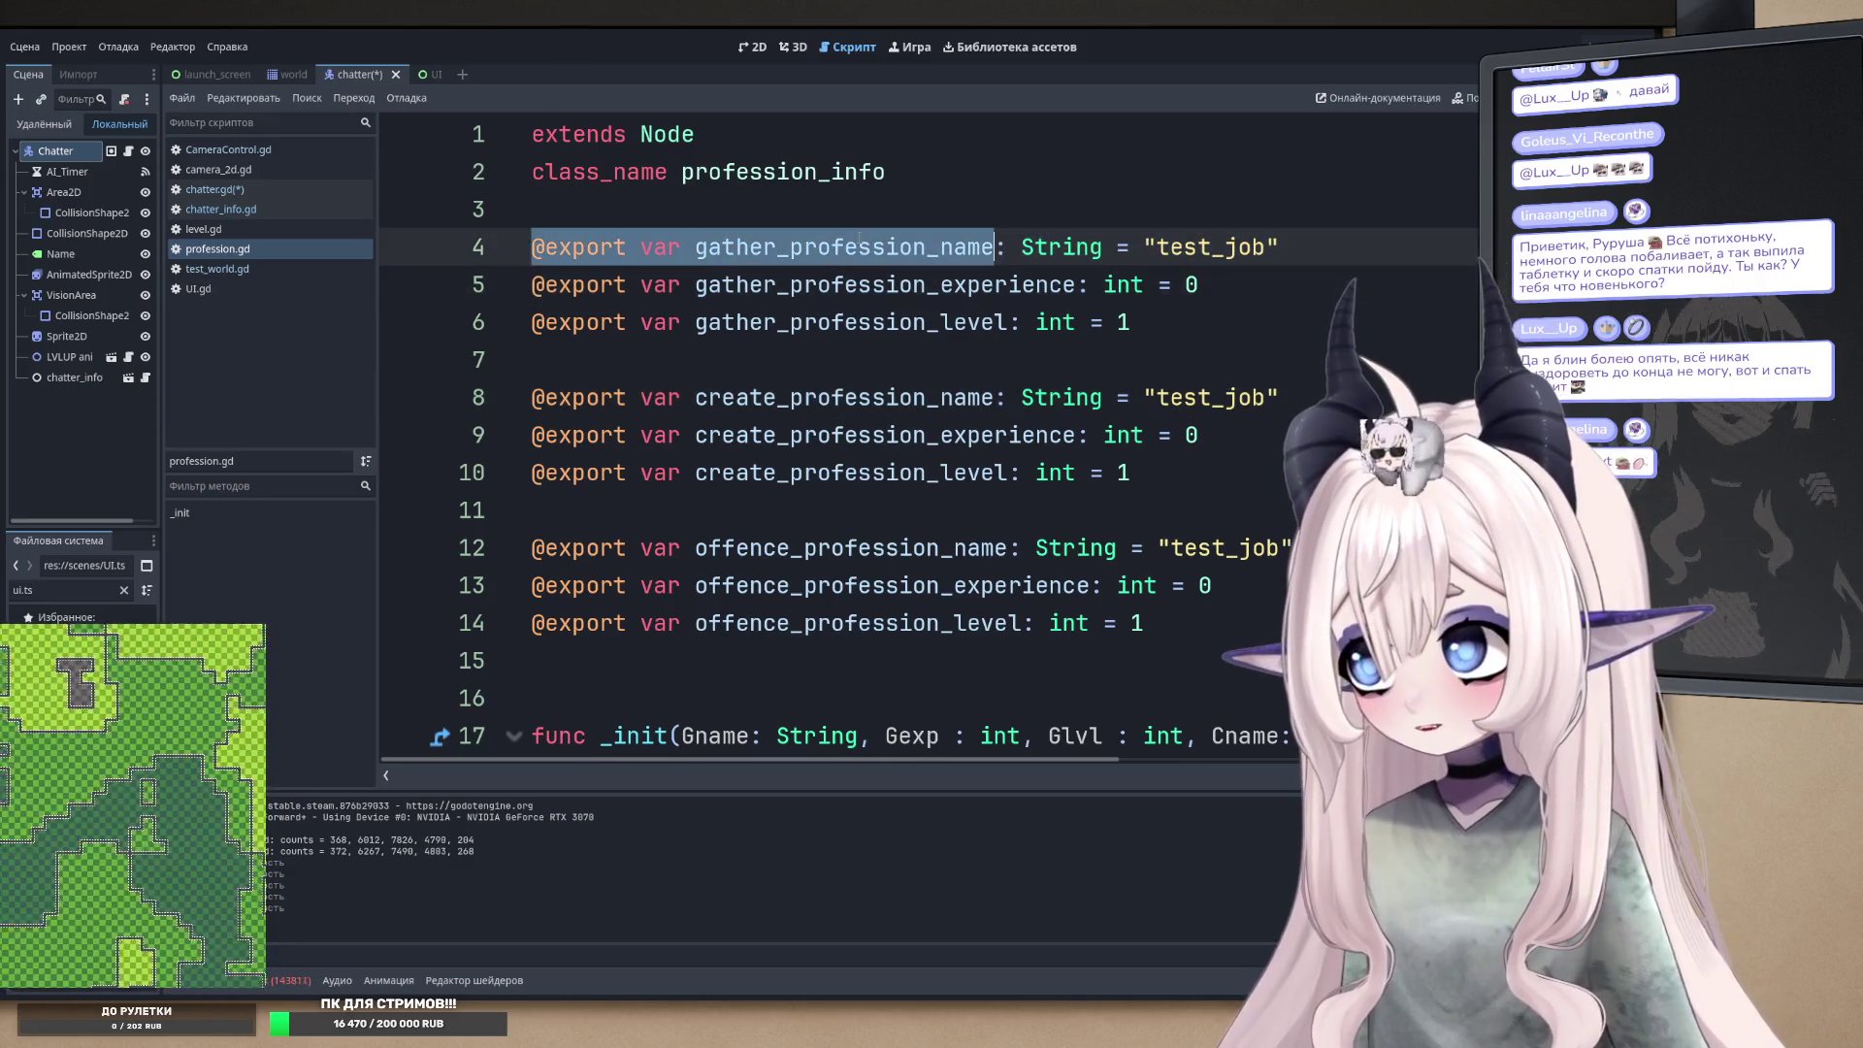
key(Down)
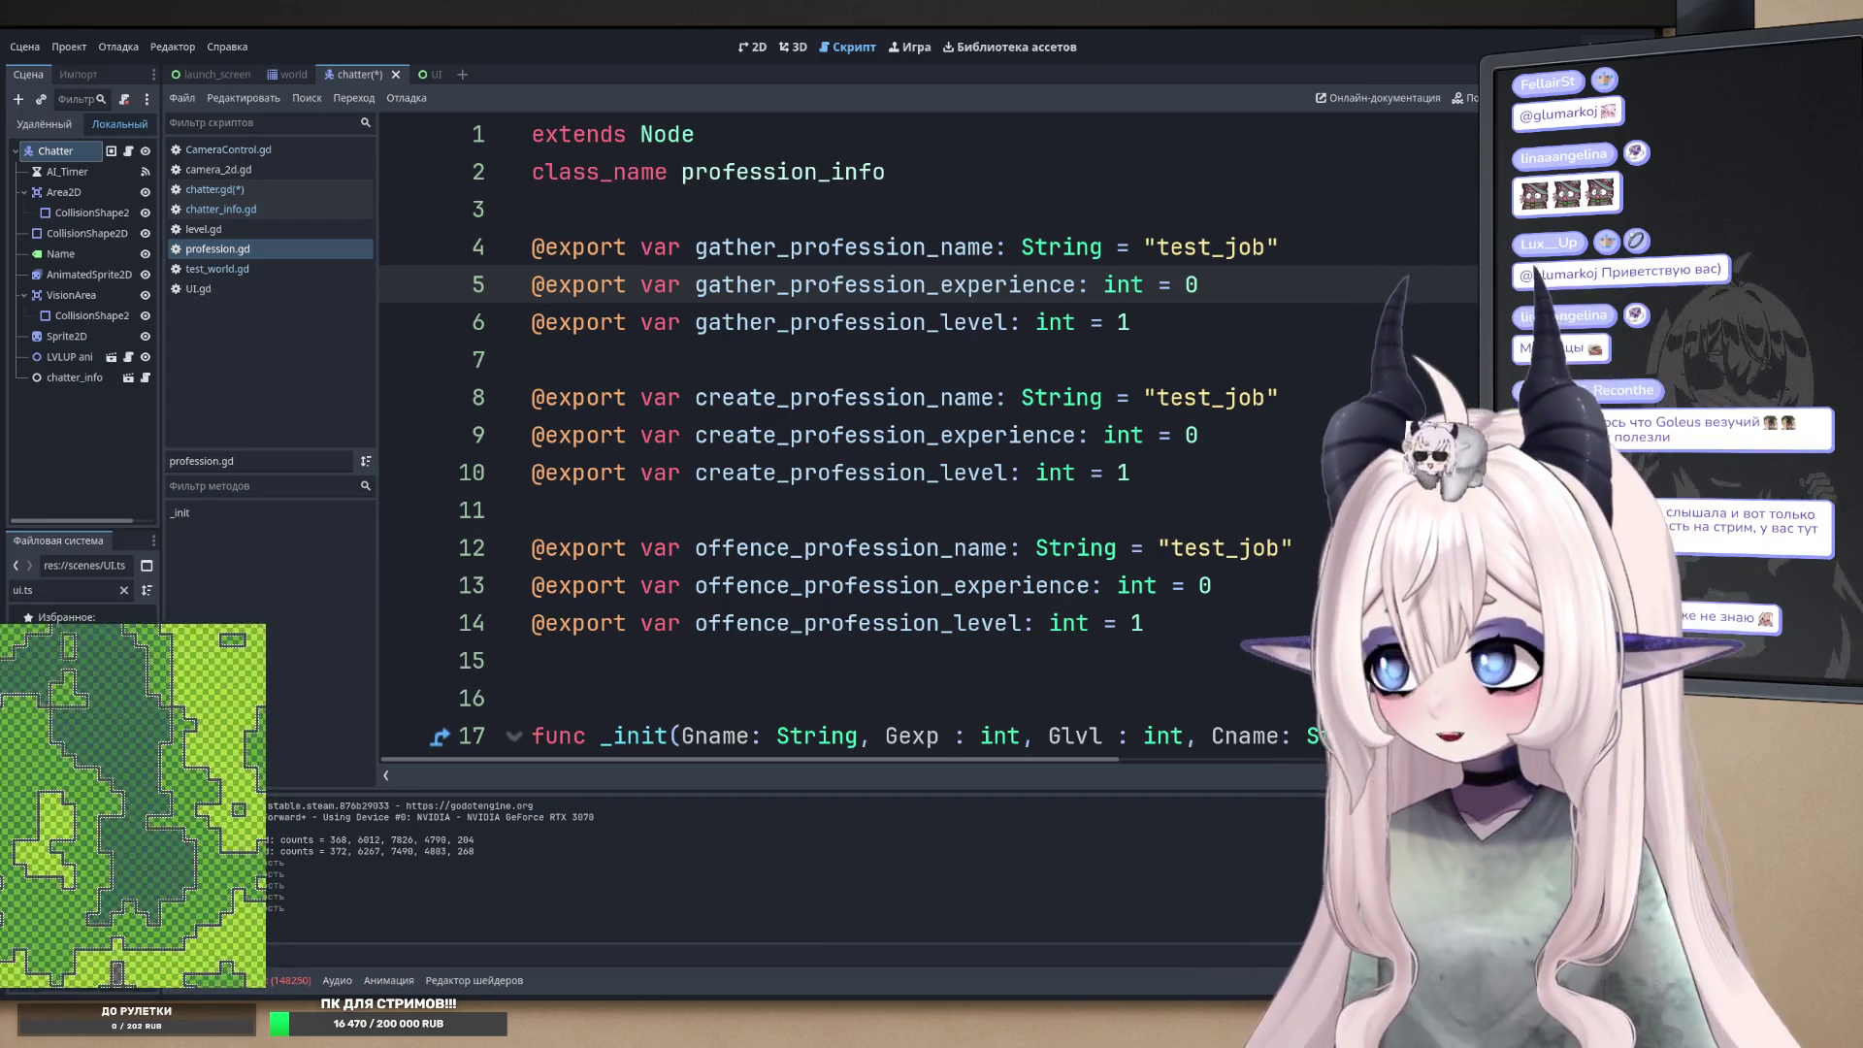
scroll(929, 437, down, 1)
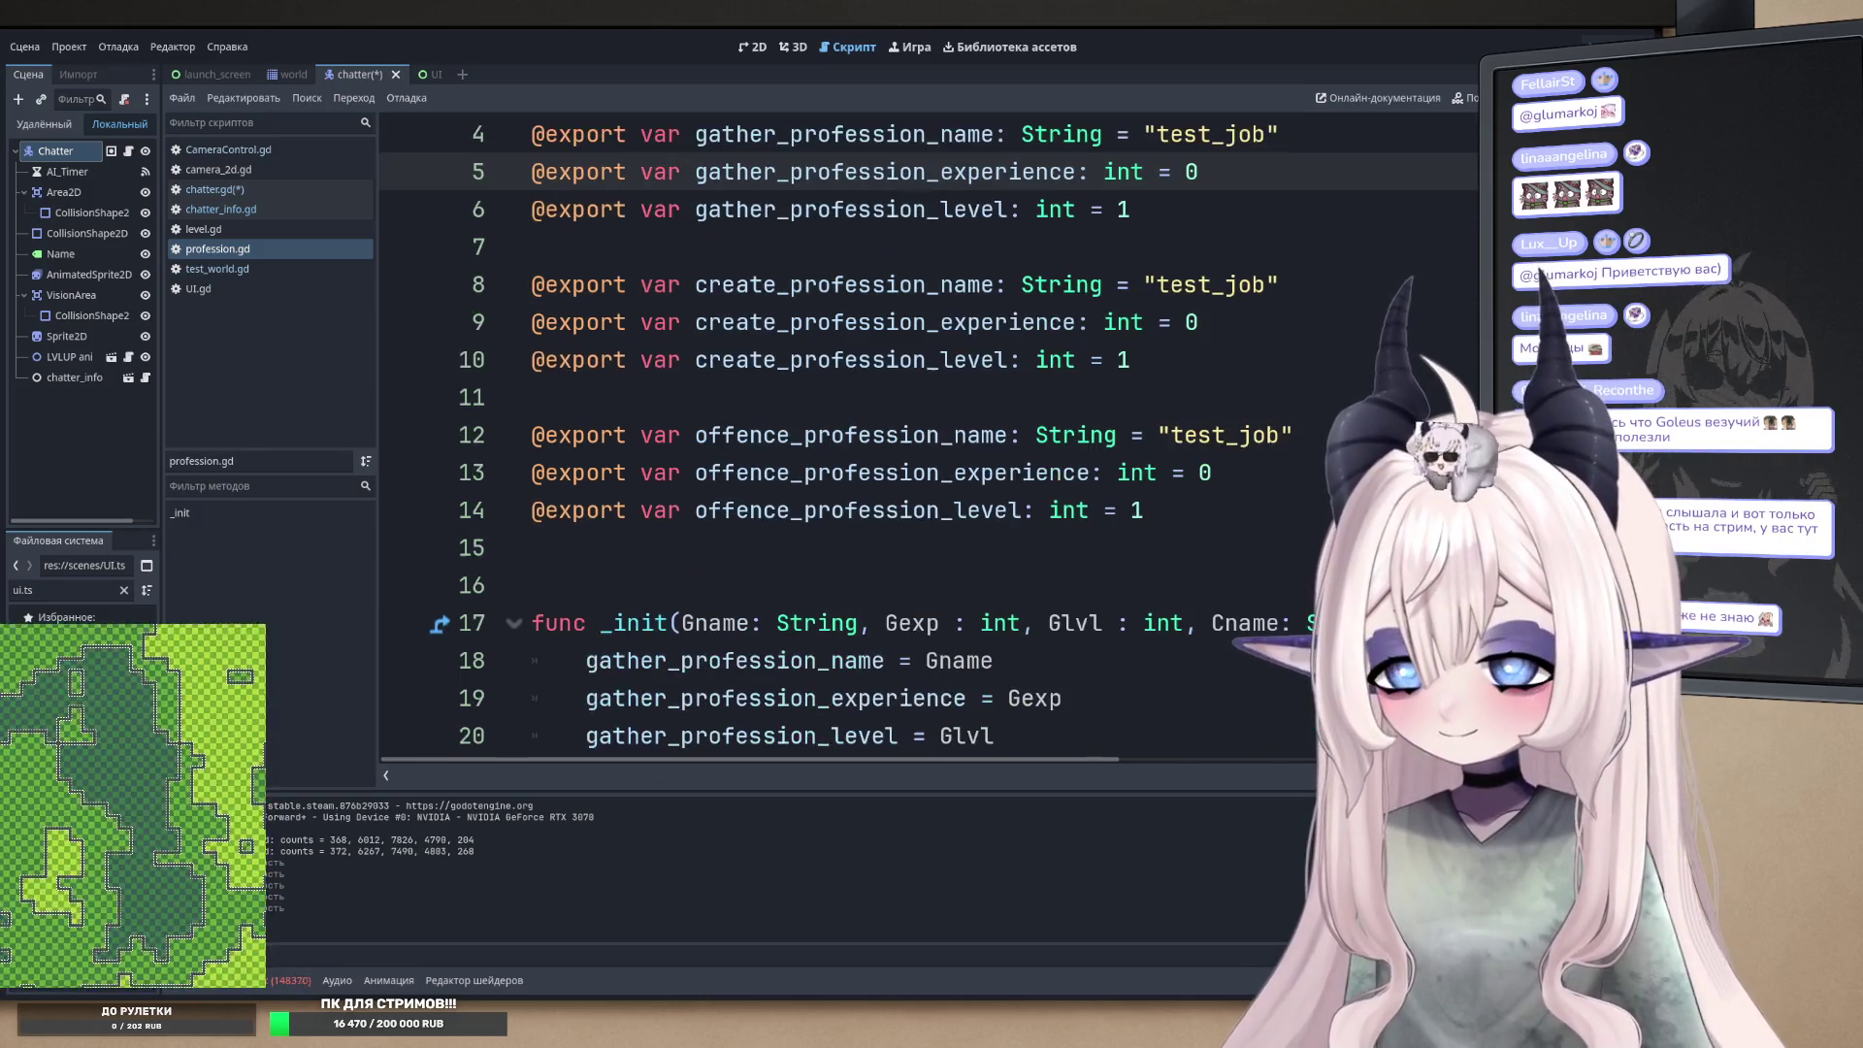
- Return to chatter_info.gd, review the debug-mode profession branch of fill_character_data_from_server_data, and save
scroll(929, 437, up, 1)
key(alt+Left)
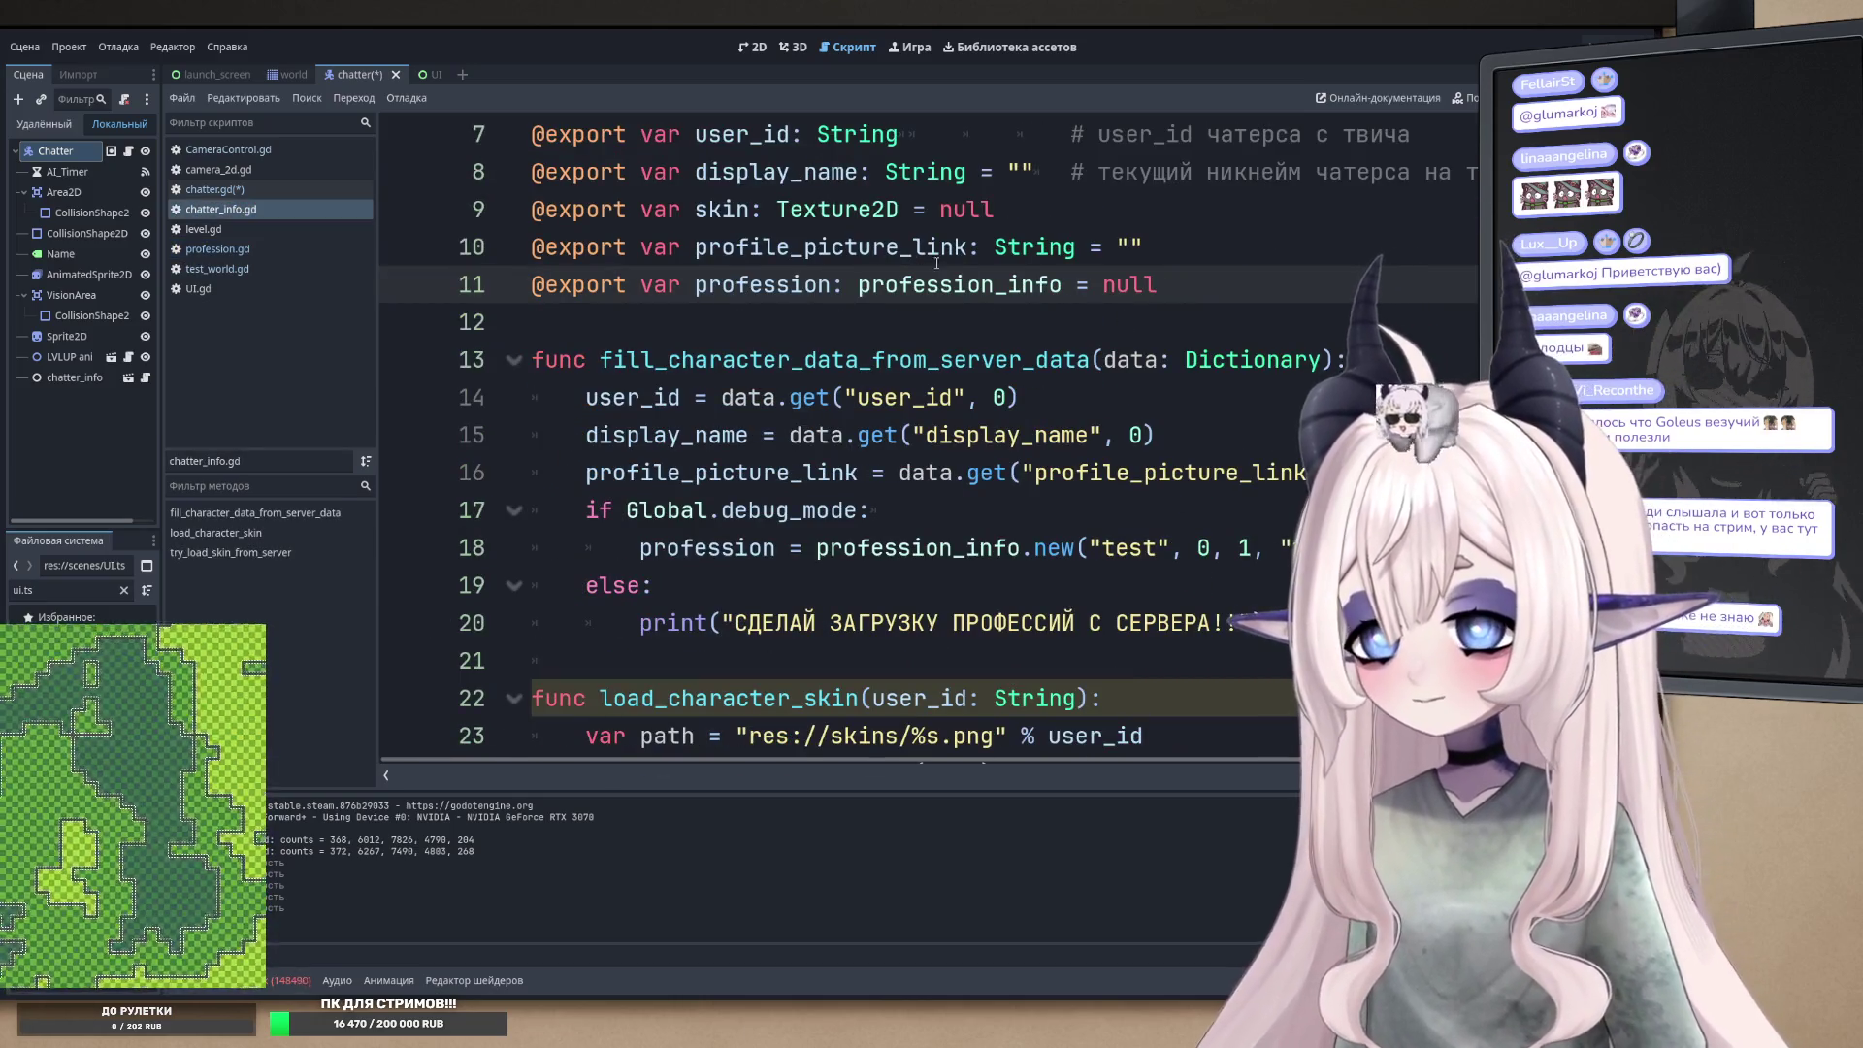
scroll(950, 291, down, 1)
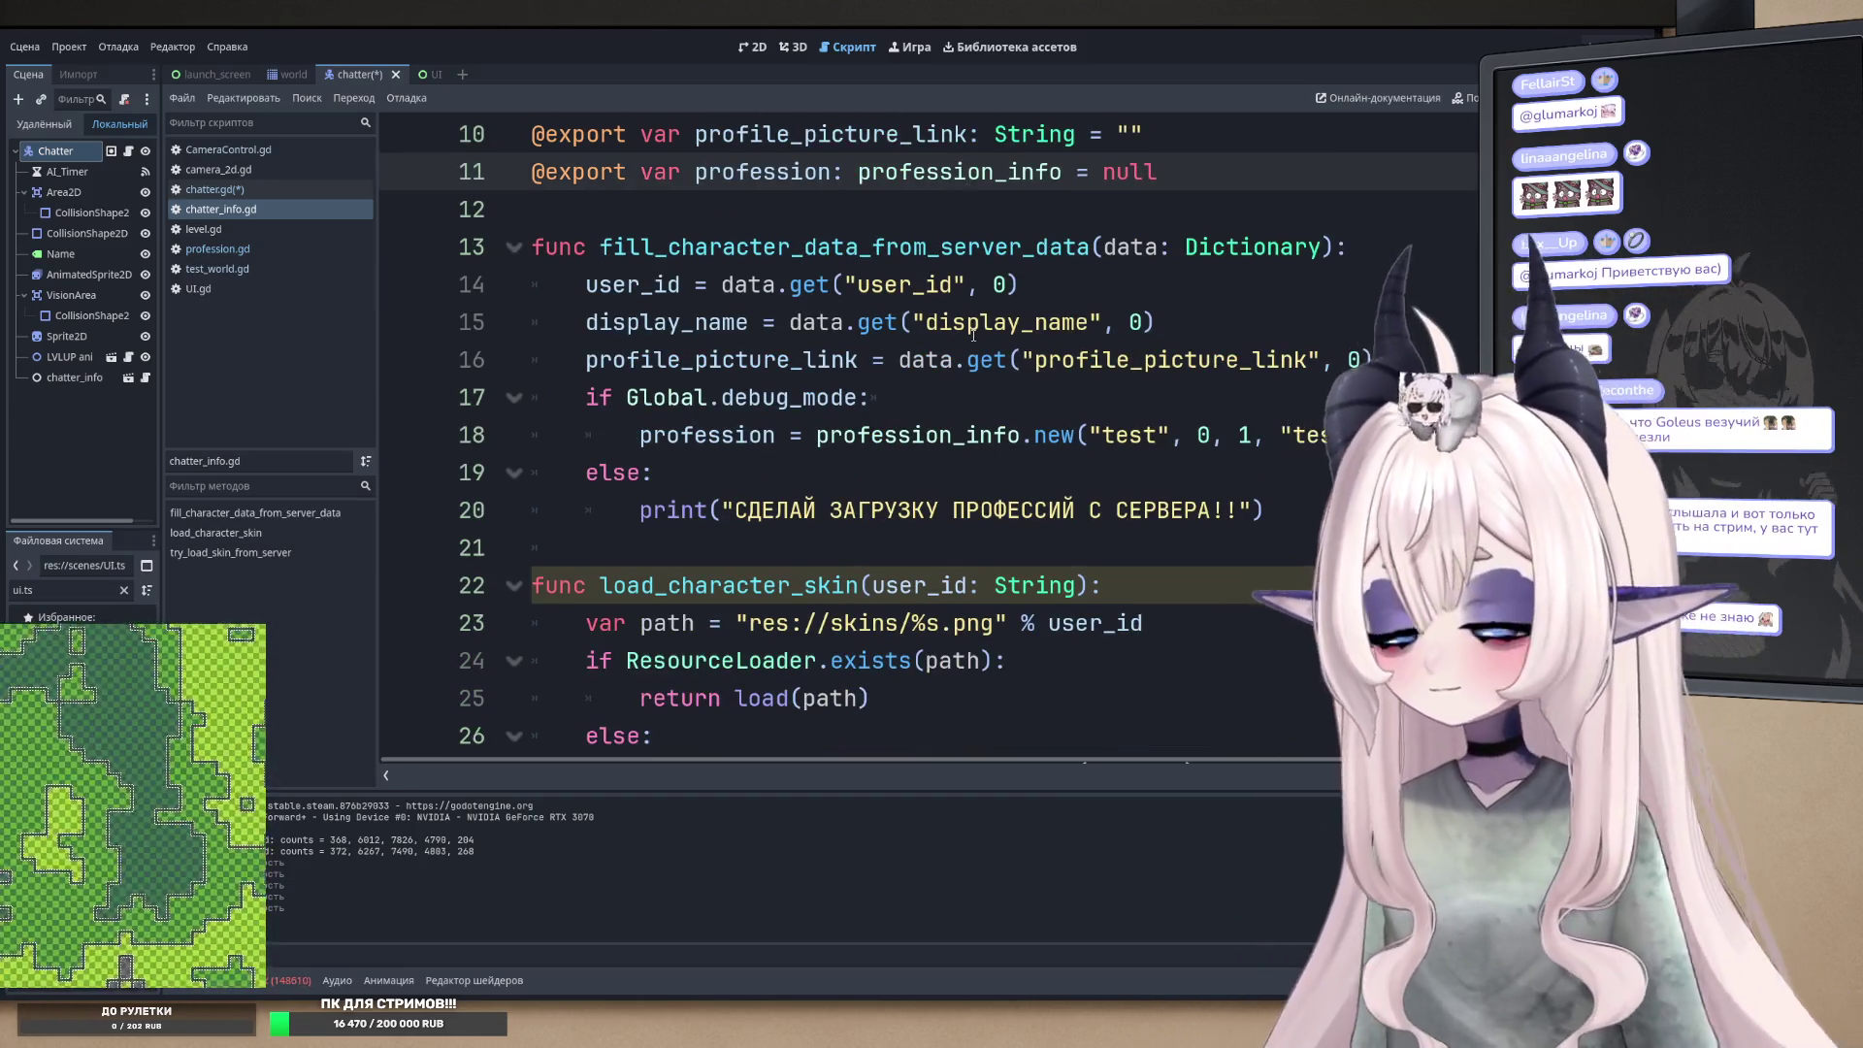
click(787, 441)
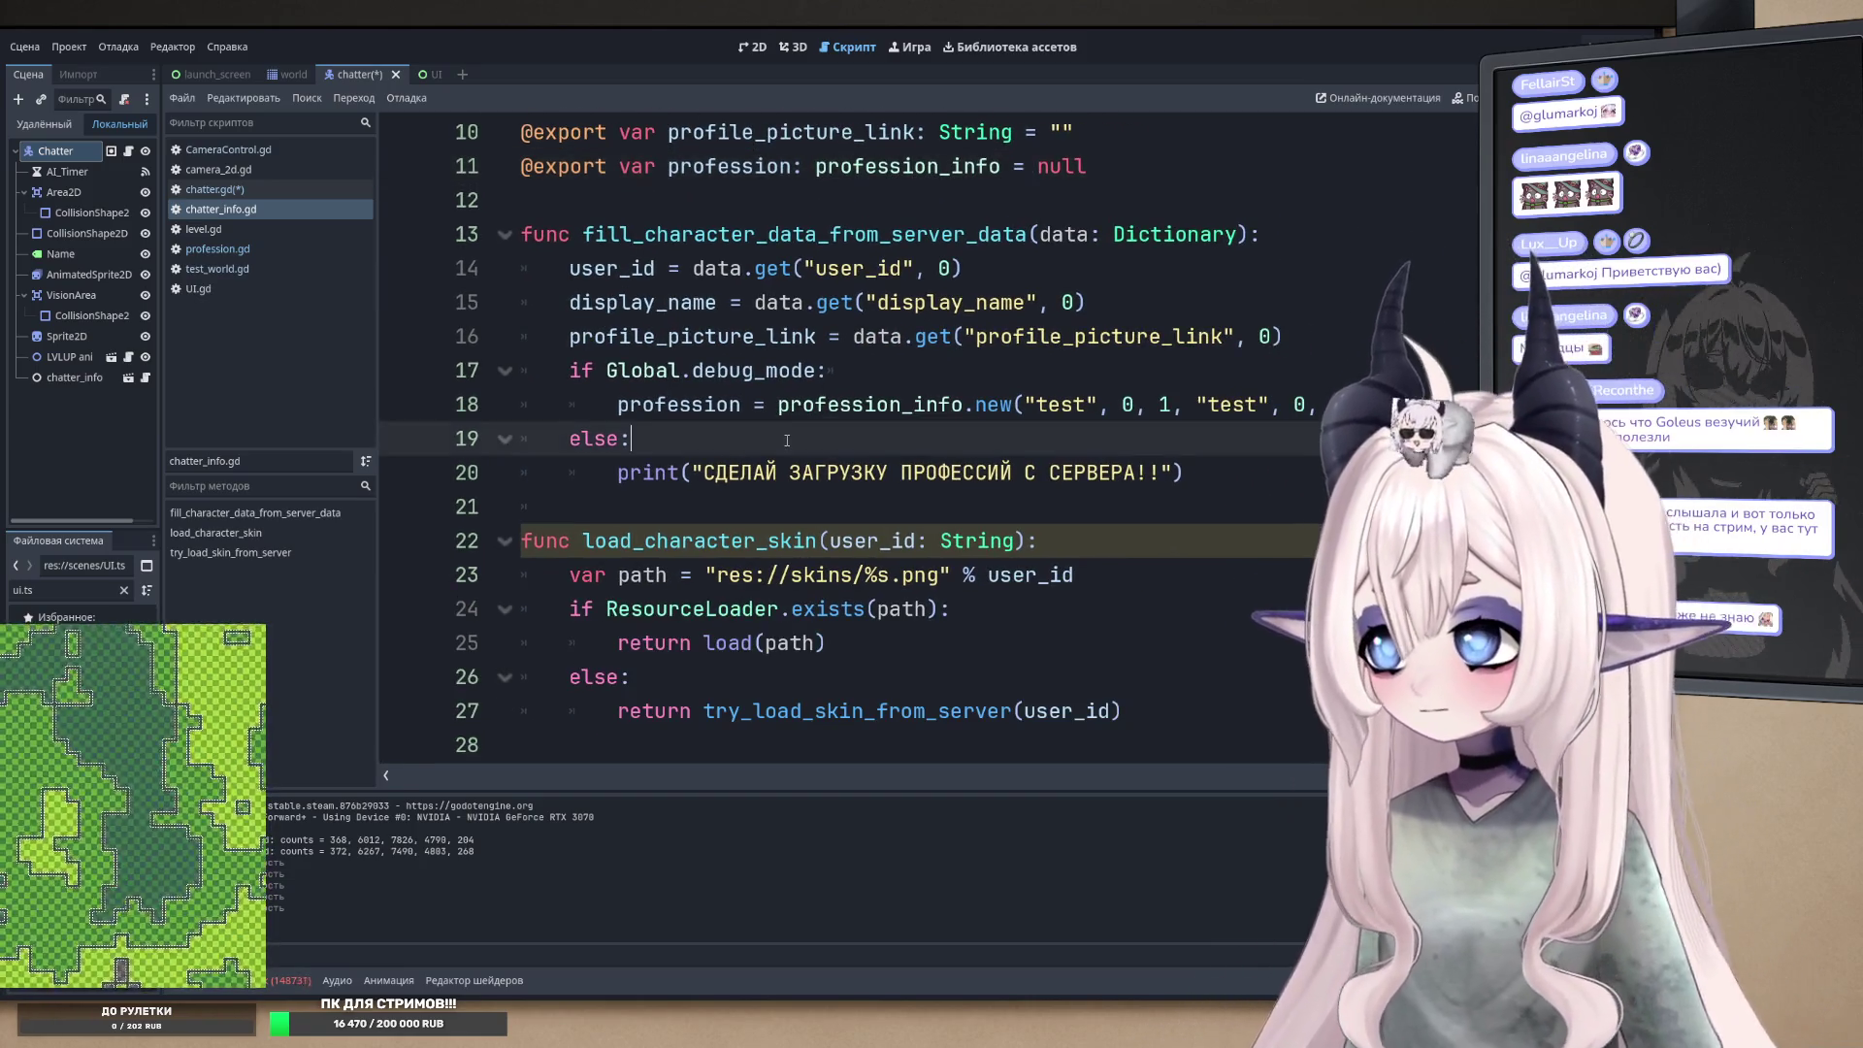
scroll(801, 483, down, 2)
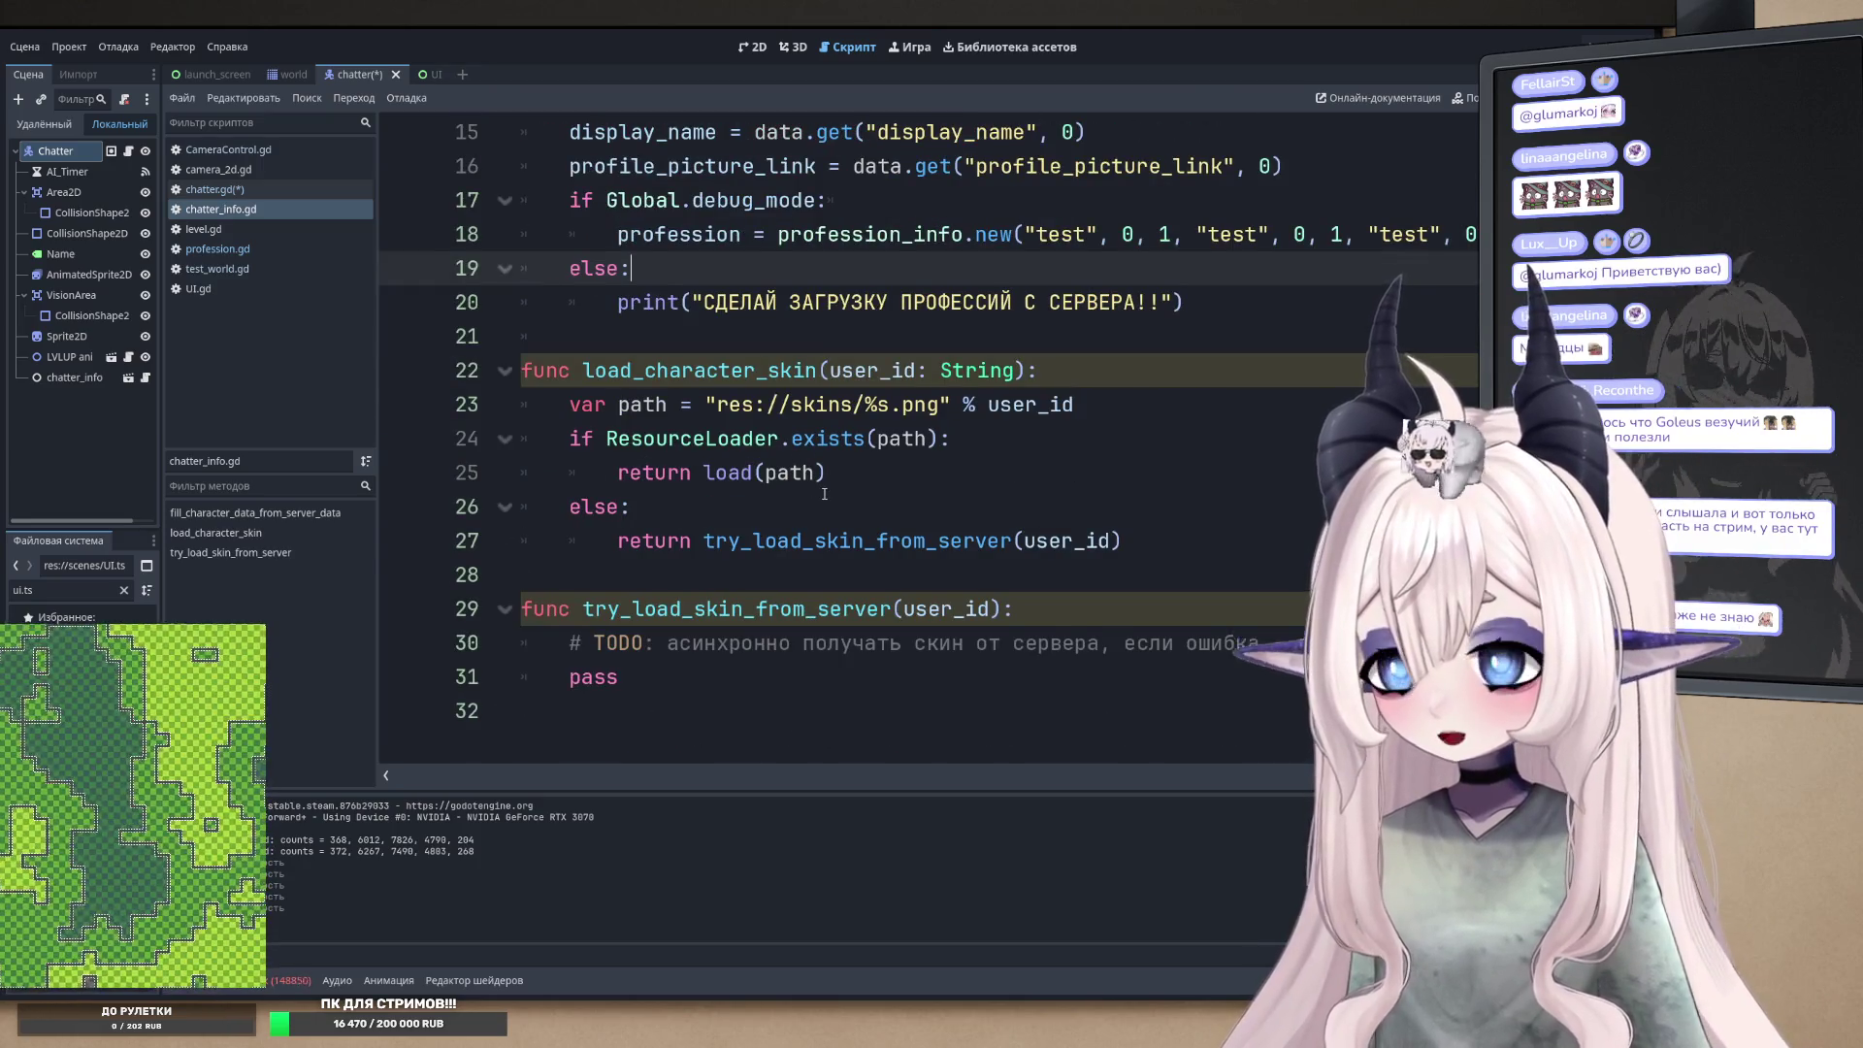
scroll(824, 494, up, 5)
click(840, 476)
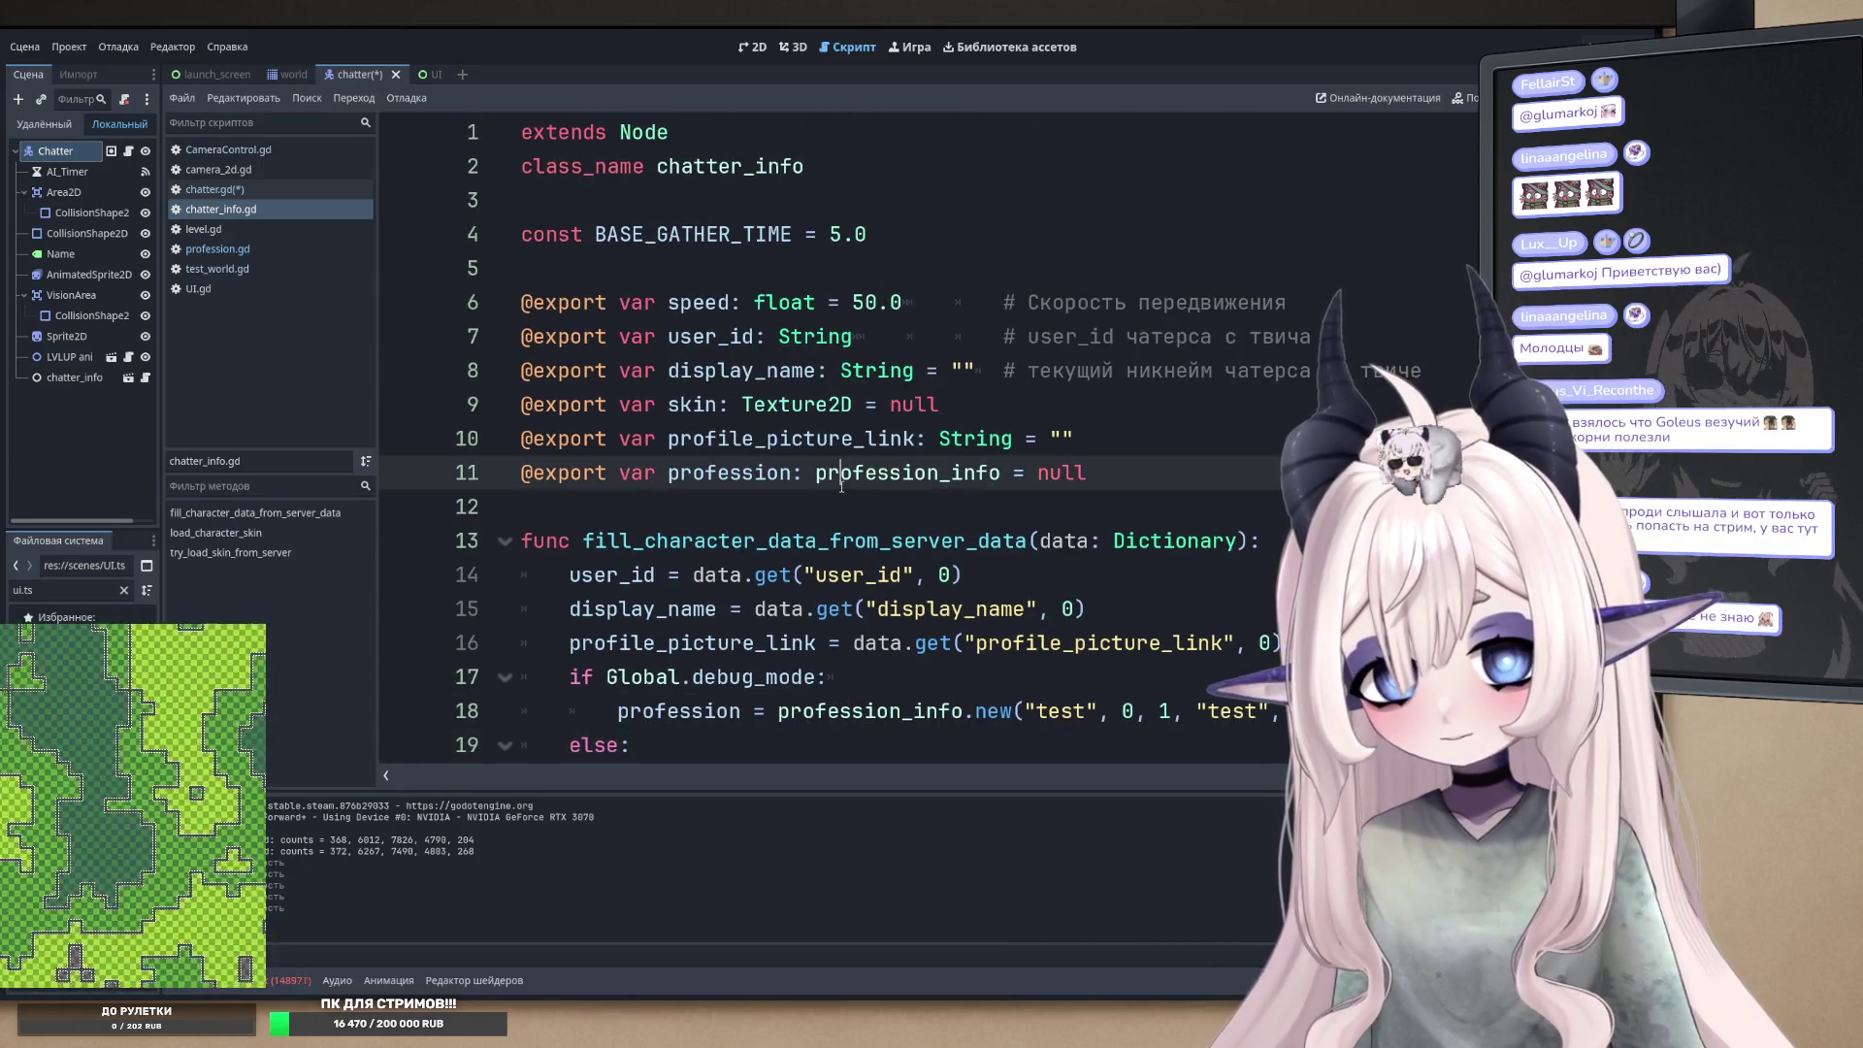
key(ctrl+s)
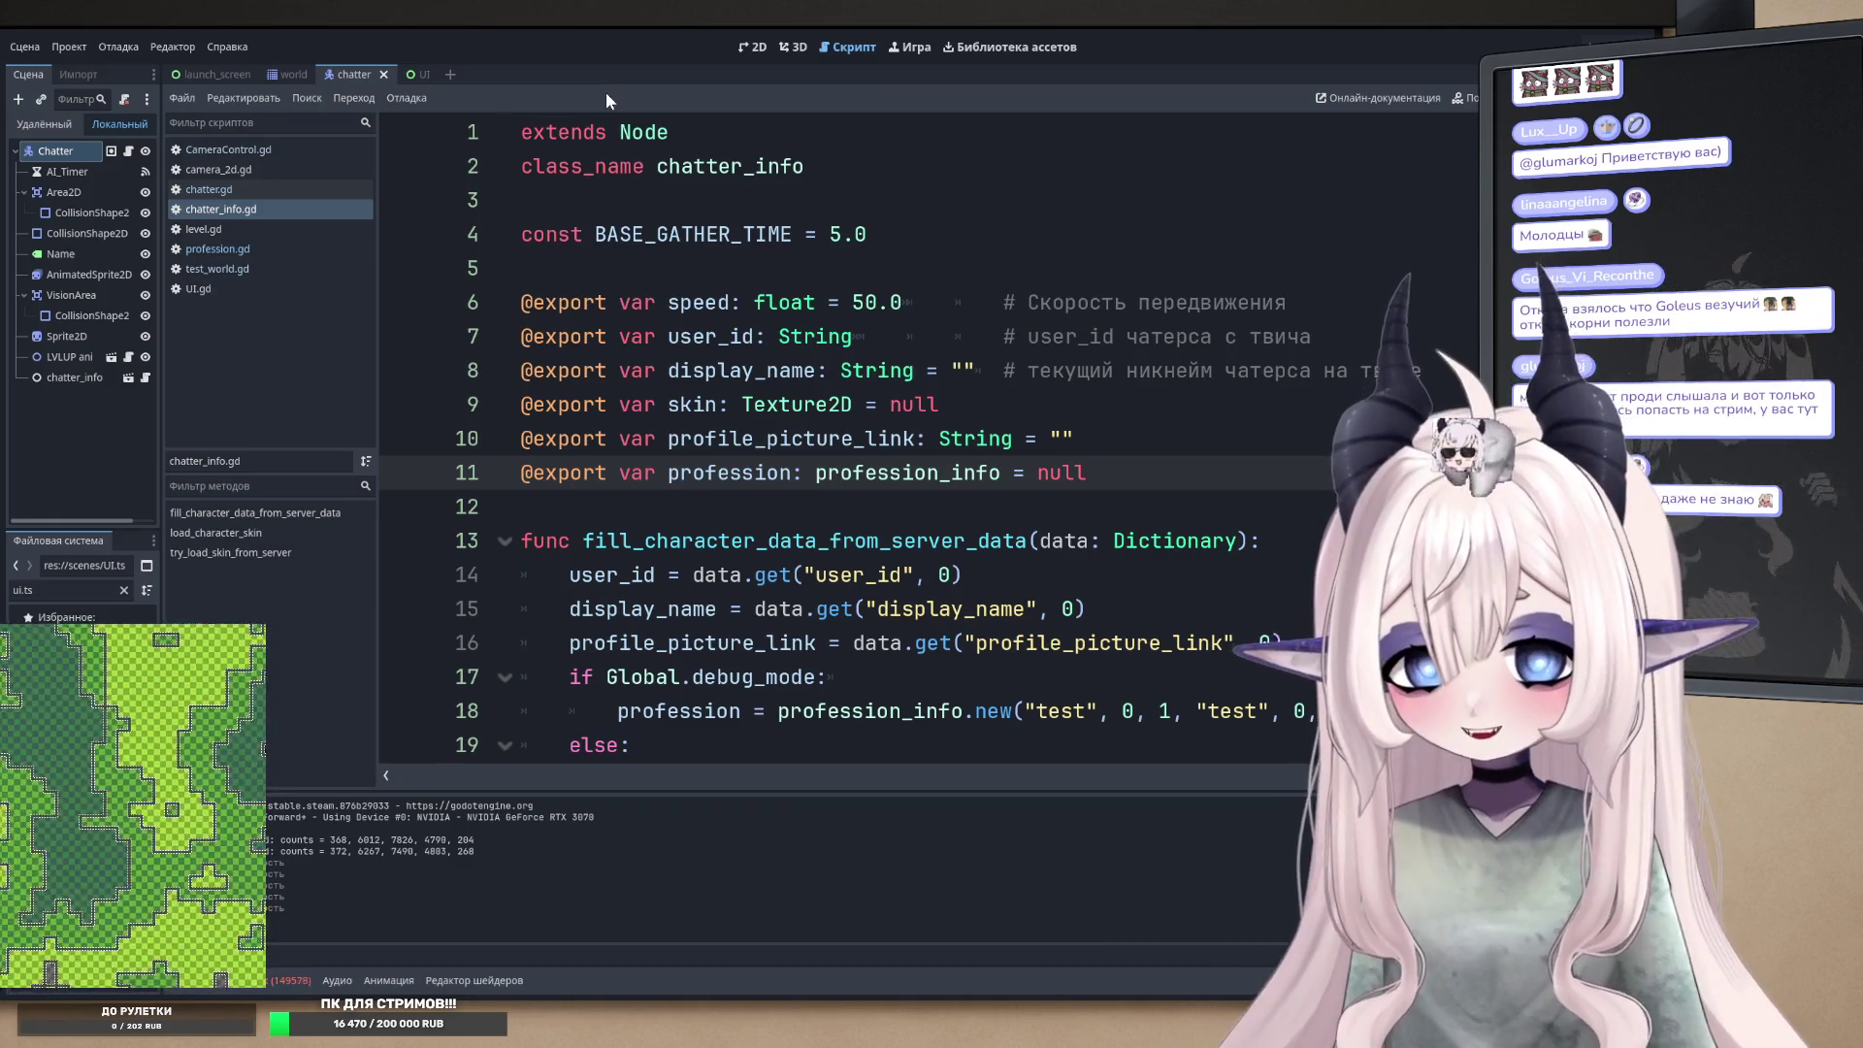
- Show the chatter scene in the 2D view zoomed out, then open the Chatter node's script
click(752, 46)
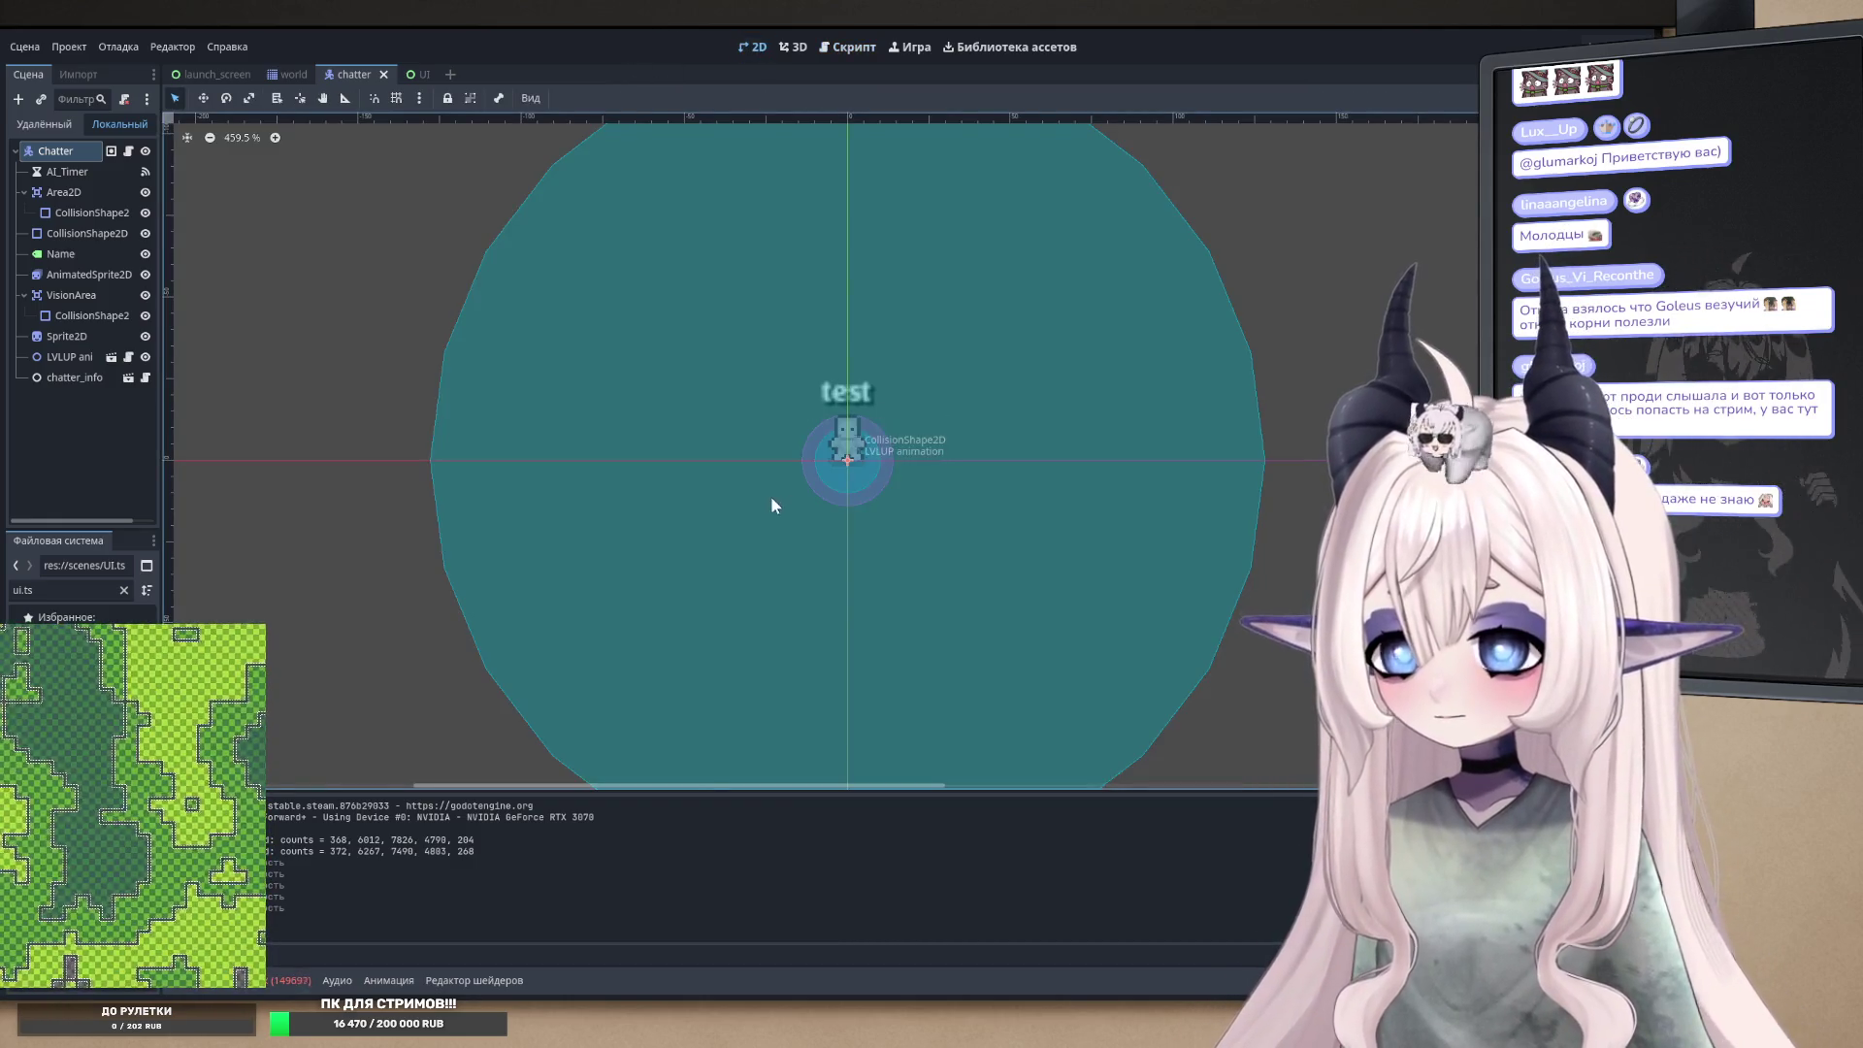
scroll(786, 497, down, 2)
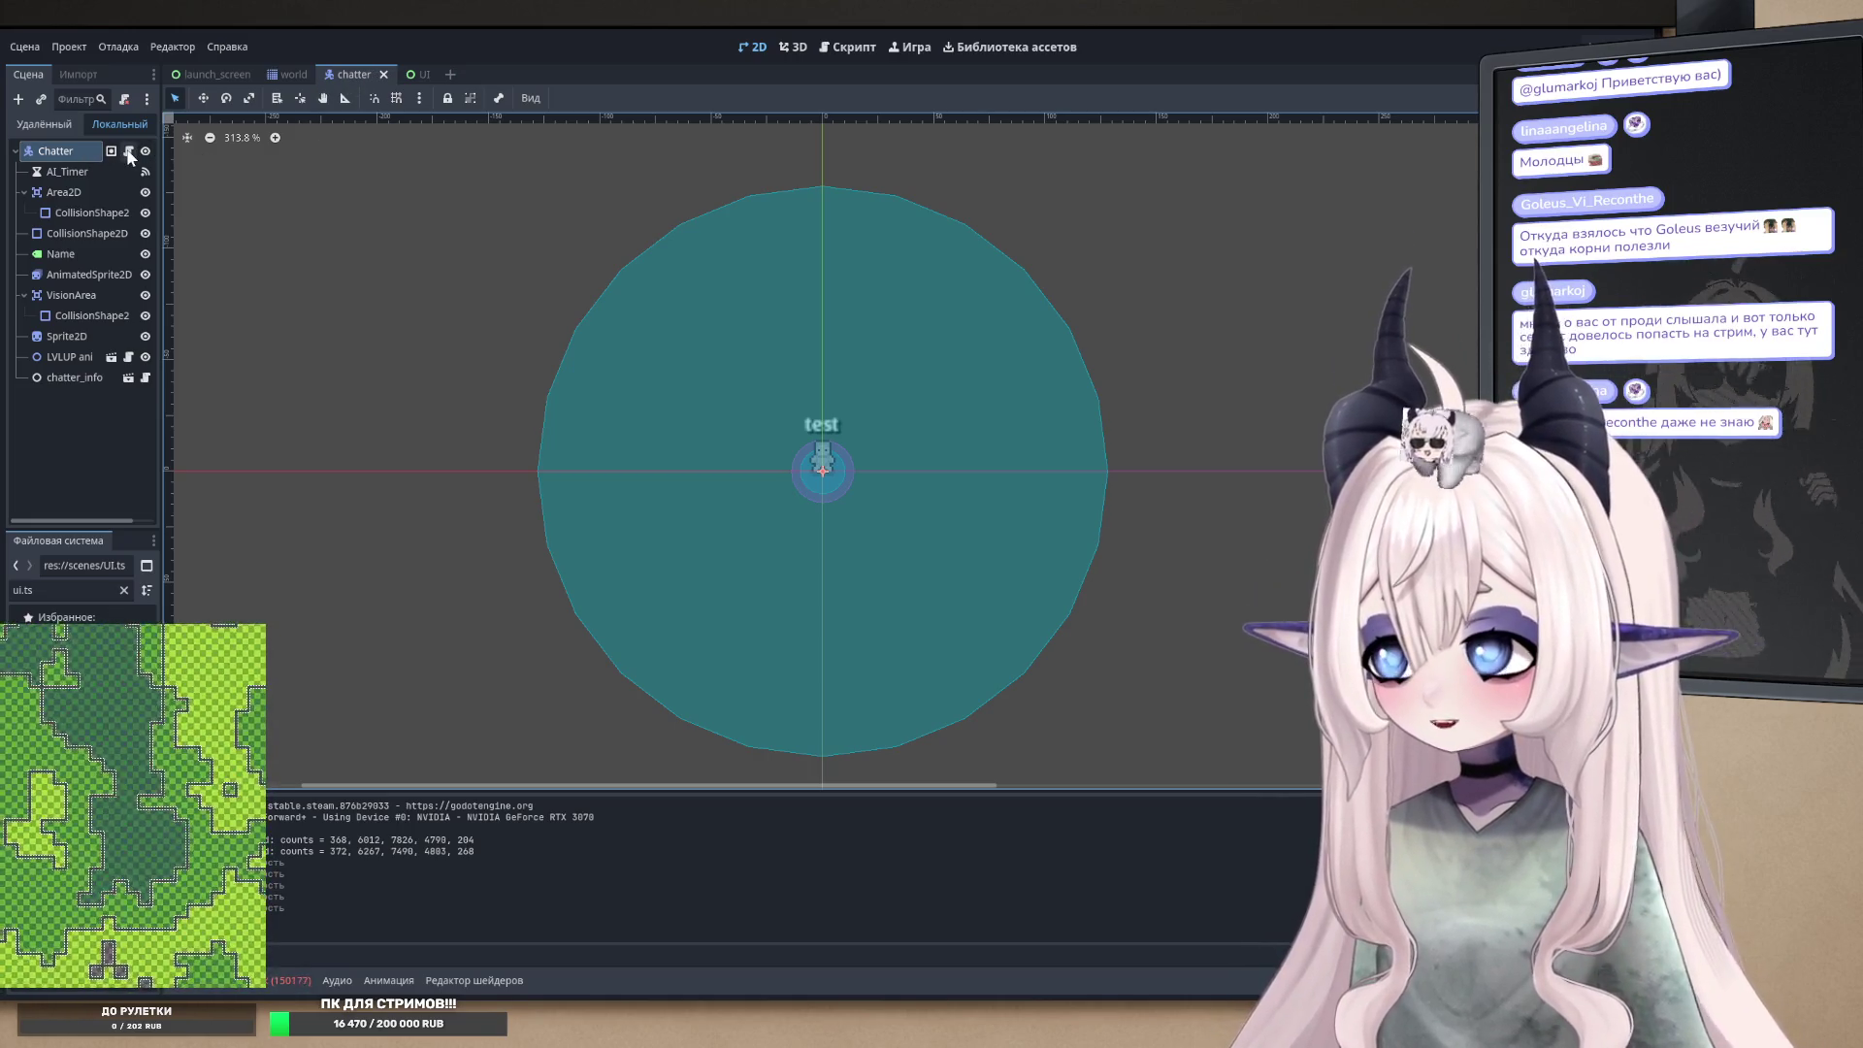
click(129, 156)
- Add an emit_signal("chatter_spawn" call after line 279 in instantiate_chatter
scroll(735, 485, down, 15)
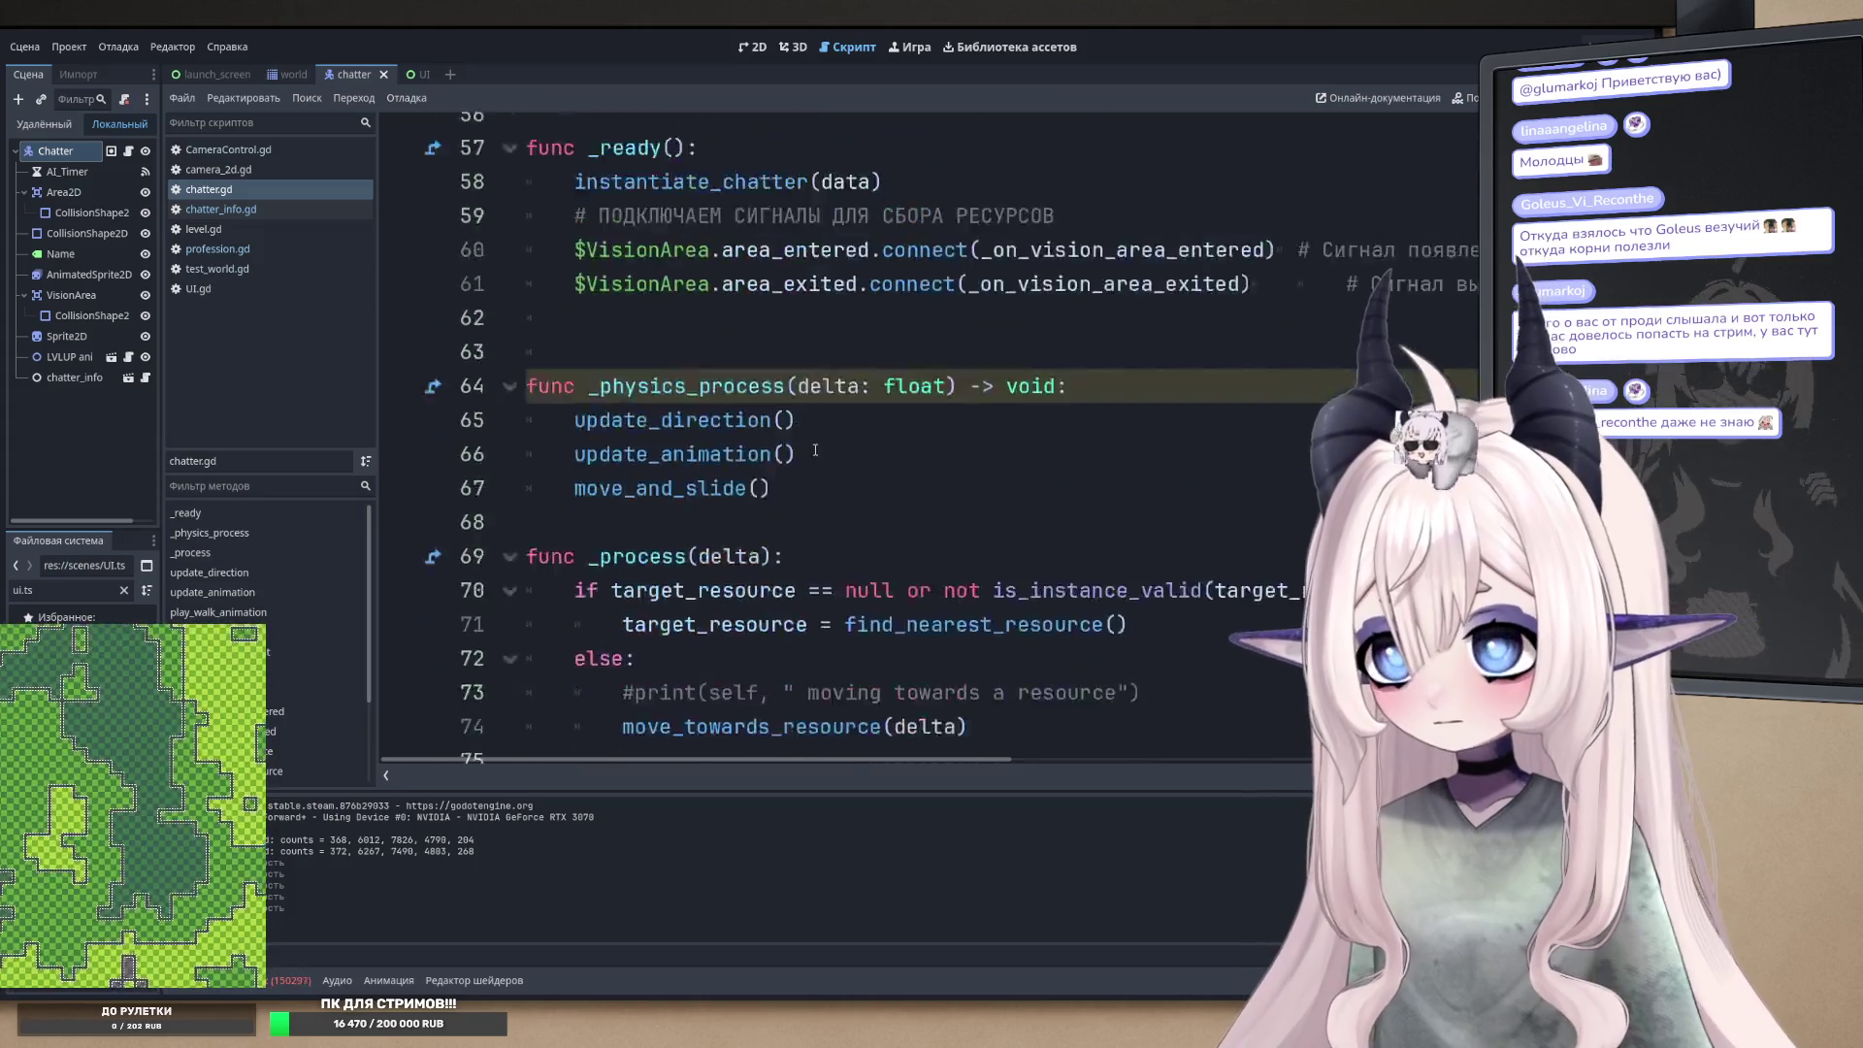
scroll(735, 664, down, 20)
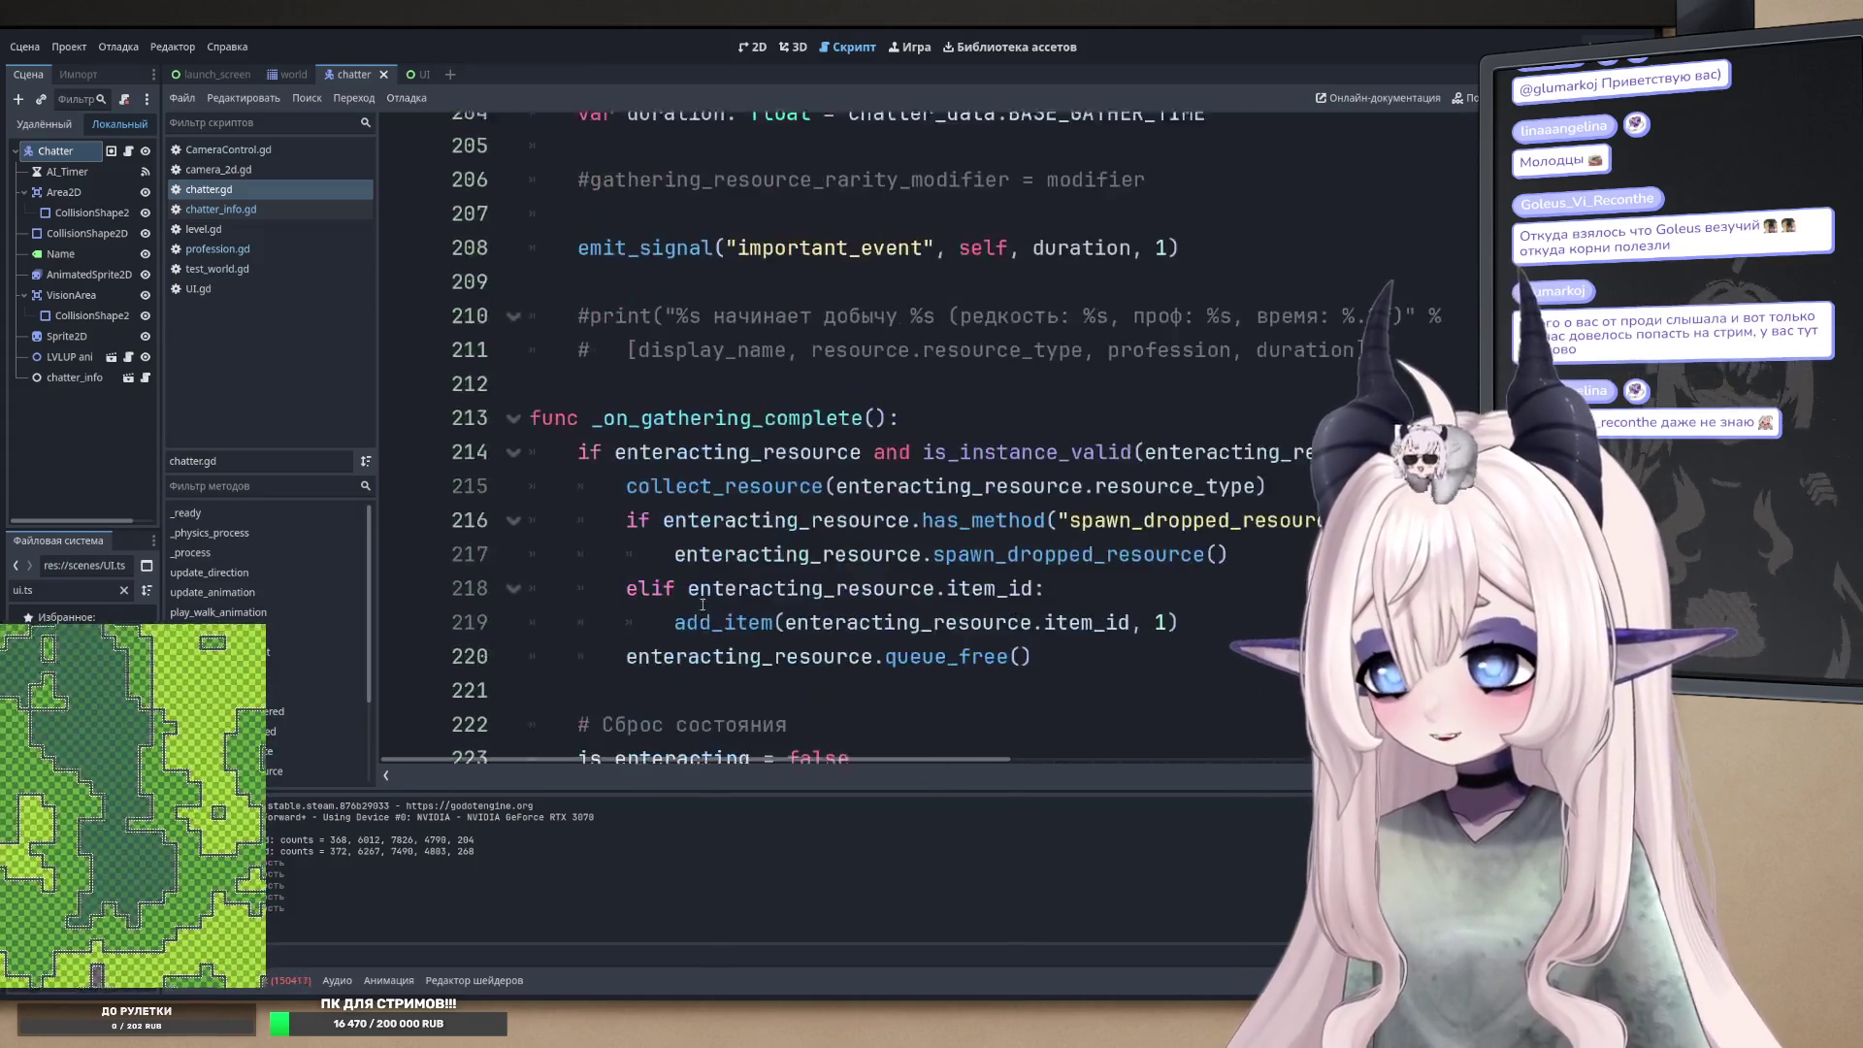
scroll(706, 580, down, 2)
double_click(778, 611)
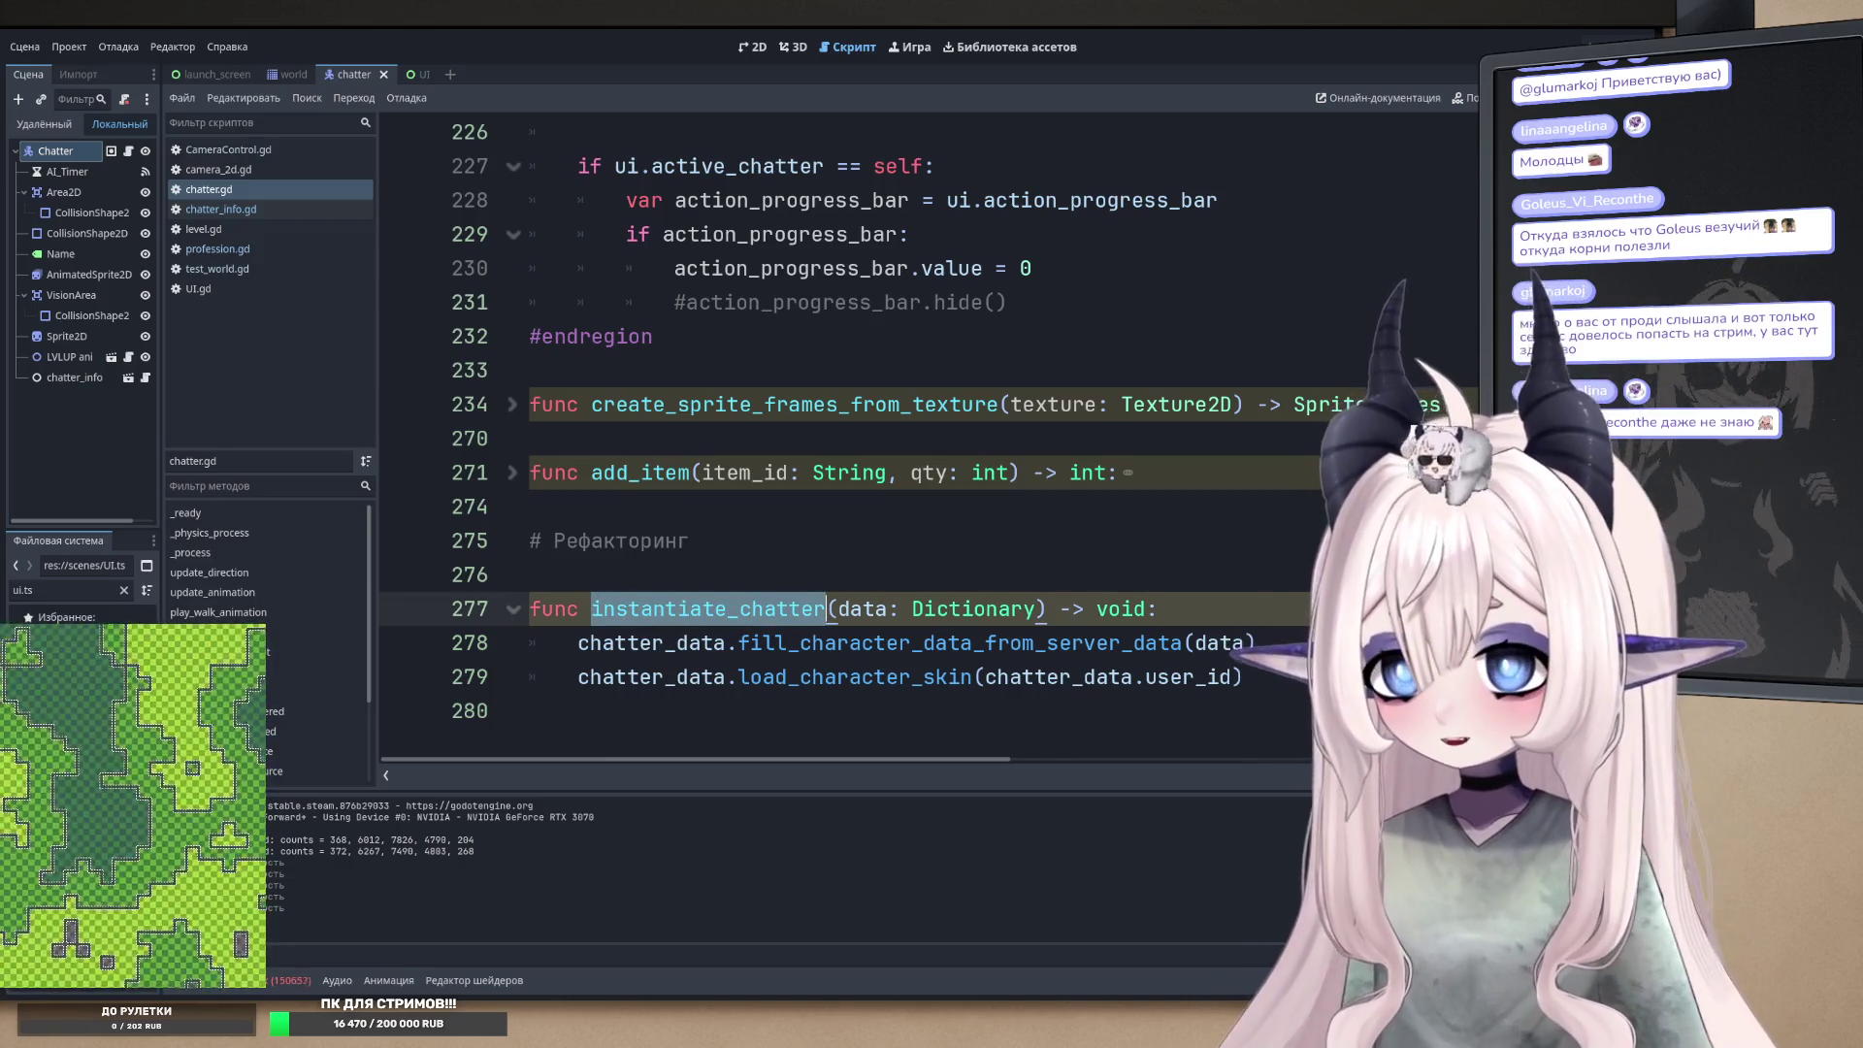
click(1244, 677)
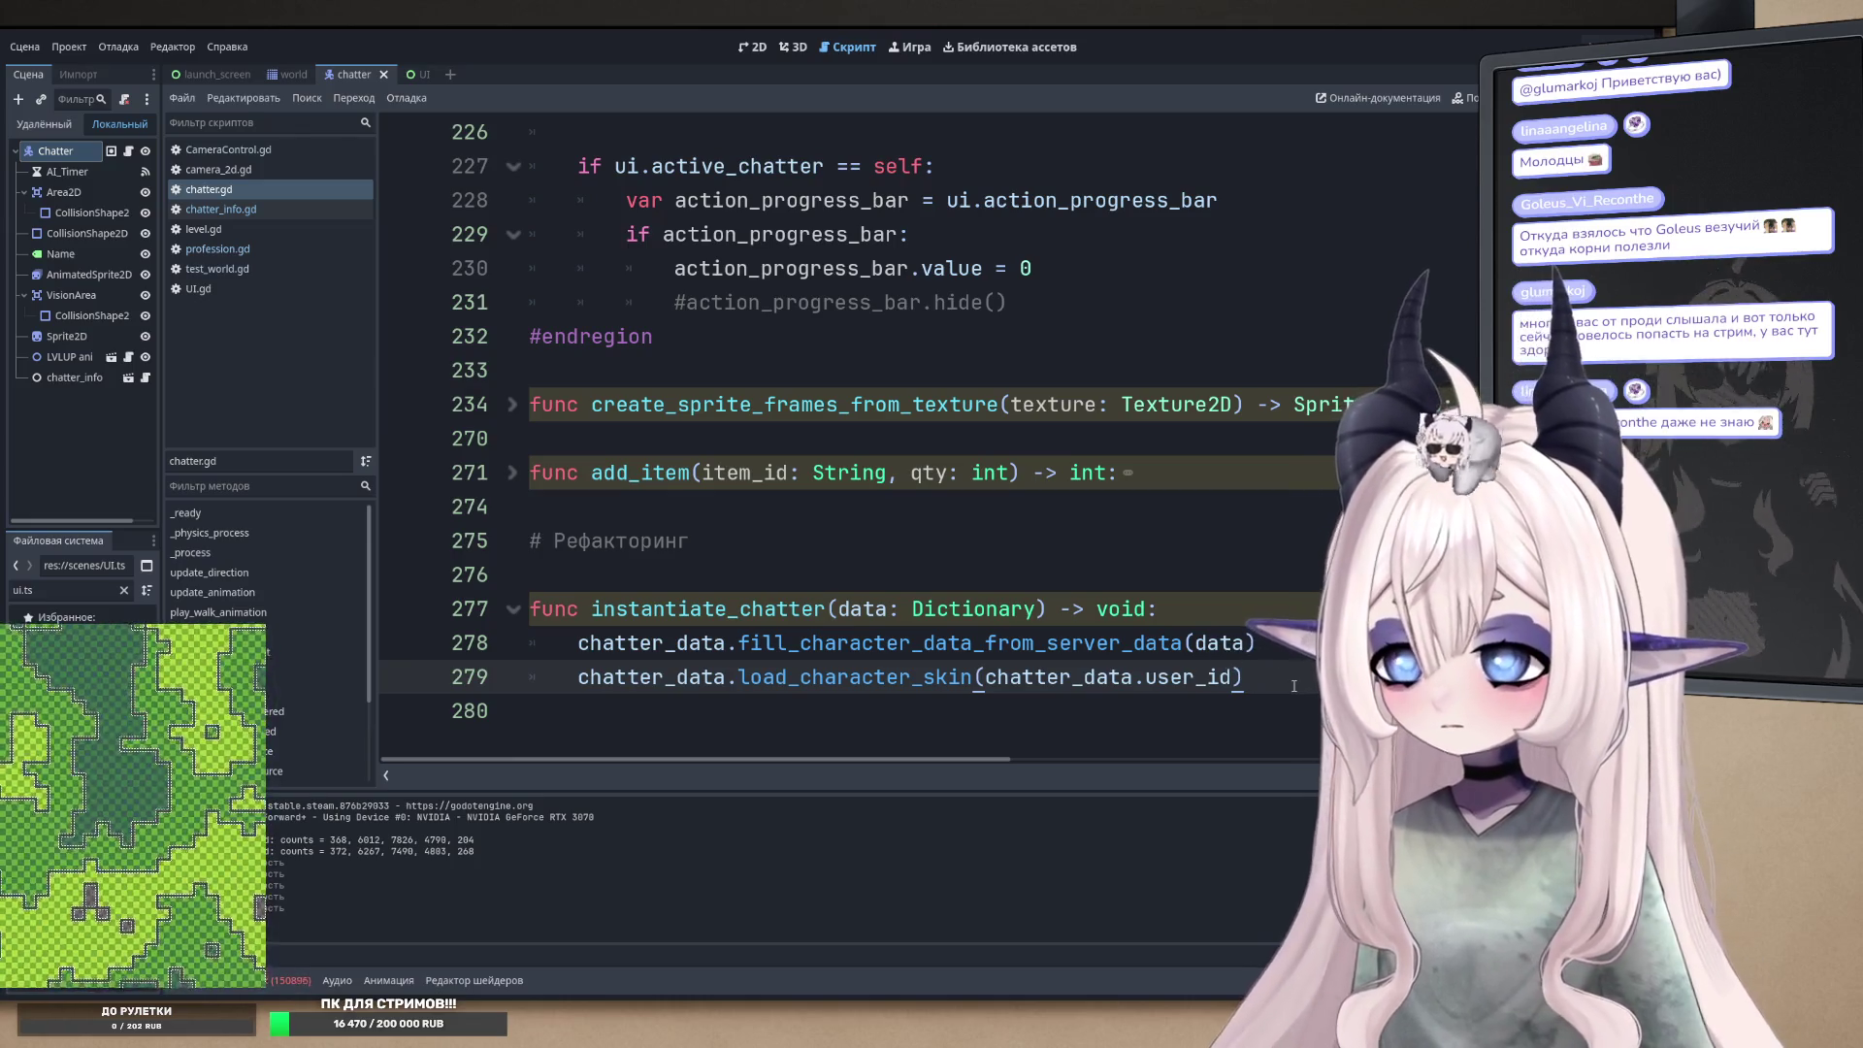
key(Return)
text(emit)
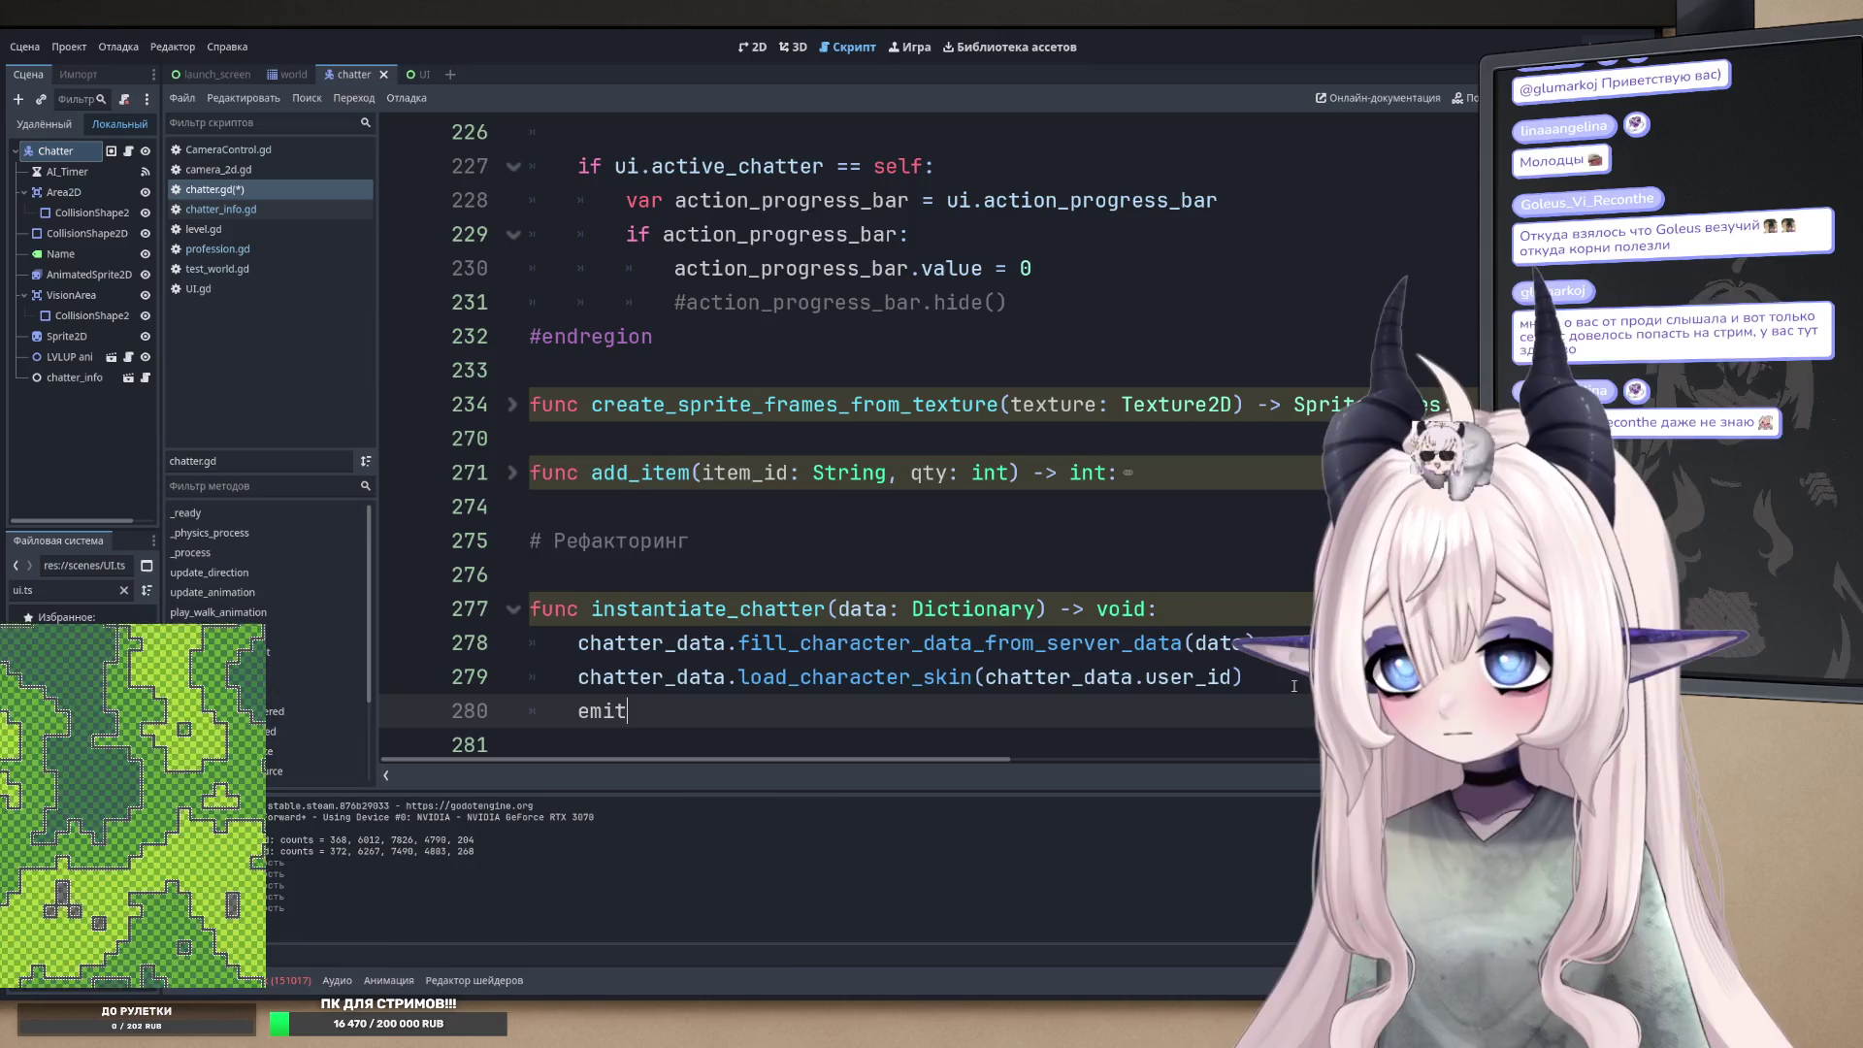
text(_signa)
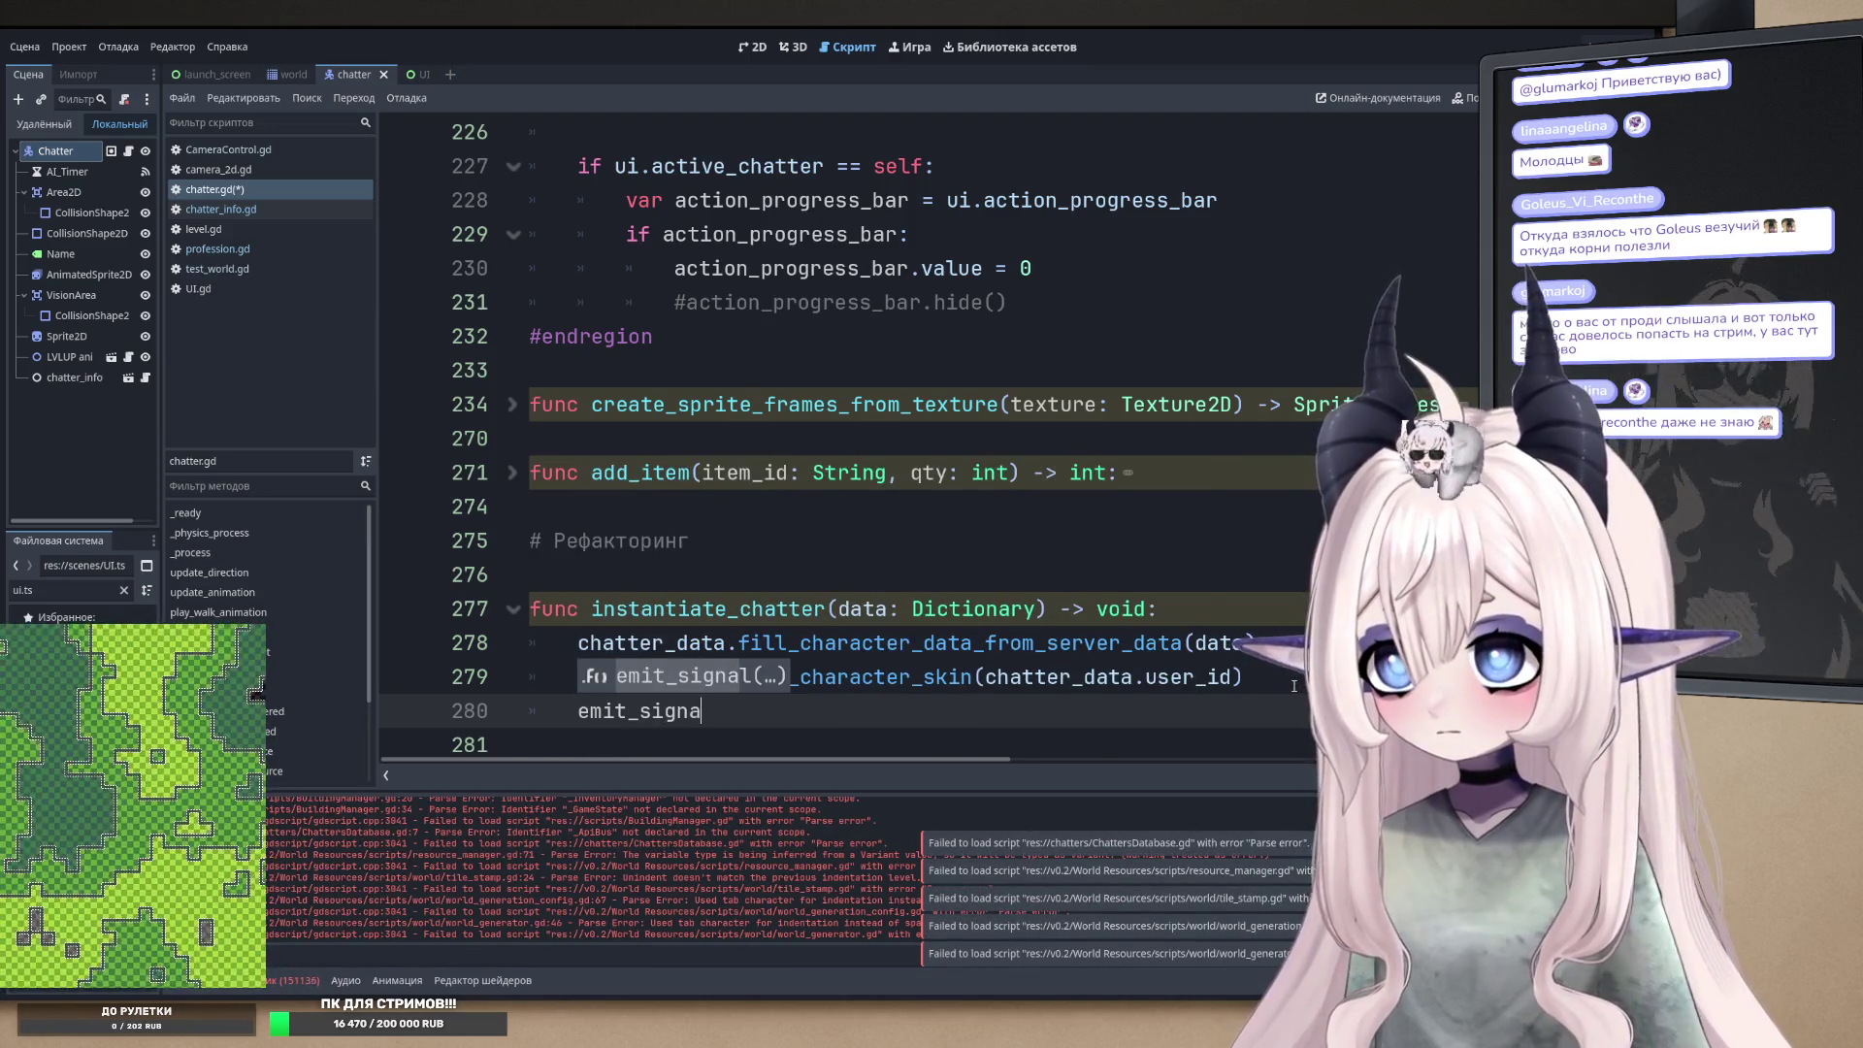
key(Return)
text(")
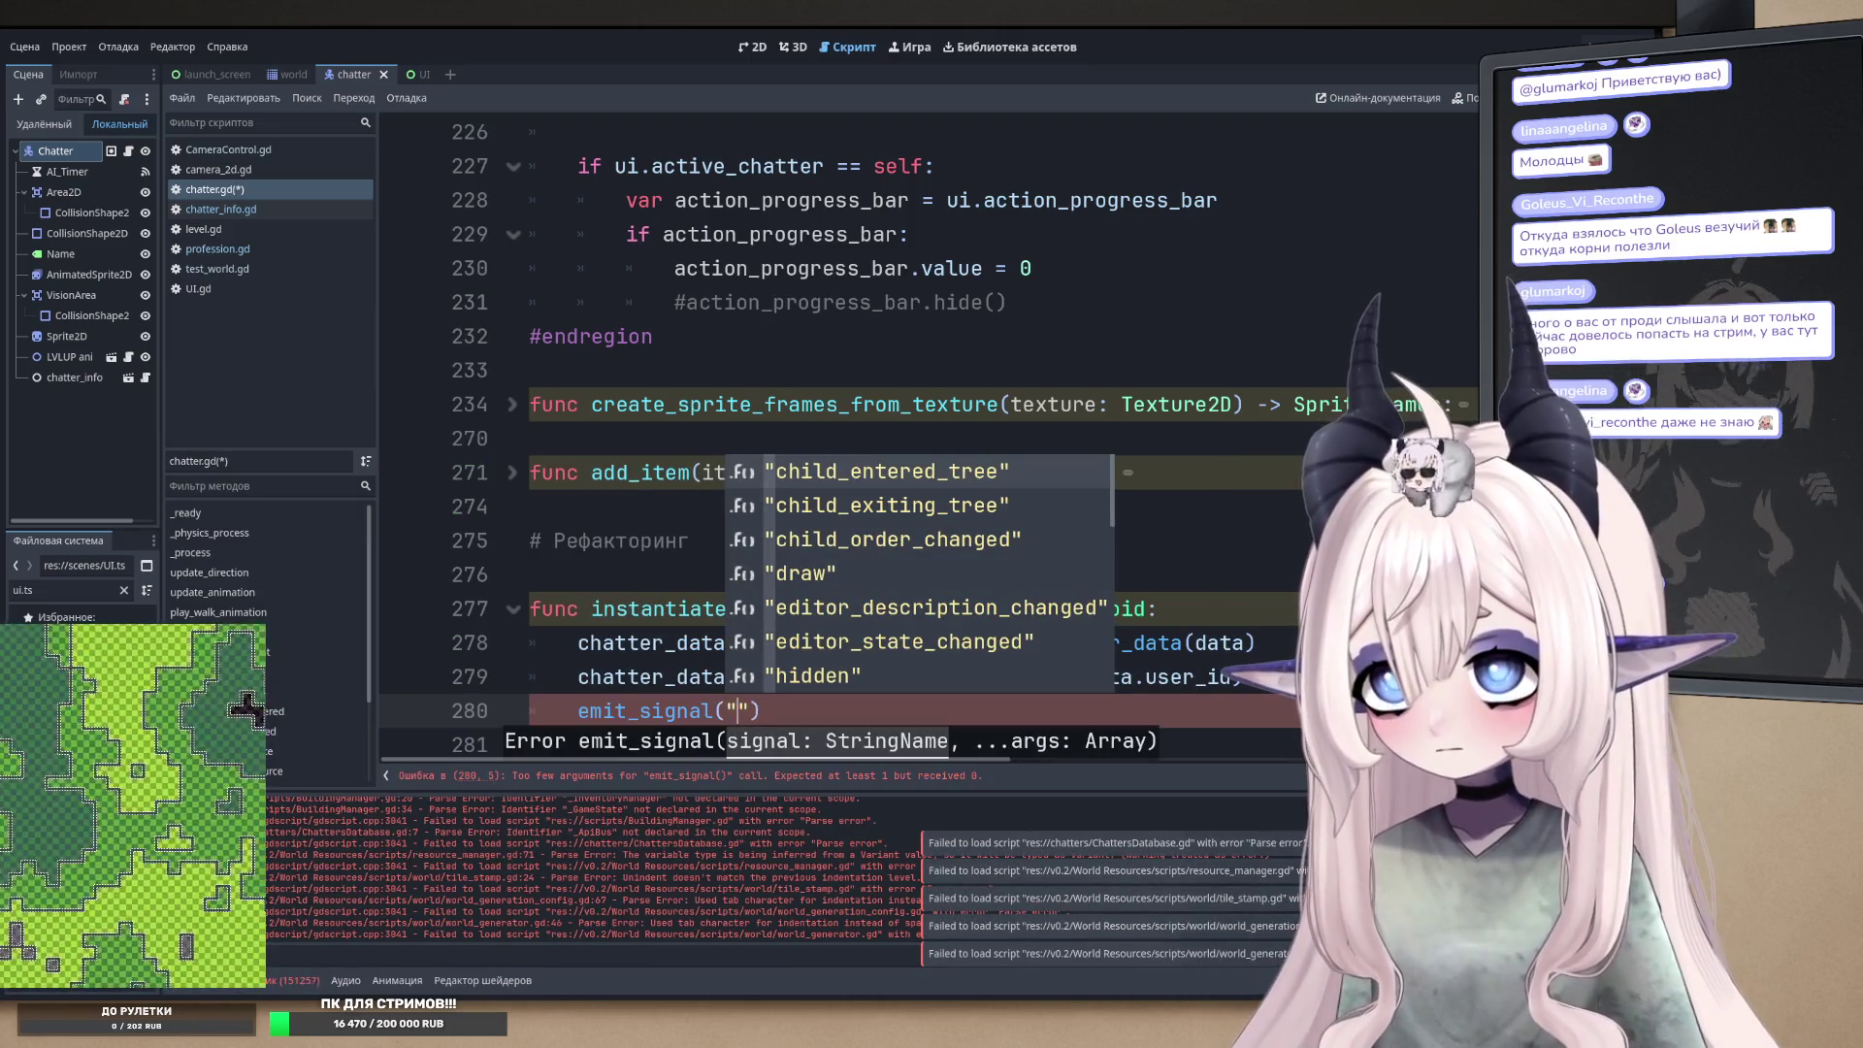
text(chatter)
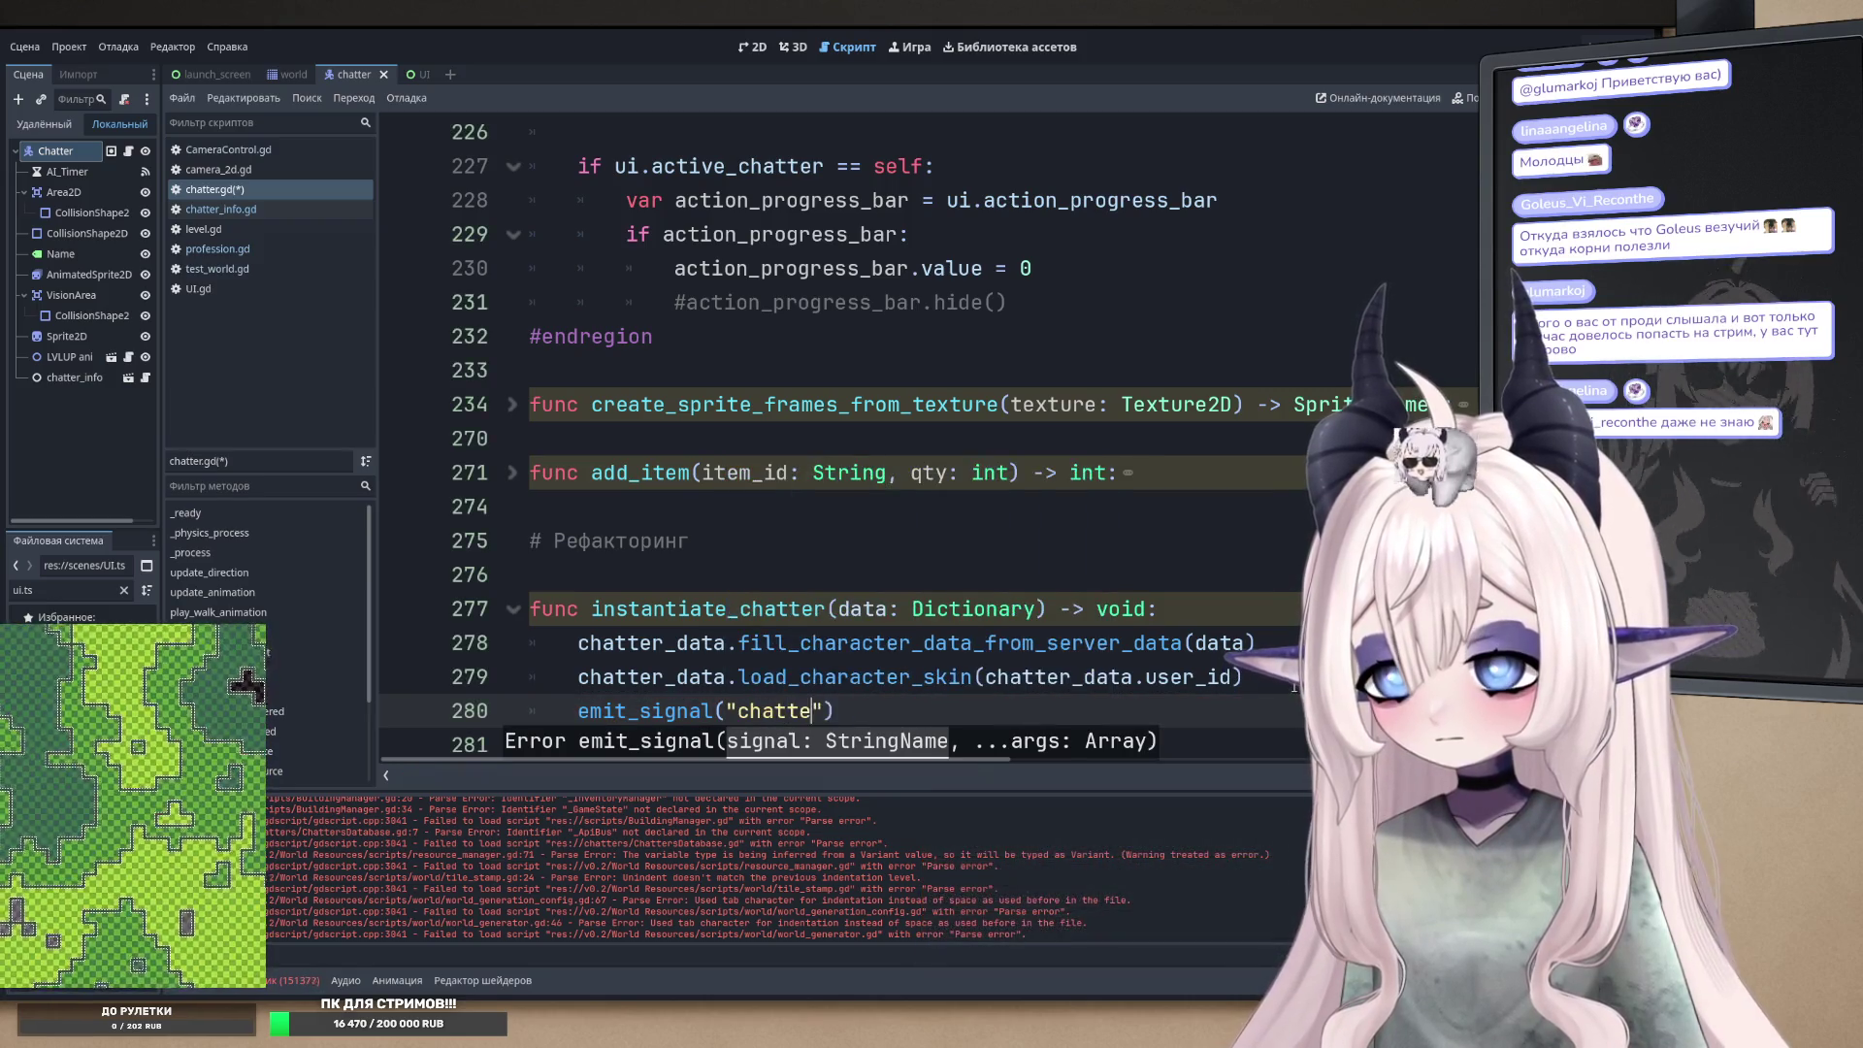
text(_spawn)
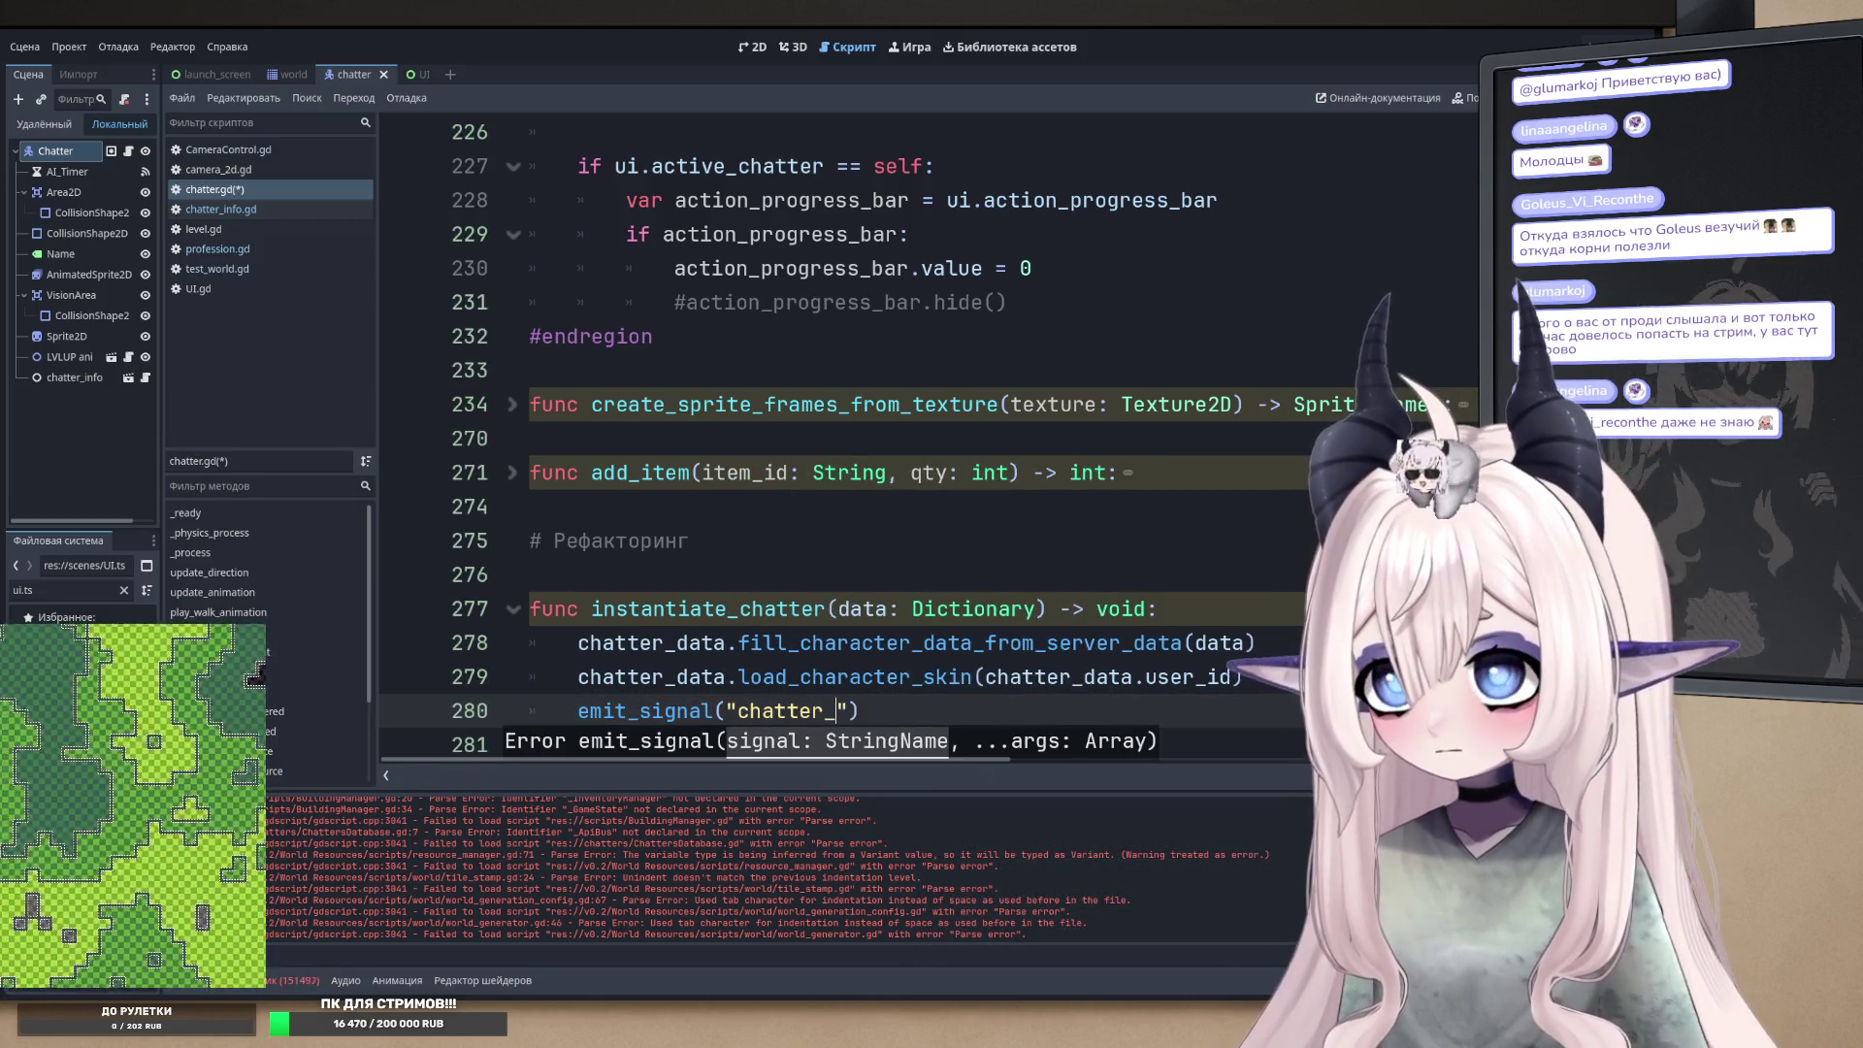
key(ctrl+shift+Left)
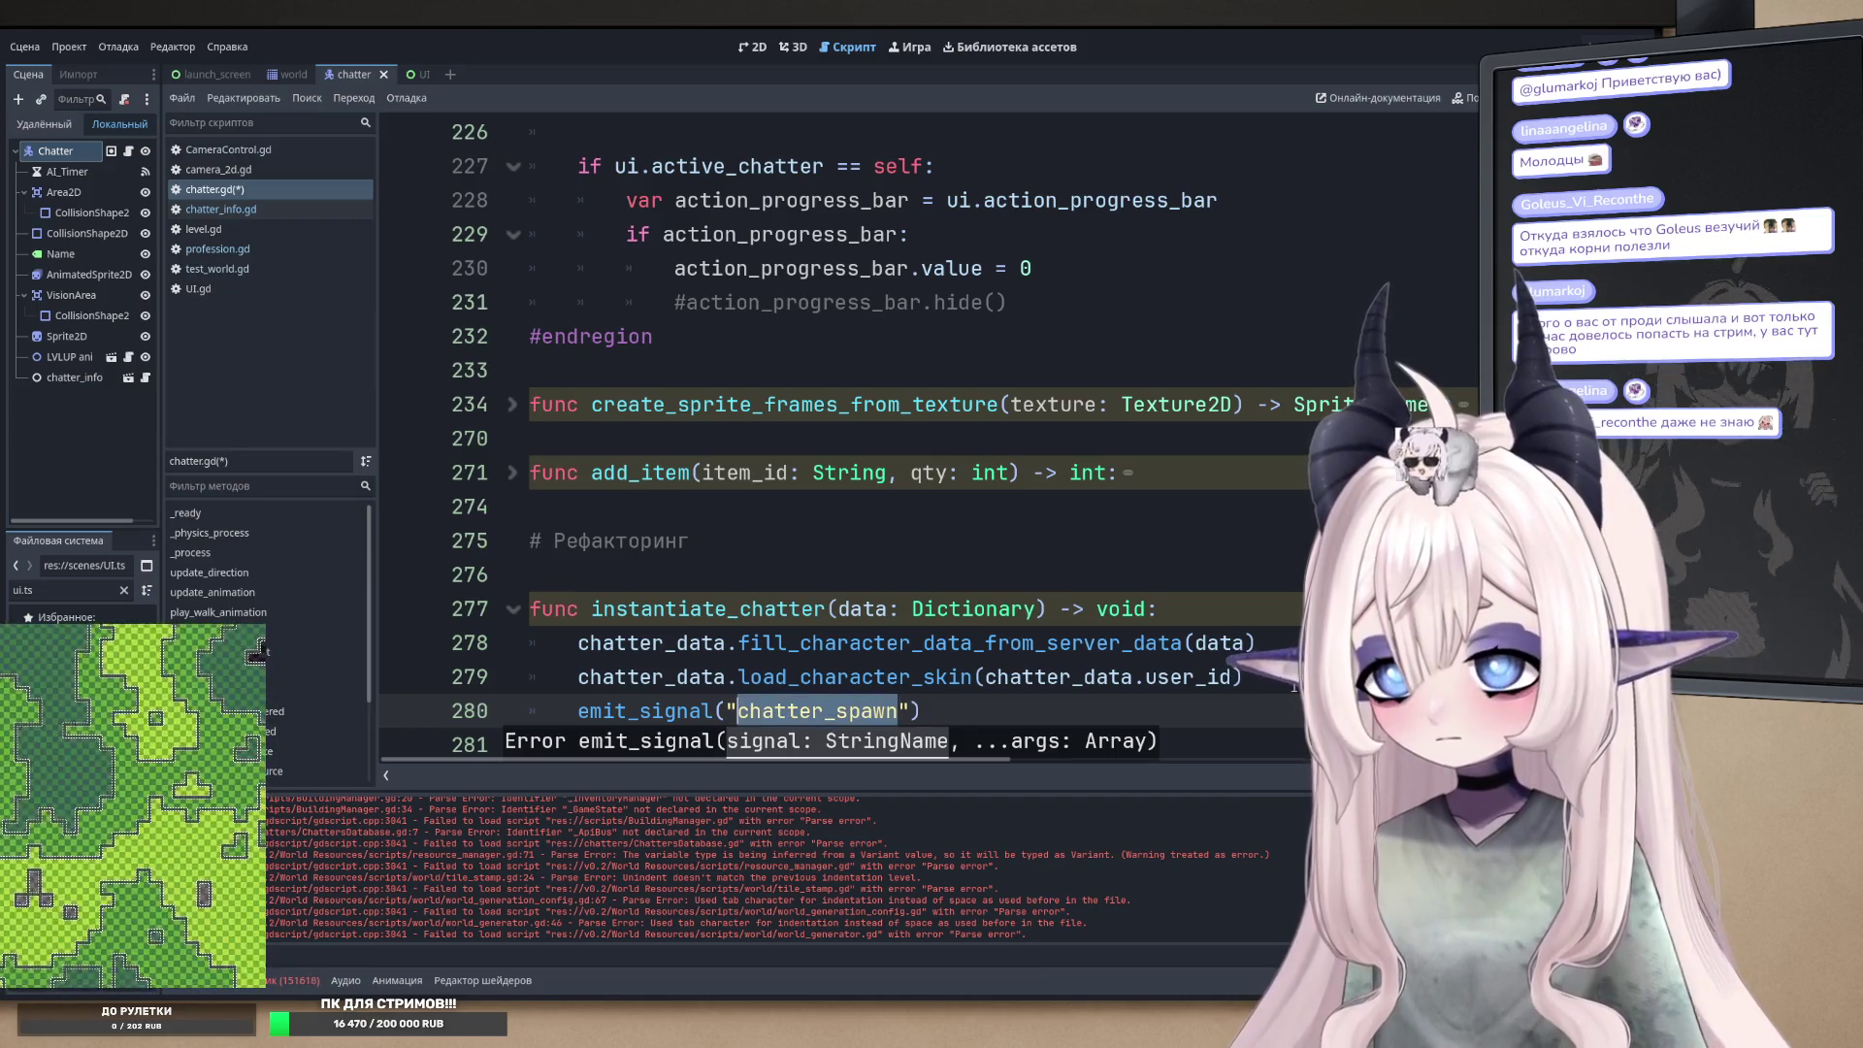
- Pass self.position as the emit call's second argument and save chatter.gd
scroll(844, 436, up, 20)
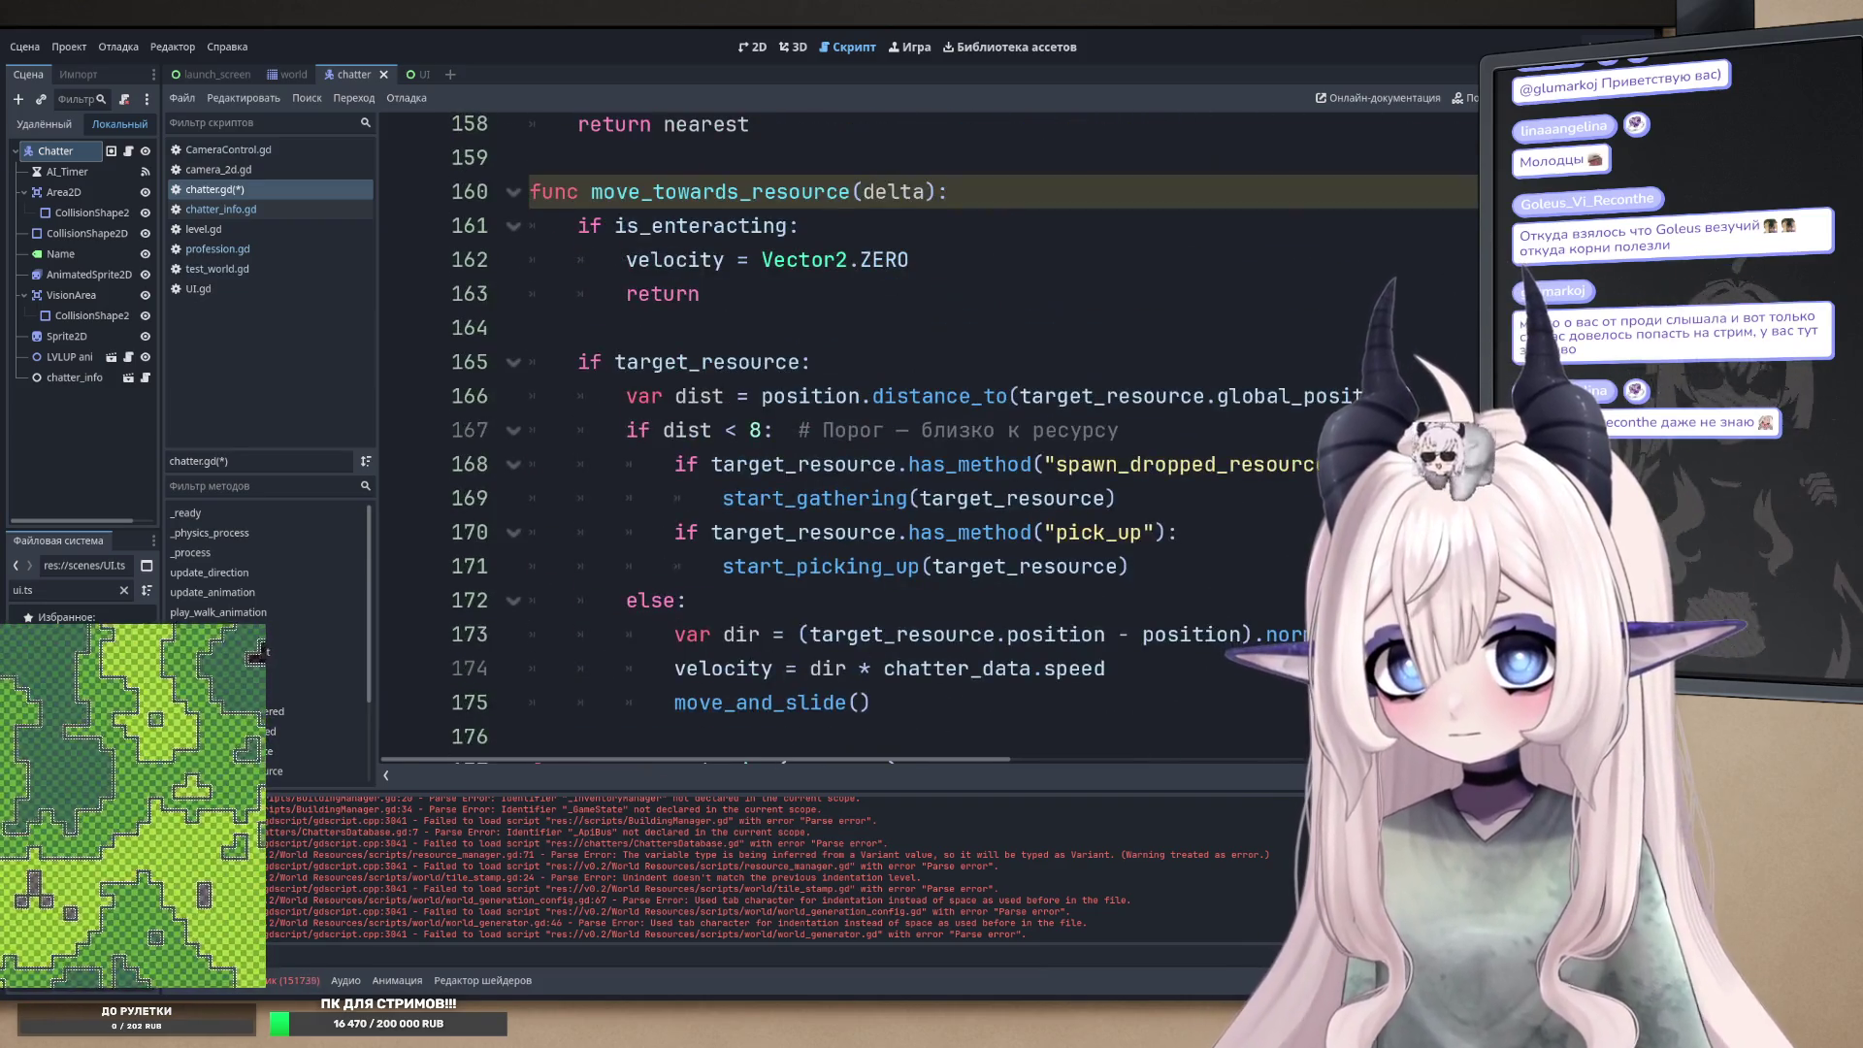
scroll(845, 437, up, 20)
scroll(844, 437, down, 20)
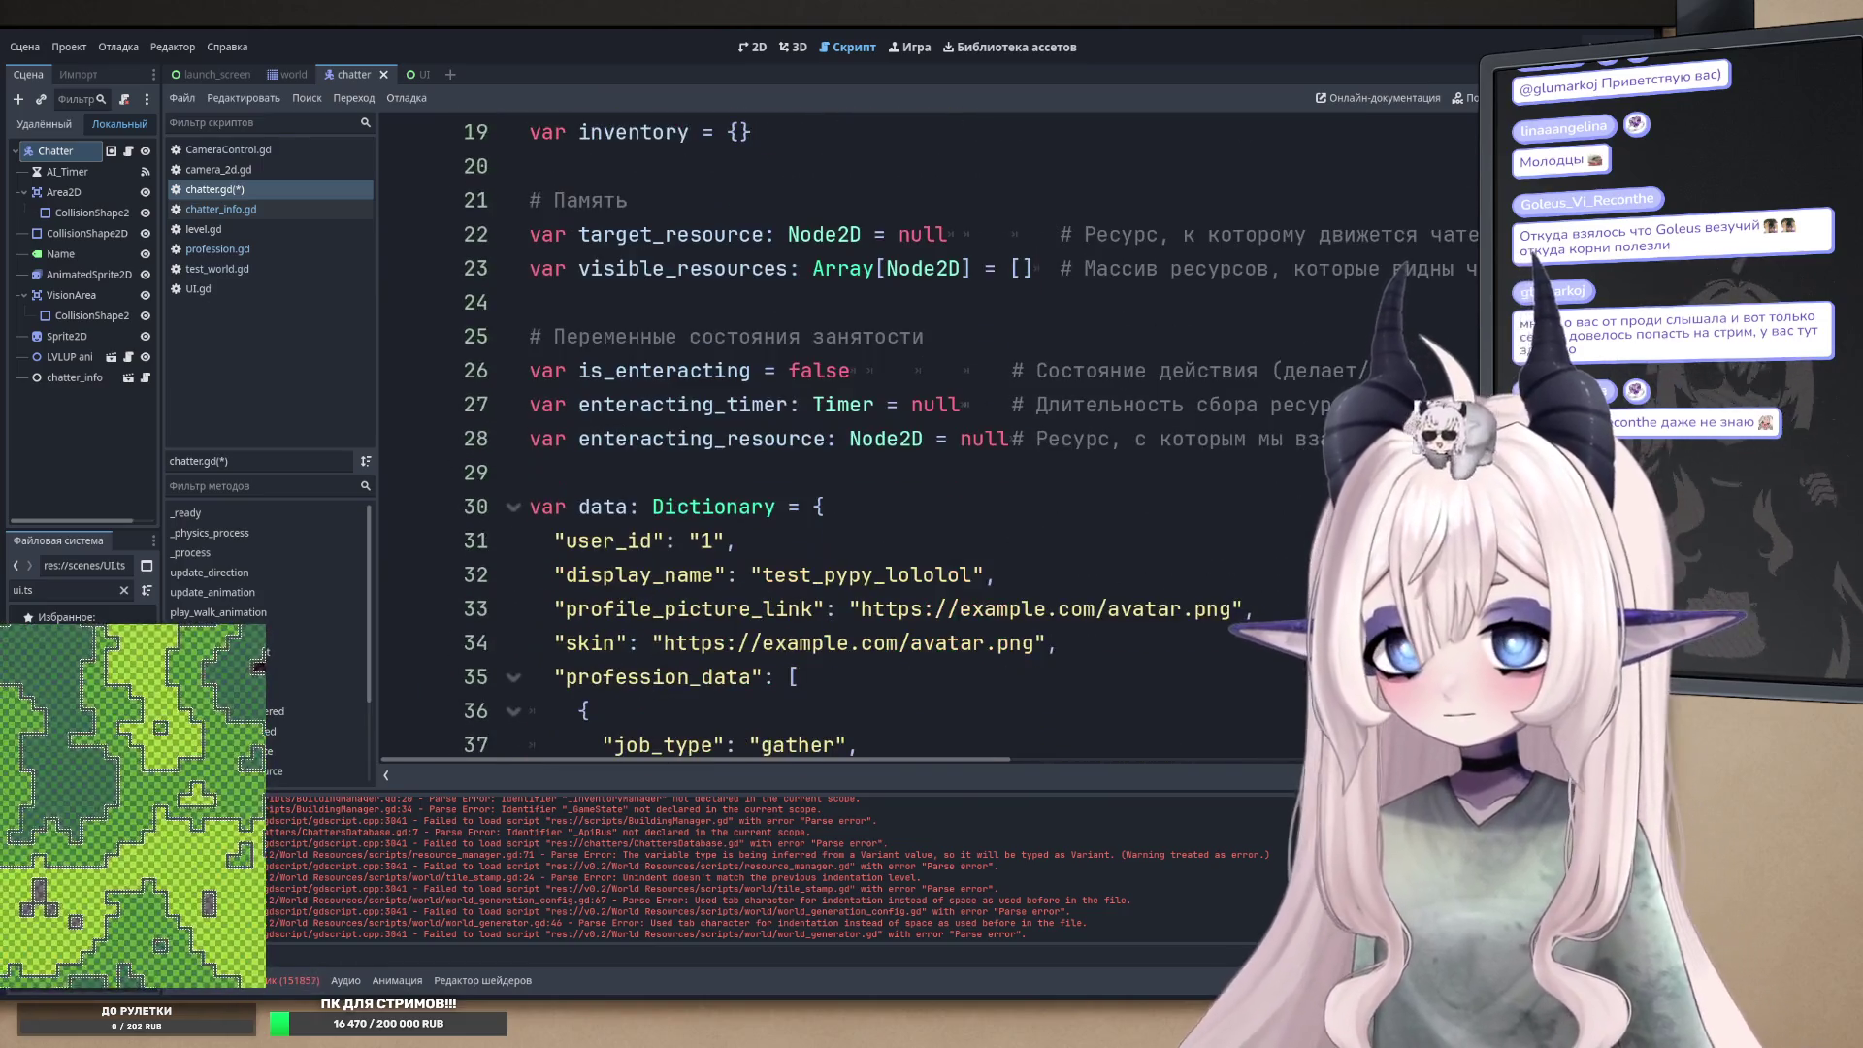
scroll(1171, 722, down, 15)
key(Right)
key(Right)
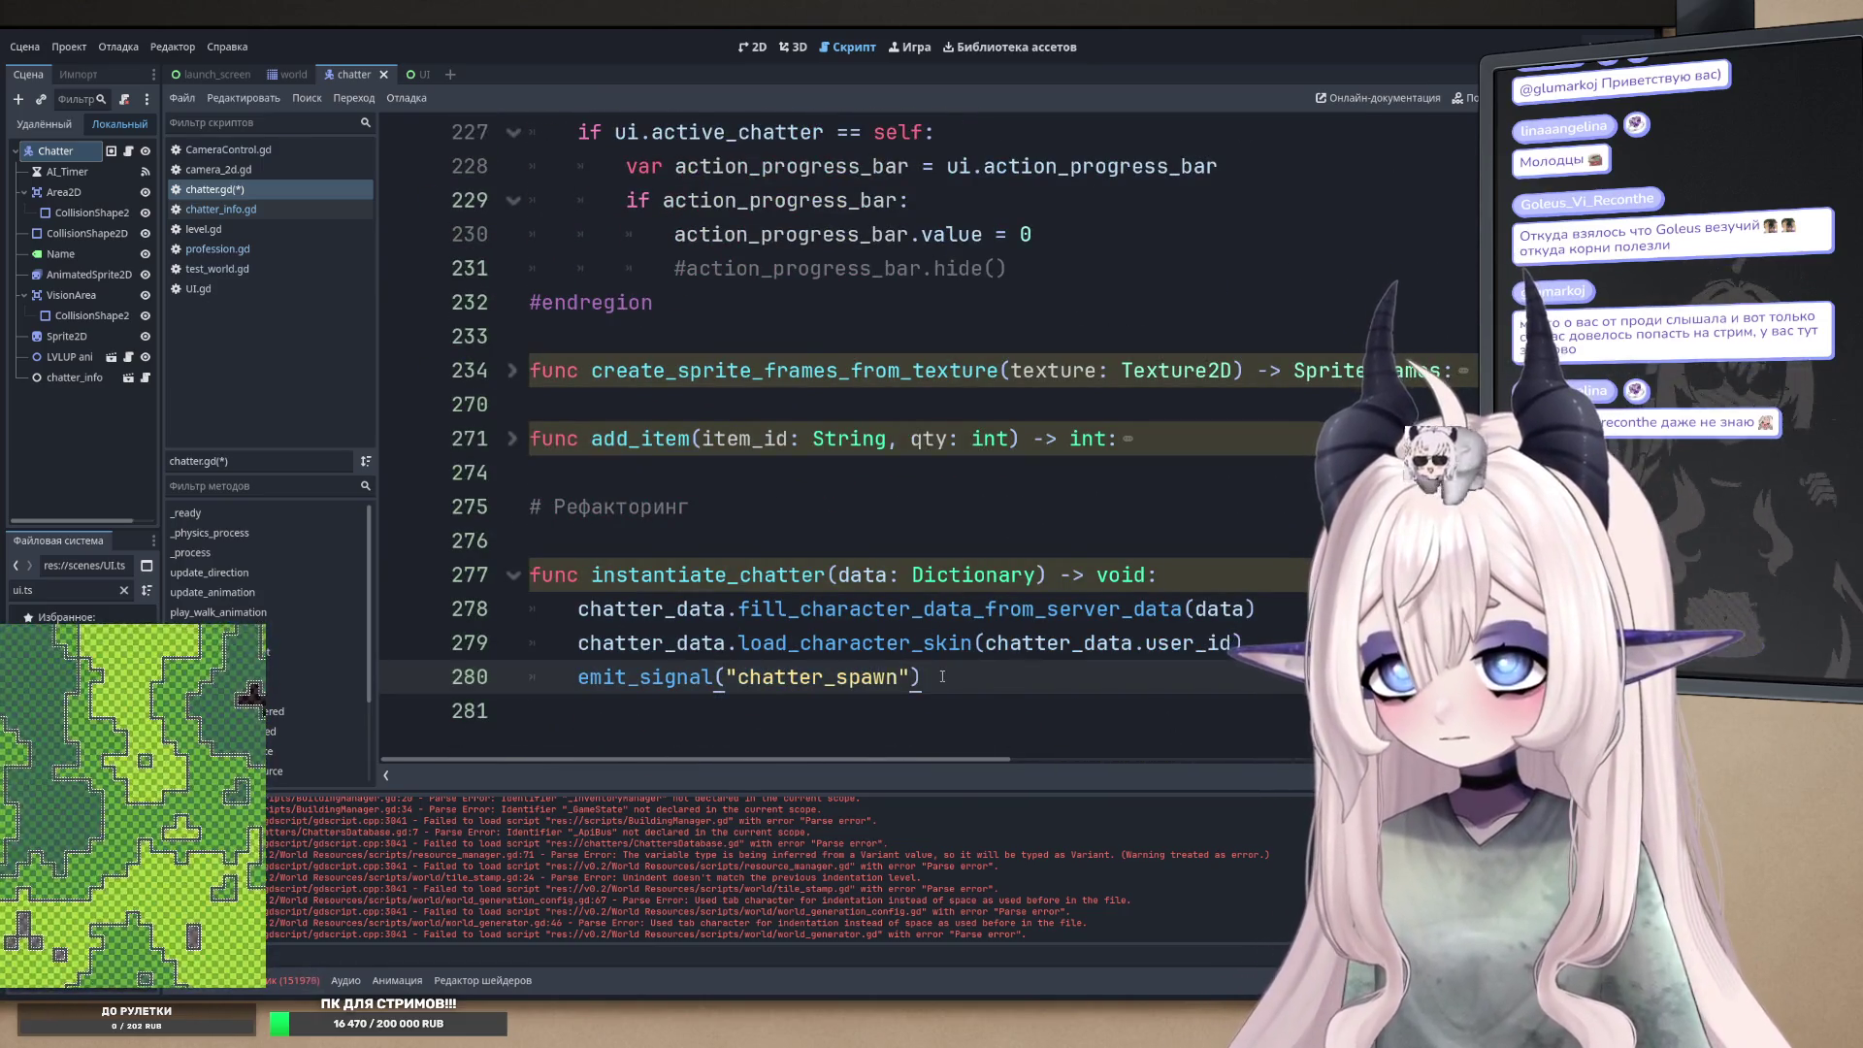
text(, s)
text(elf.pos)
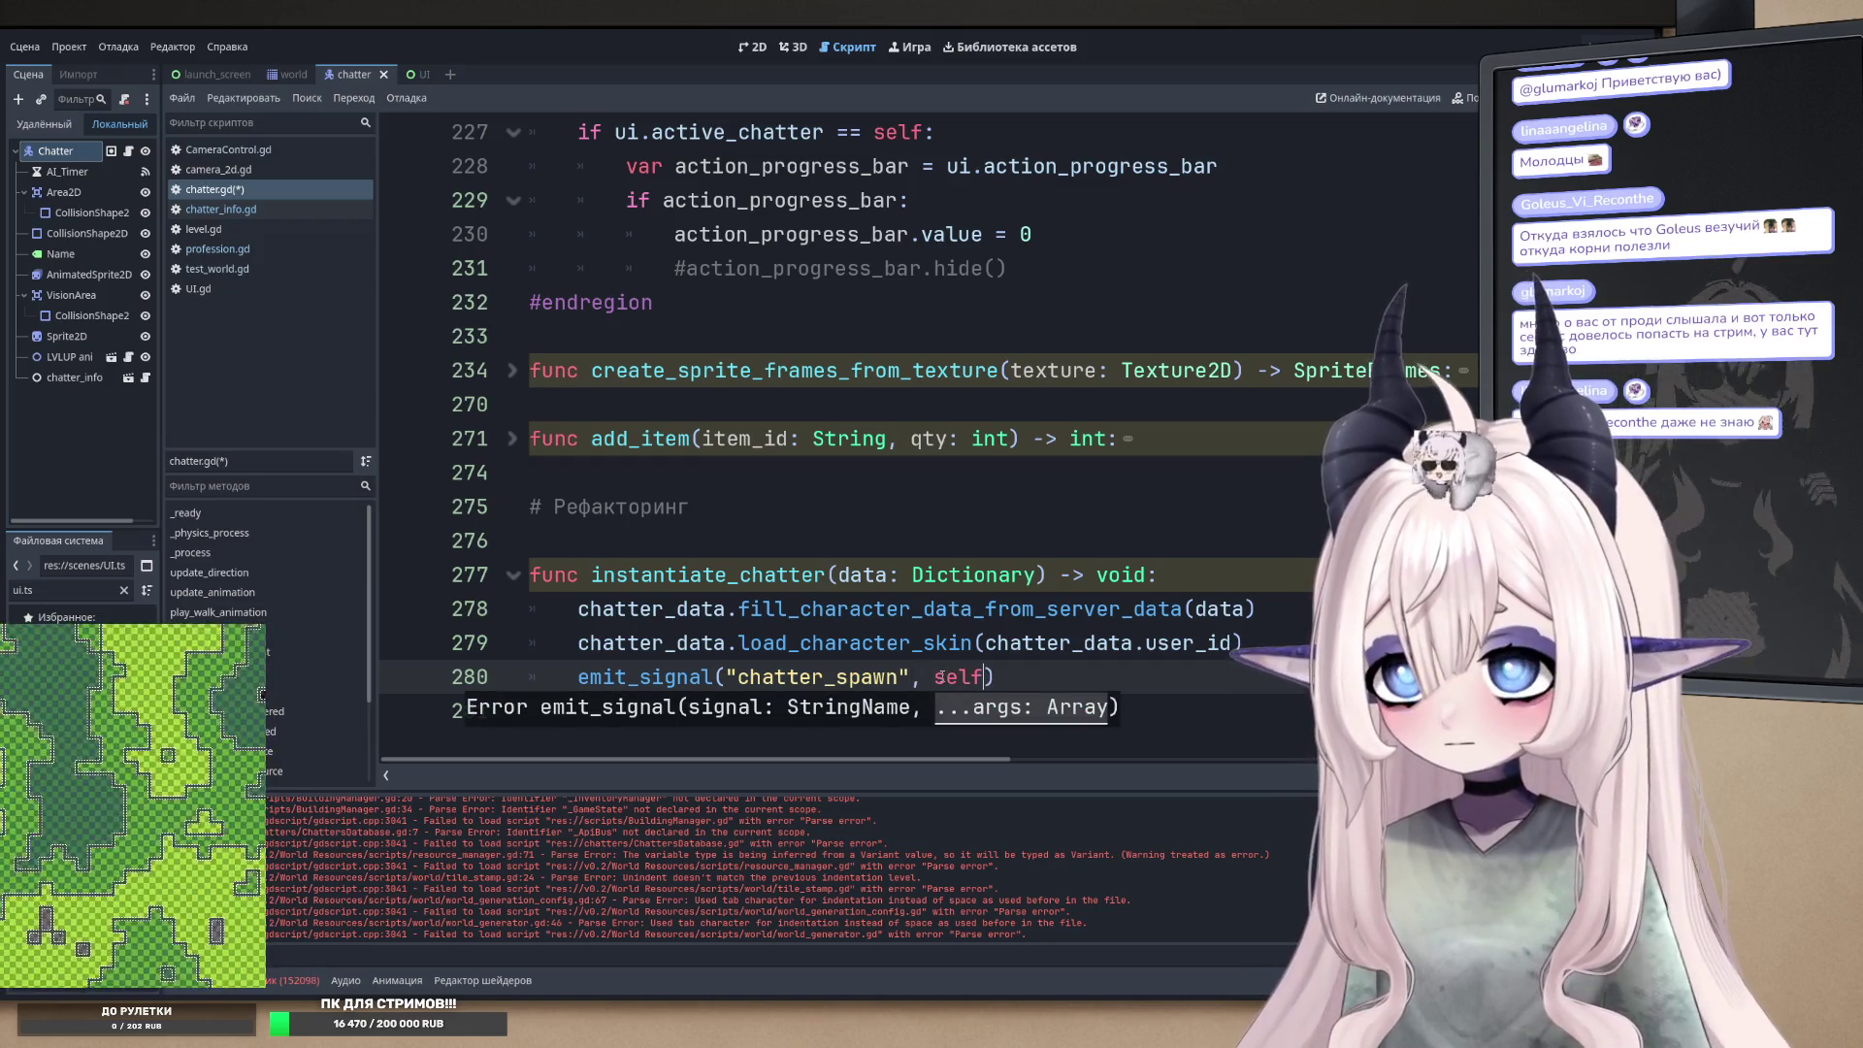
key(Return)
key(ctrl+s)
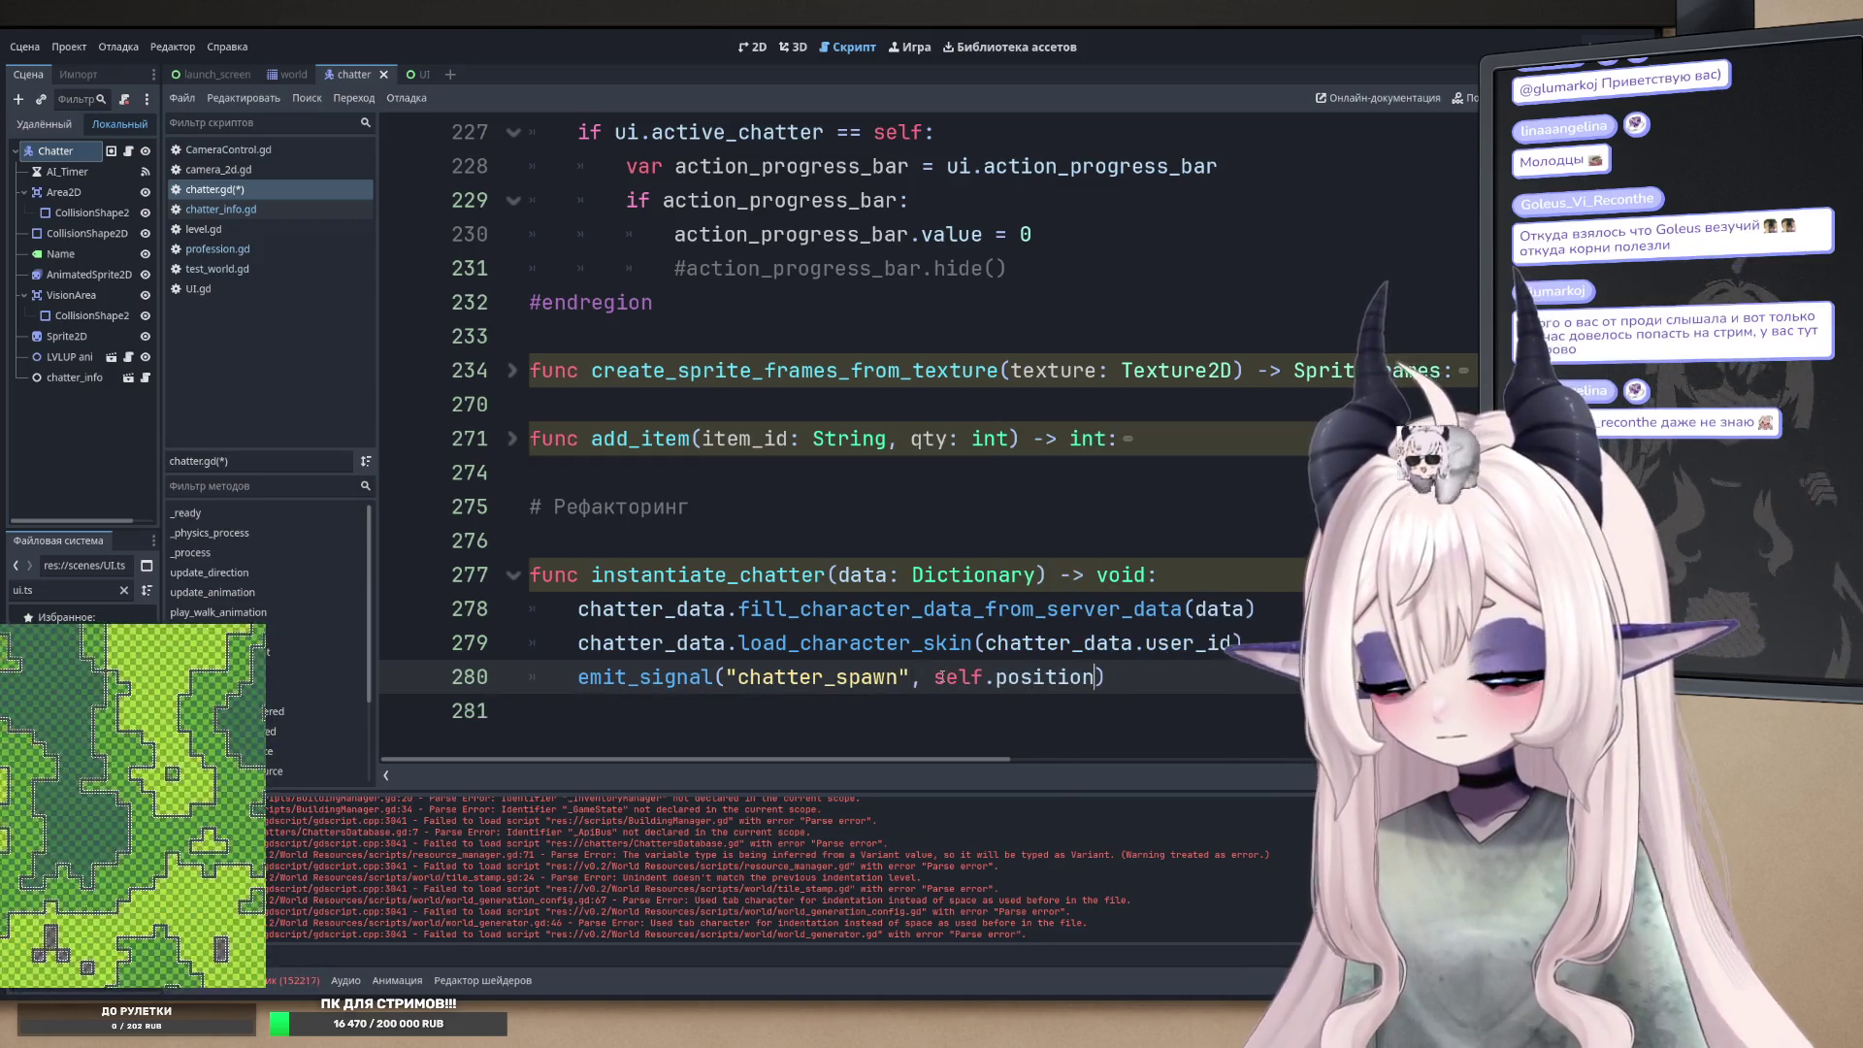
- Scroll back to the top of chatter.gd and place the caret on empty line 5
scroll(1114, 550, up, 15)
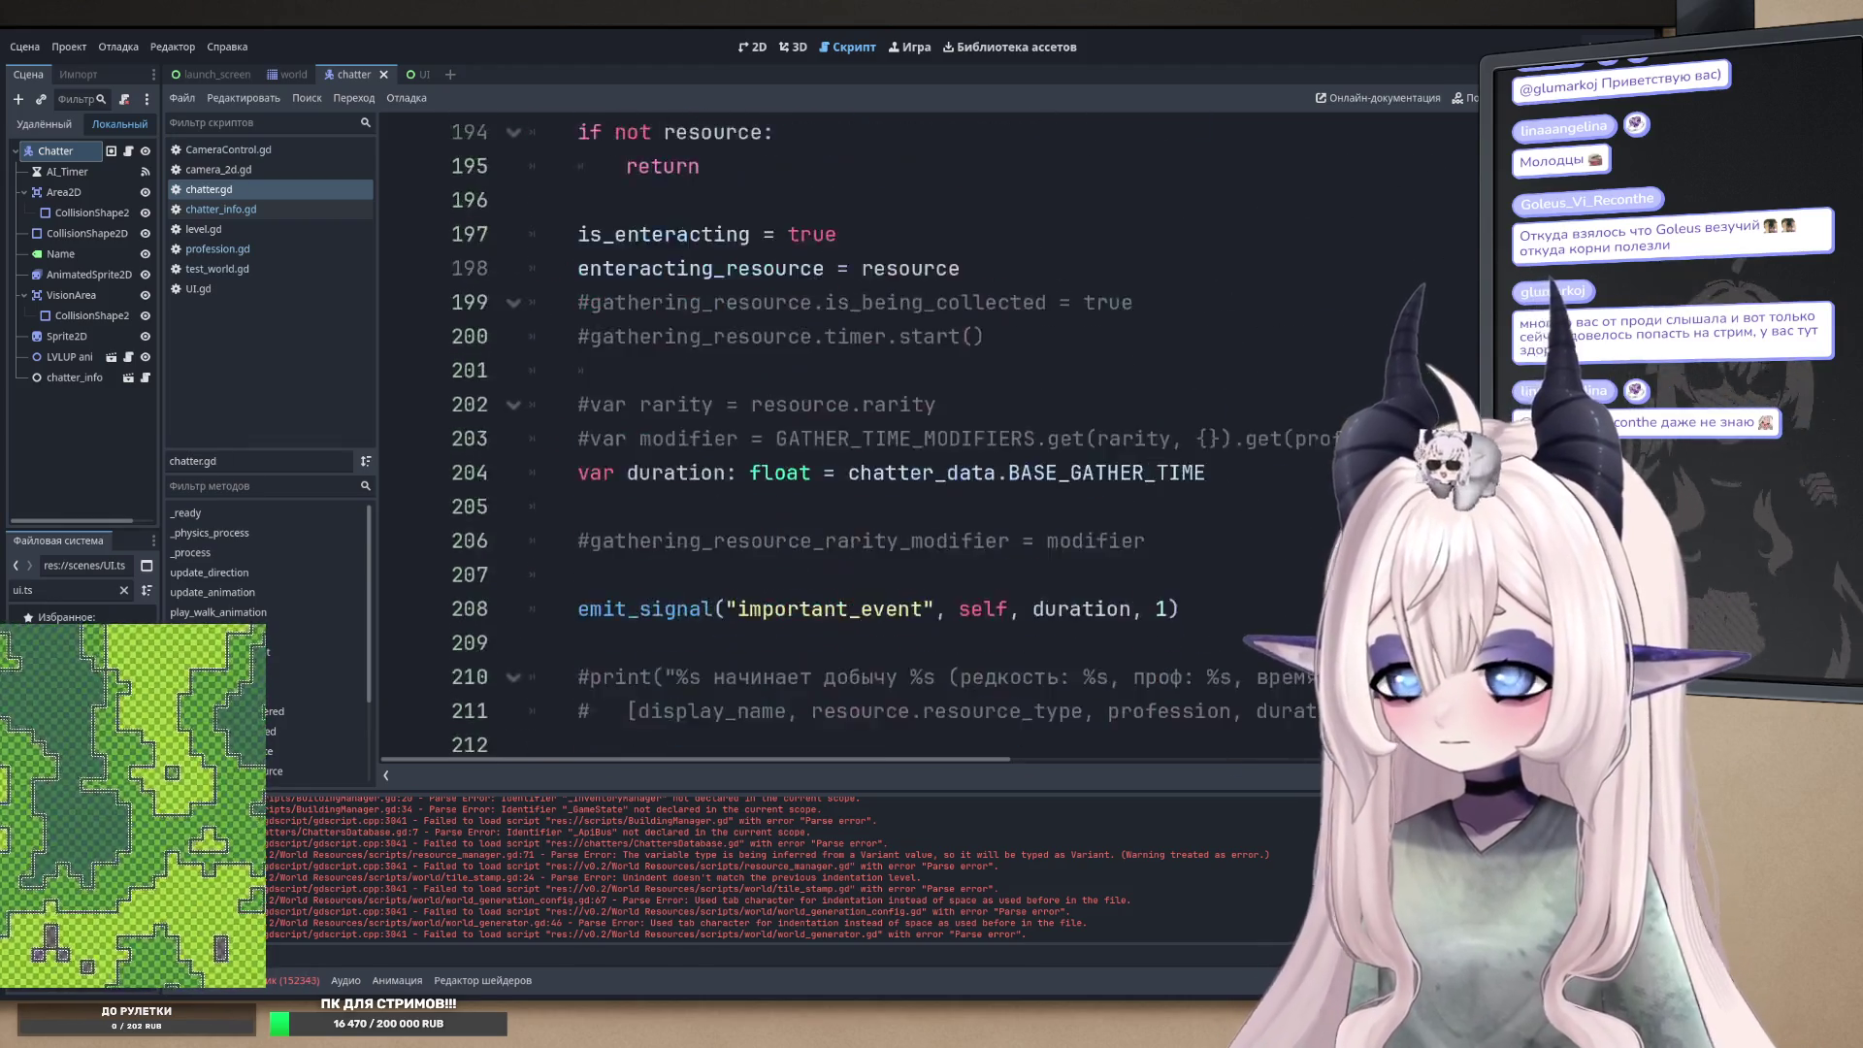
scroll(1094, 675, down, 15)
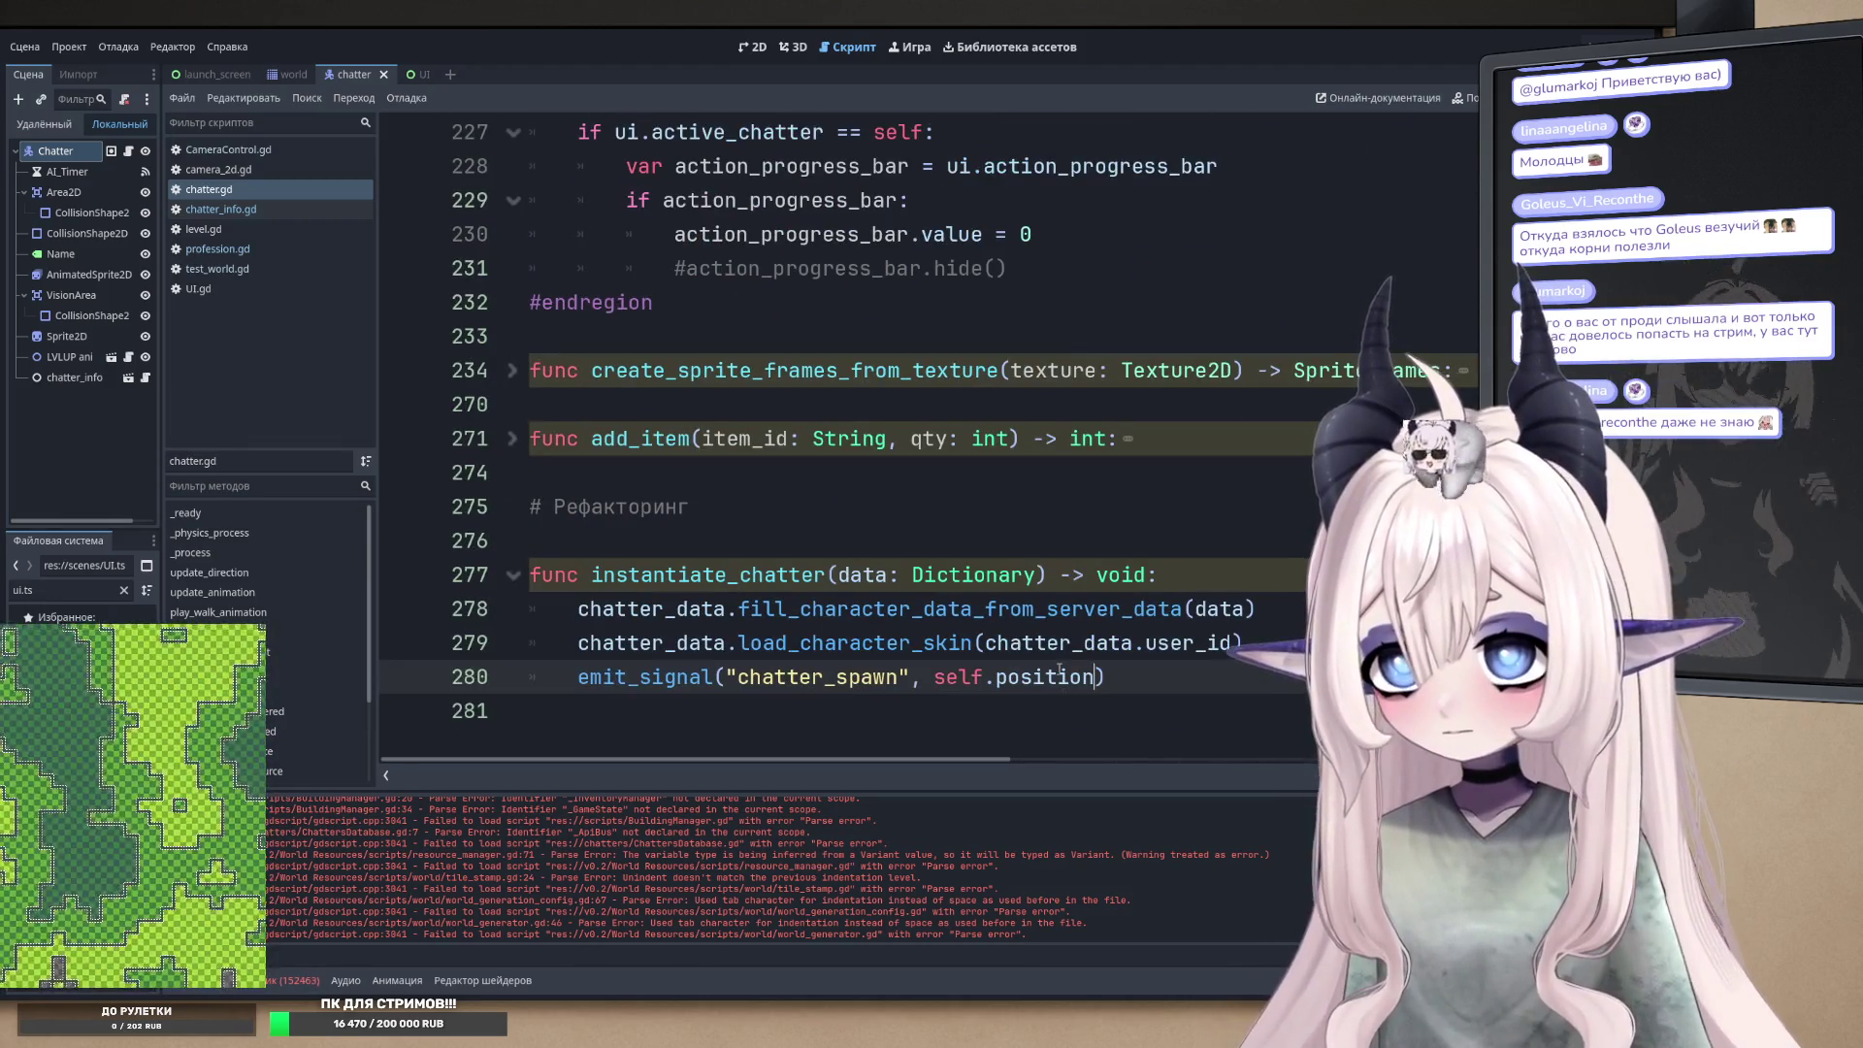
click(1045, 693)
scroll(1035, 558, up, 4)
scroll(1035, 558, up, 20)
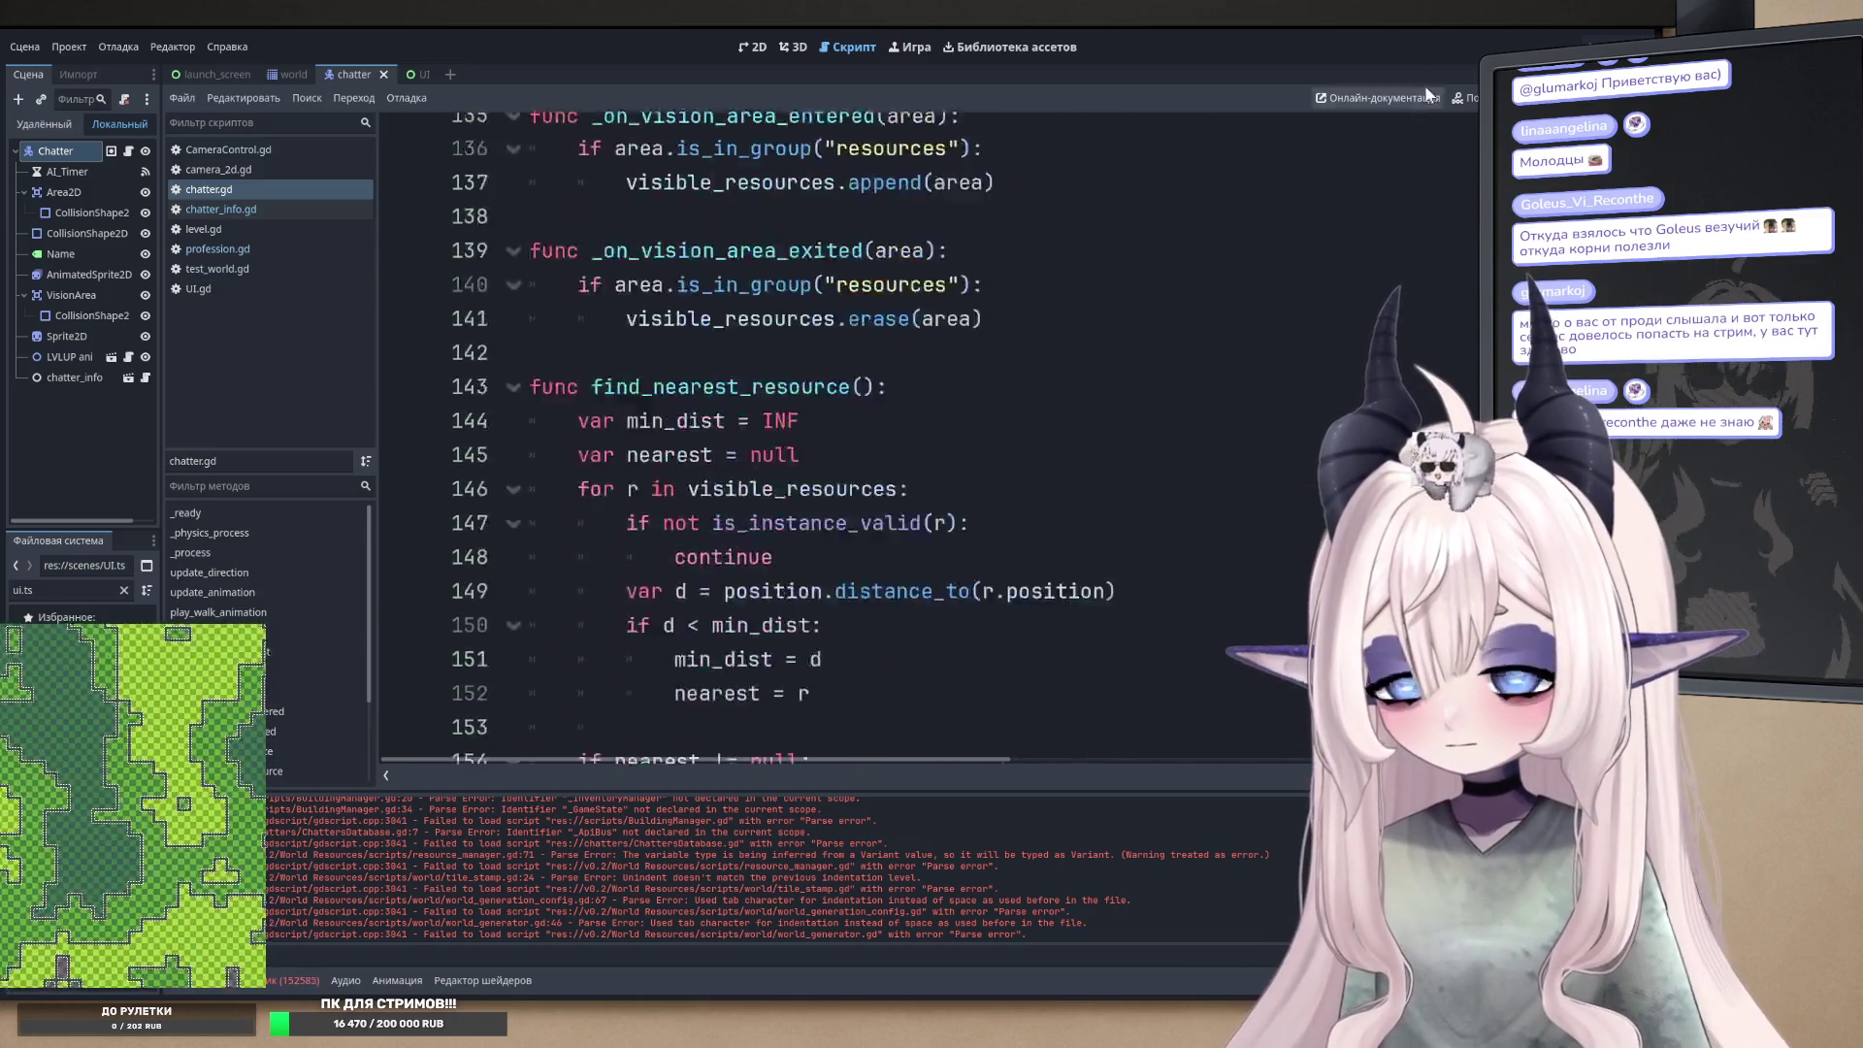
click(589, 264)
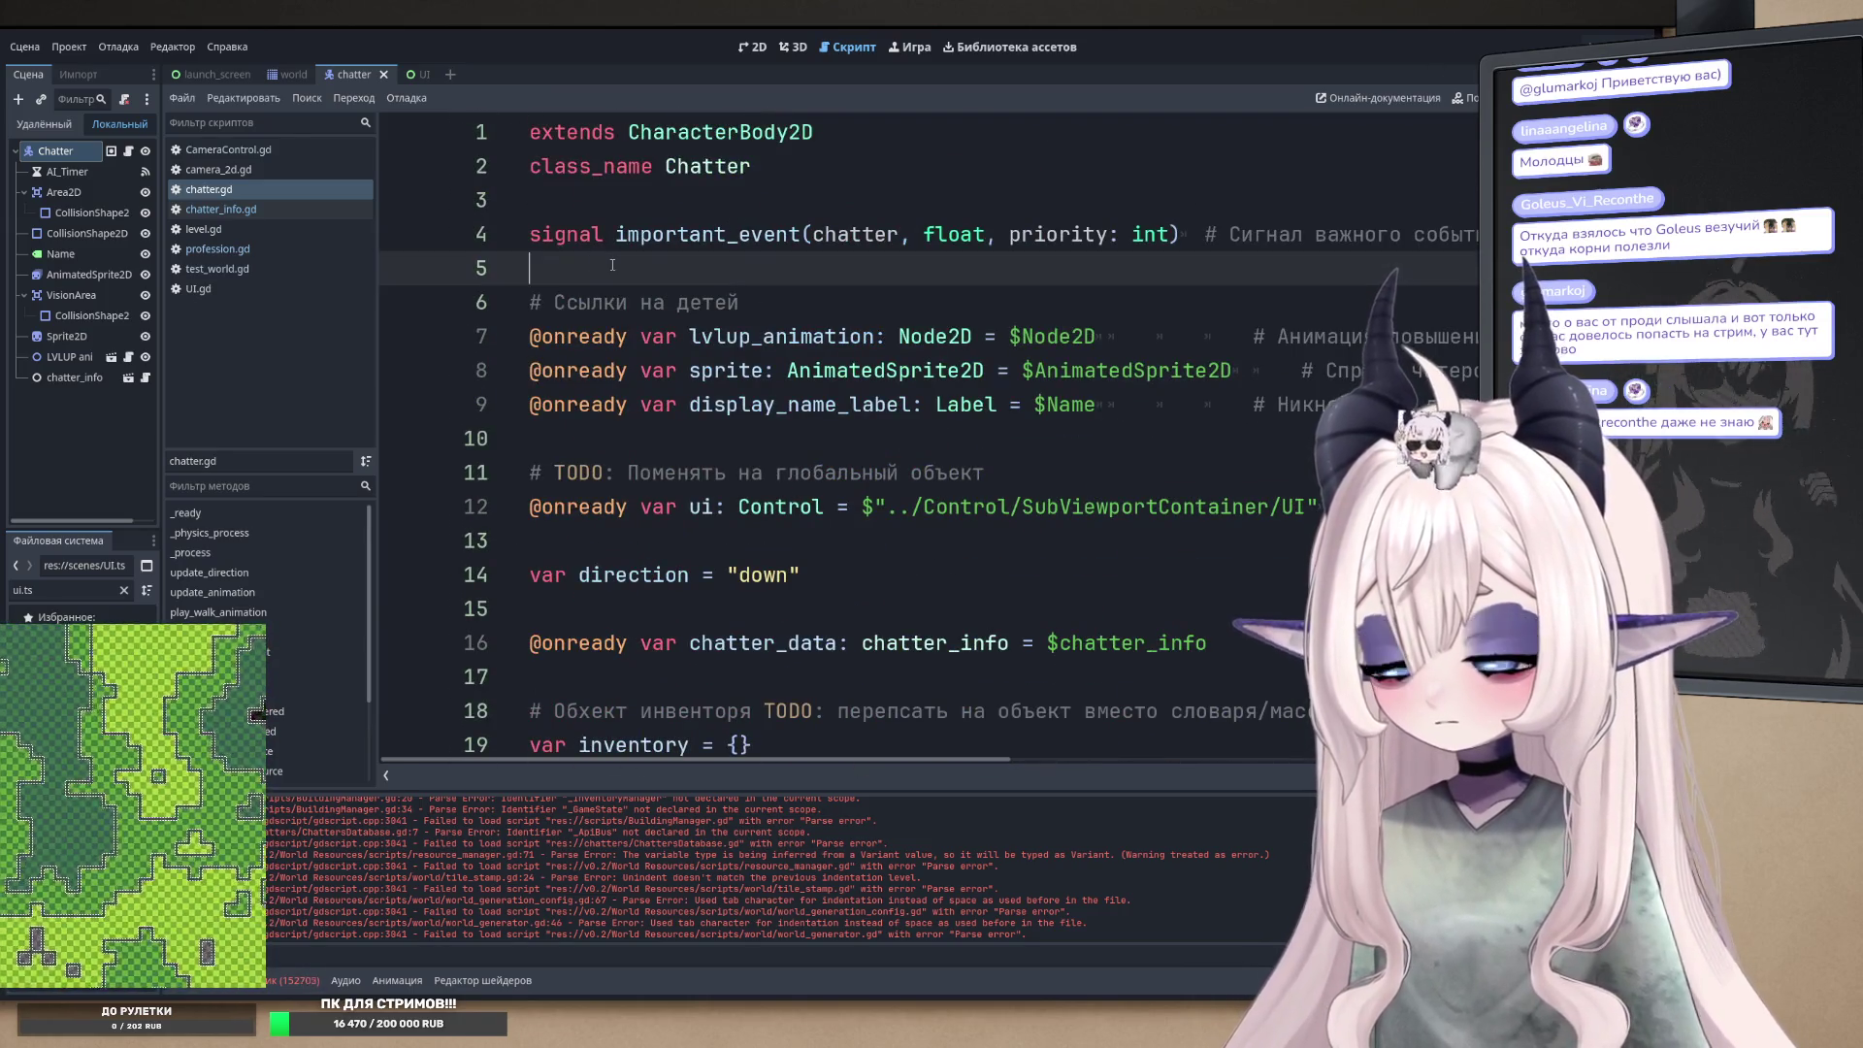
- Paste the chatter_spawn emit_signal line at line 5 and strip its 'emit_' prefix
key(Return)
key(Return)
text(emit_signal("chatter_spawn", self.position))
key(Delete)
key(Delete)
key(Delete)
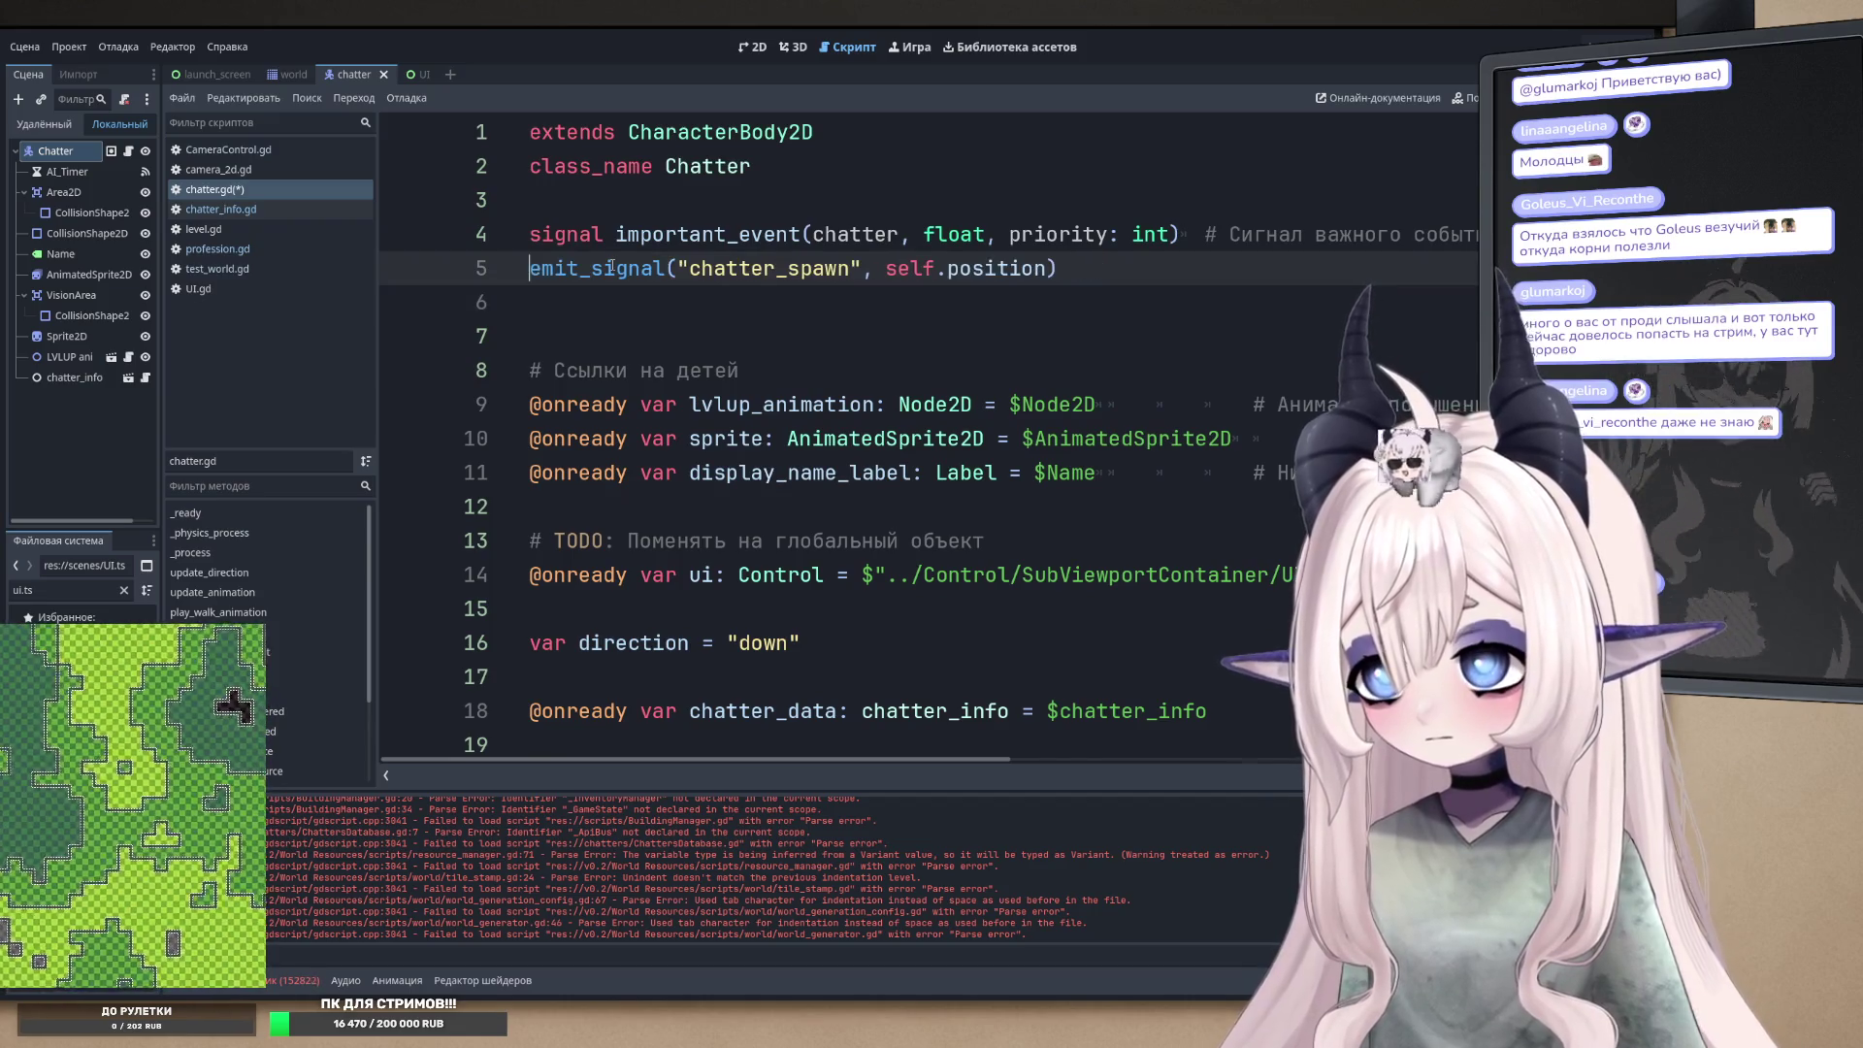
key(ctrl+s)
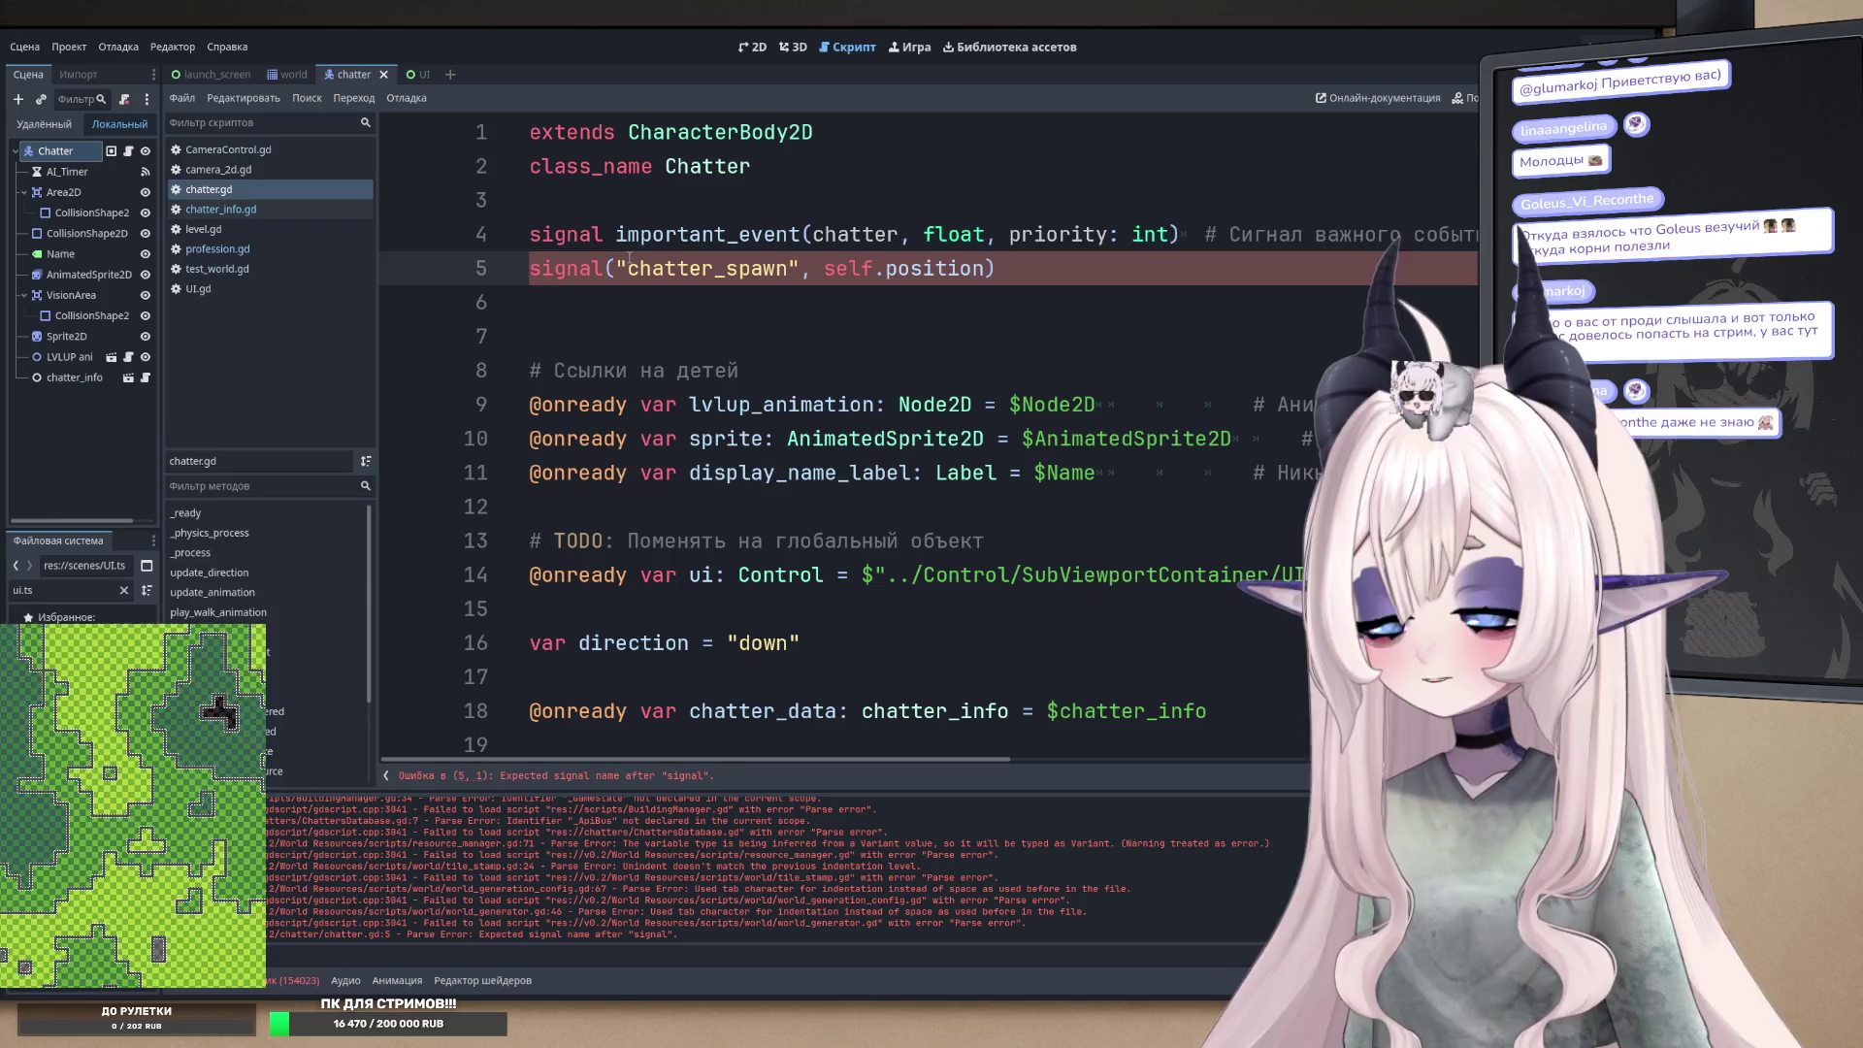
- Remove the quotes, comma and 'self.' so line 5 reads signal chatter_spawn(position)
click(628, 262)
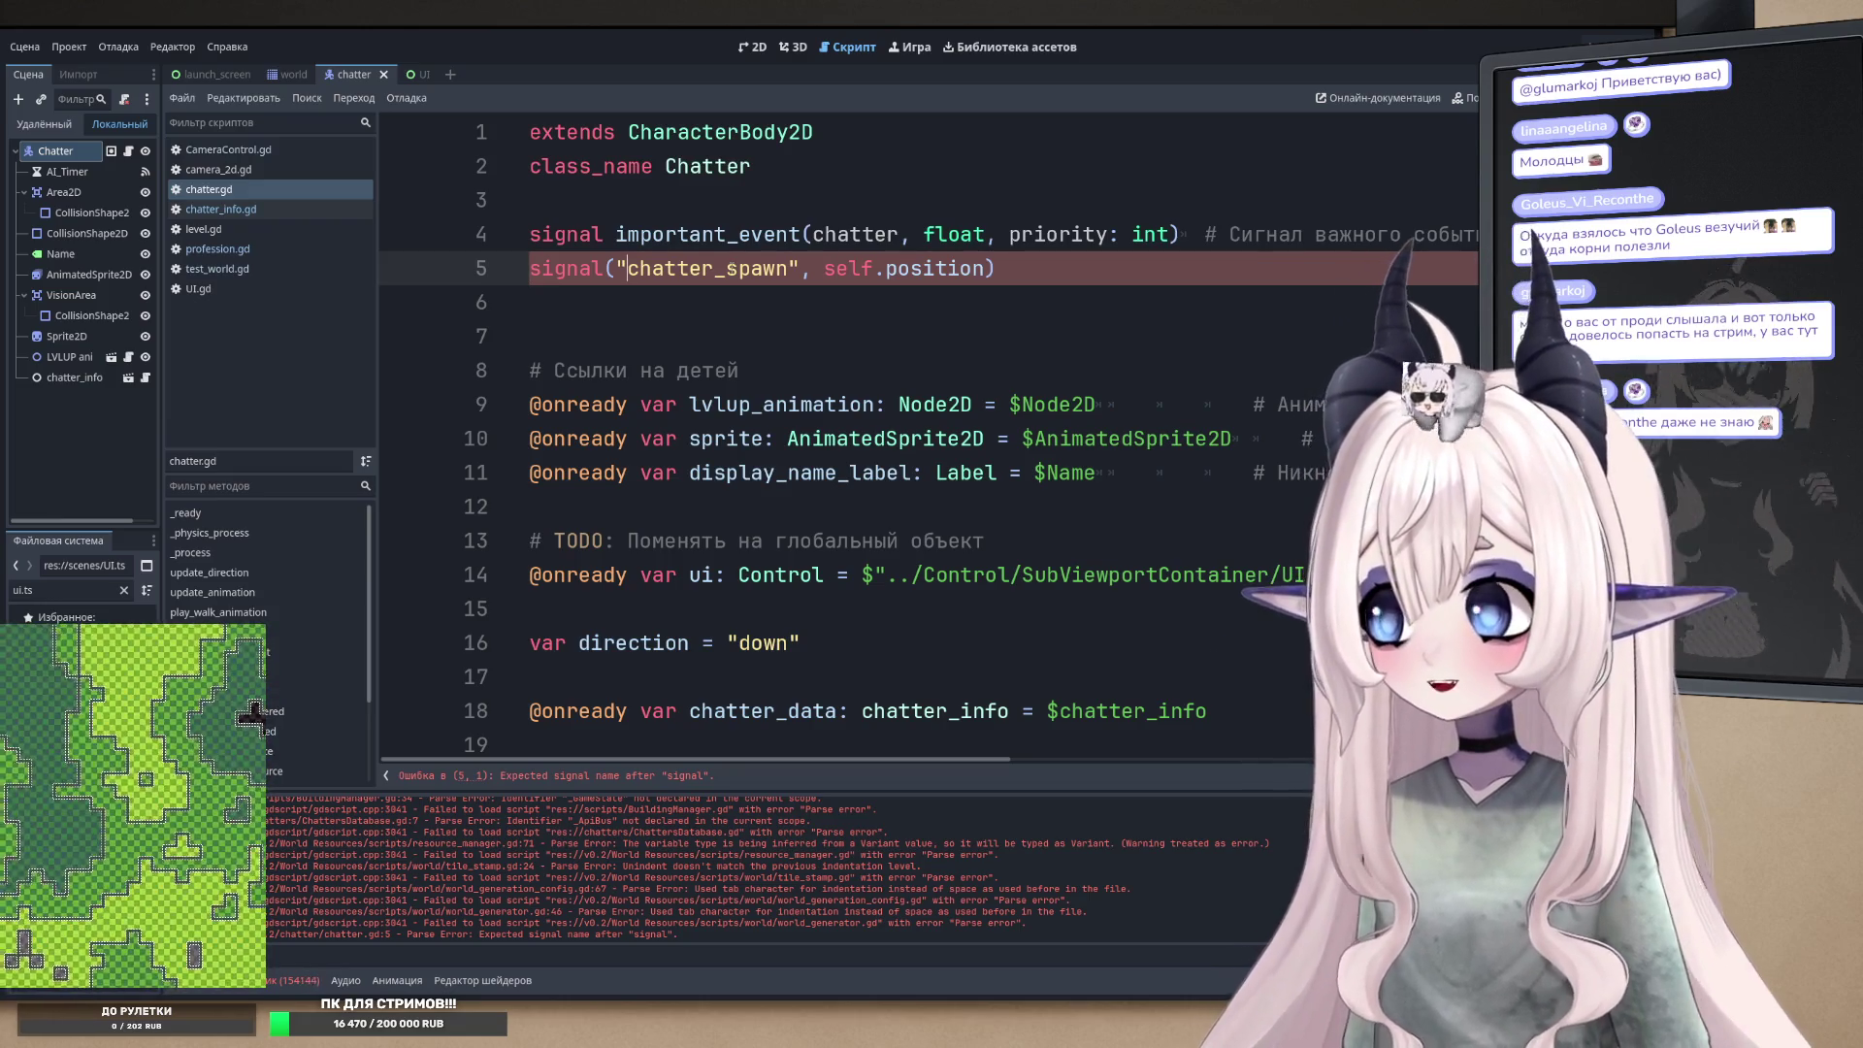
key(BackSpace)
key(BackSpace)
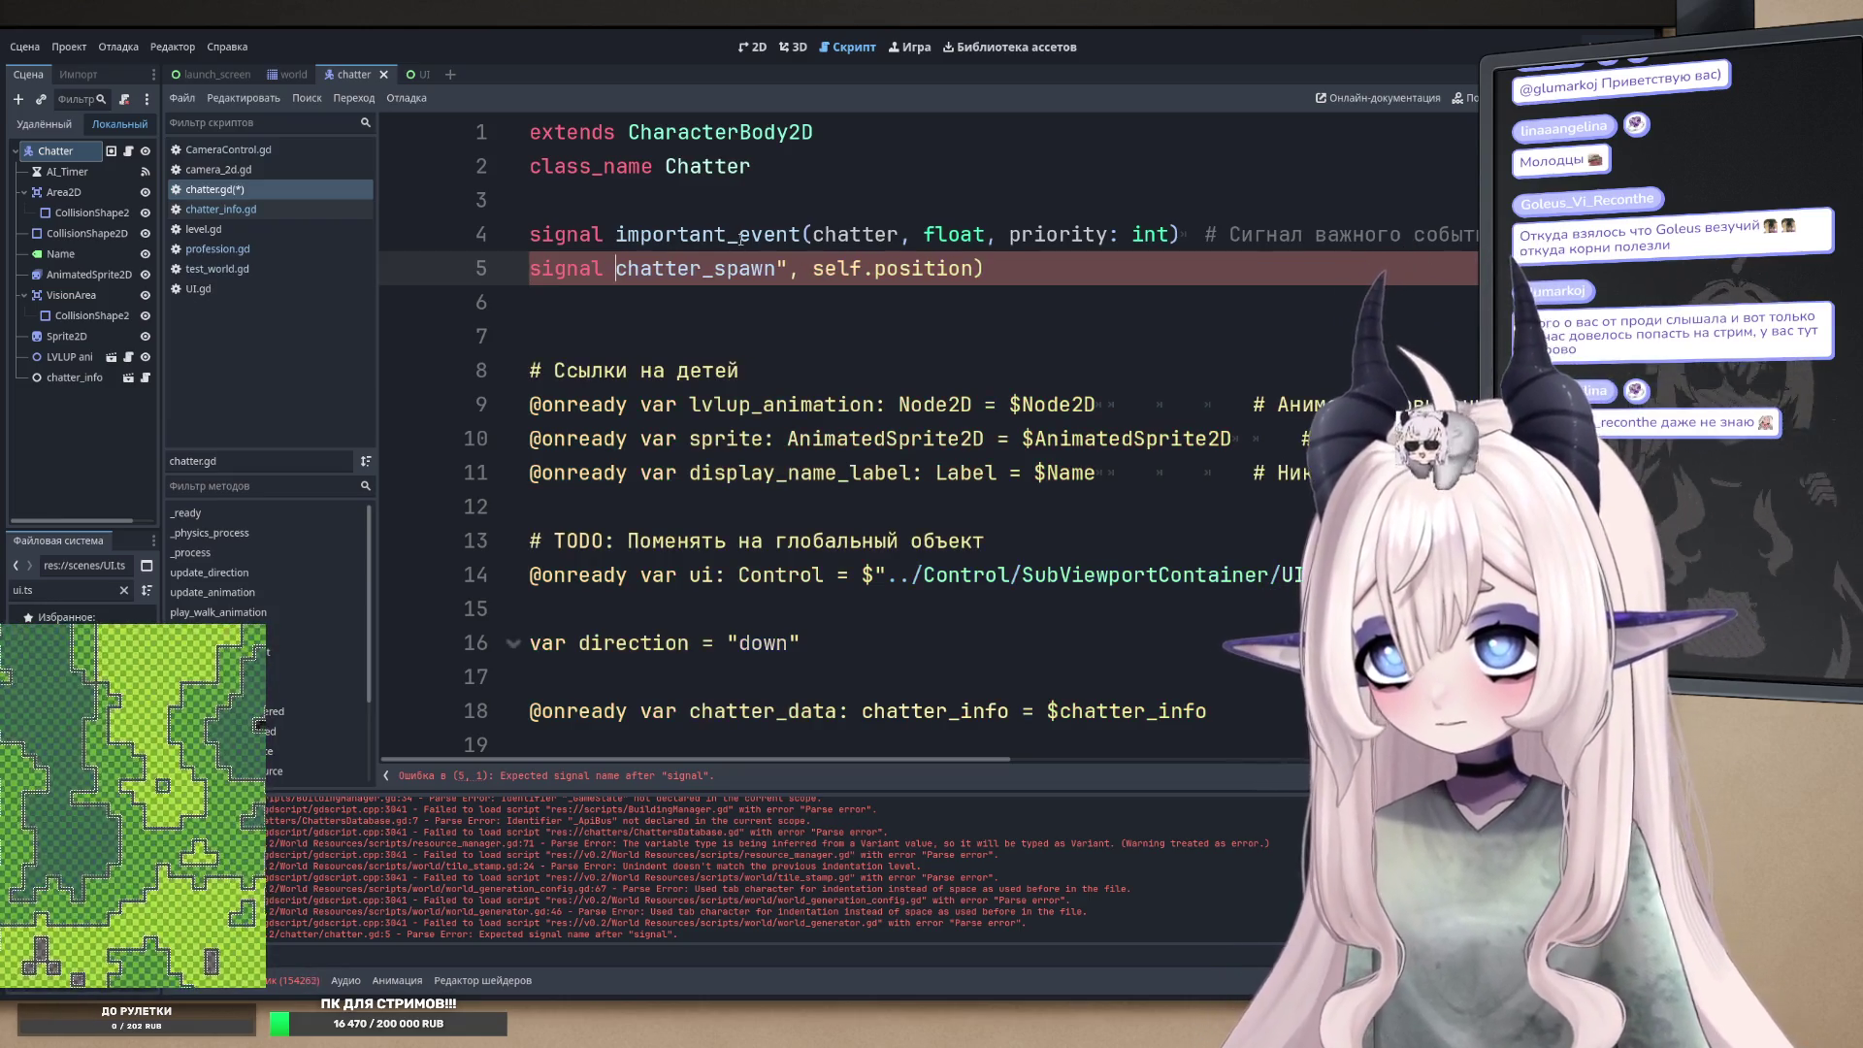
key(Delete)
key(Delete)
key(Delete)
text(()
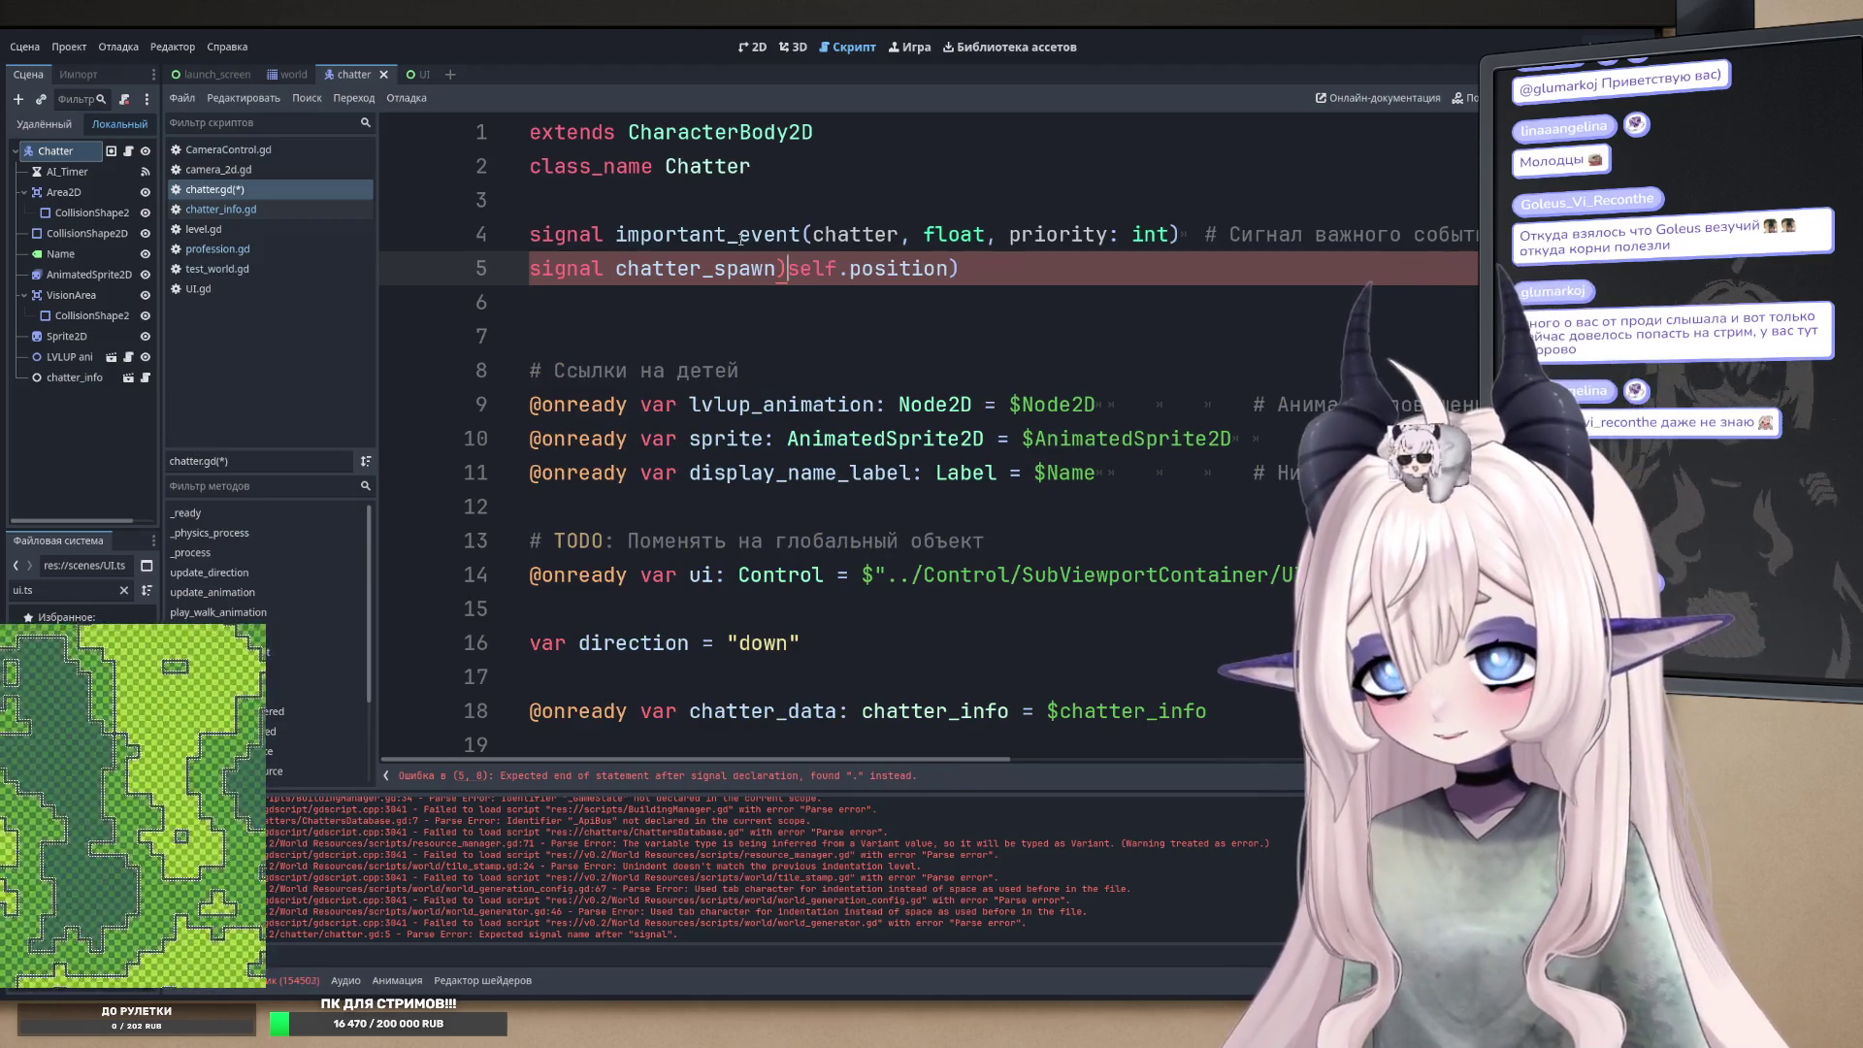
key(BackSpace)
text(()
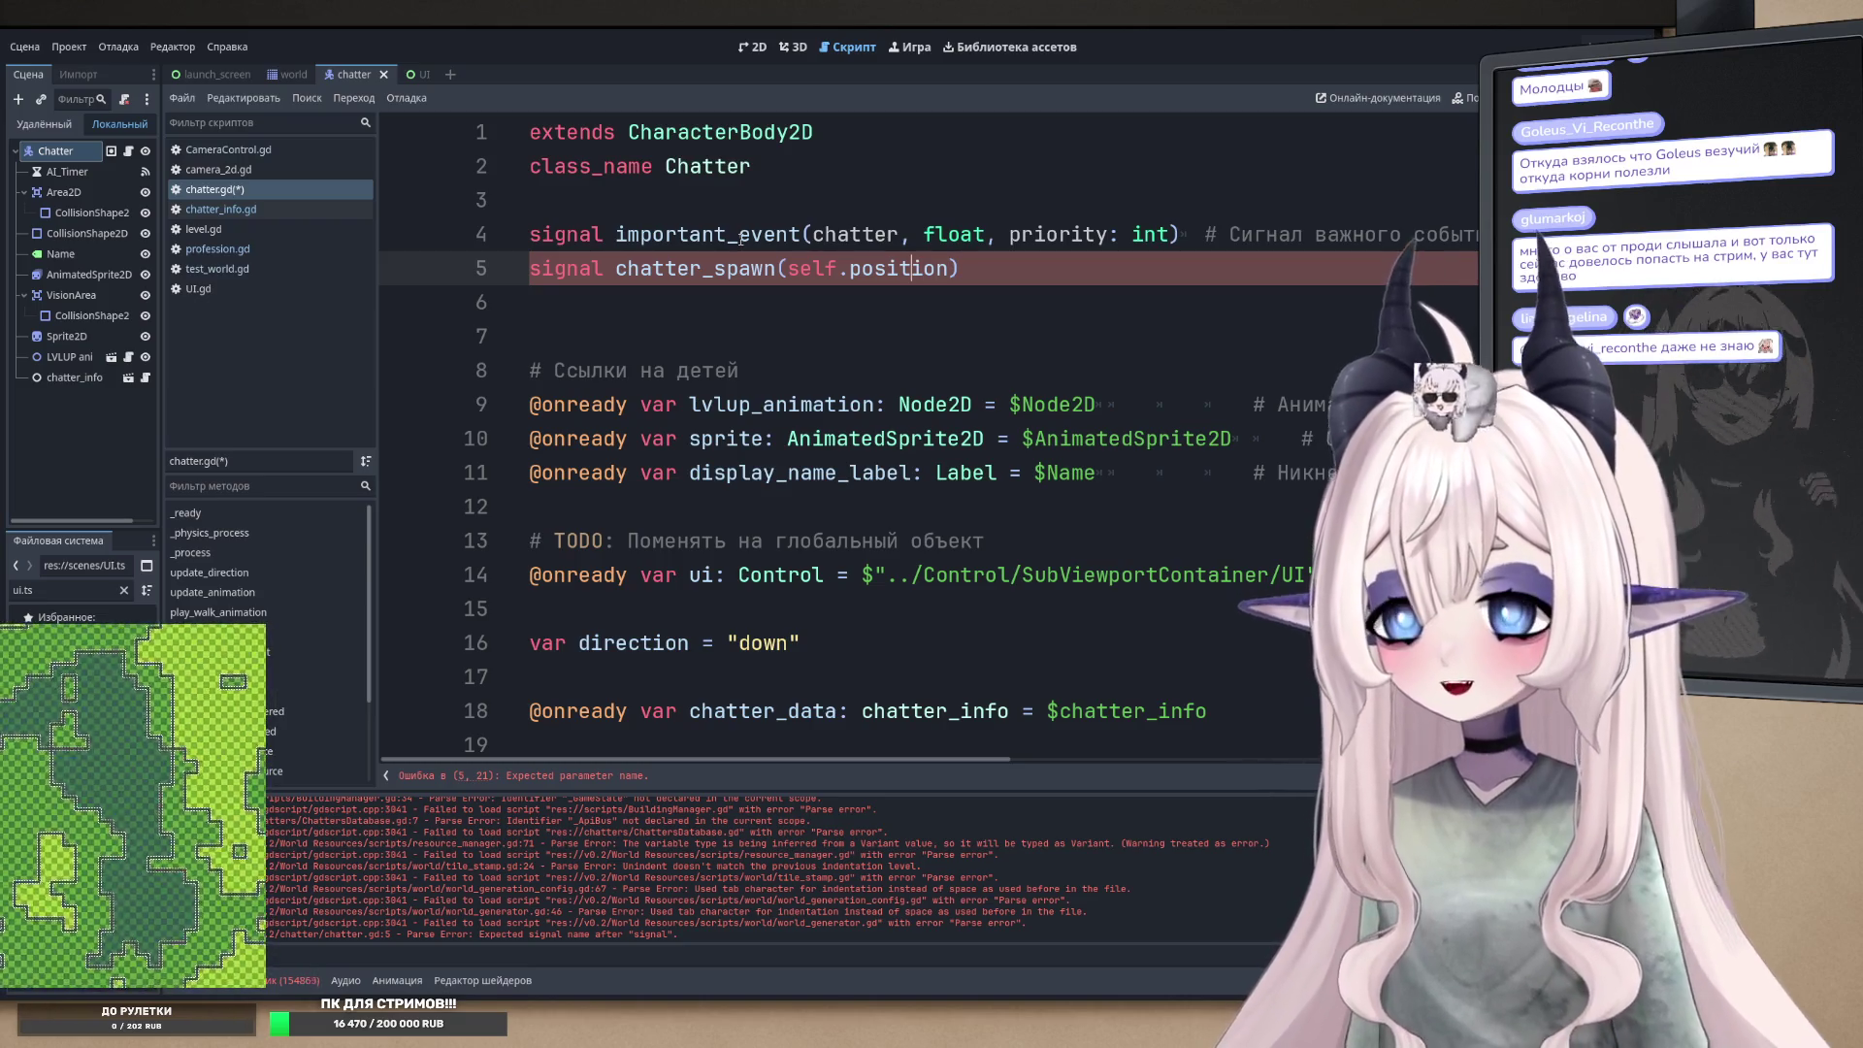
key(ctrl+Left)
key(BackSpace)
key(BackSpace)
key(BackSpace)
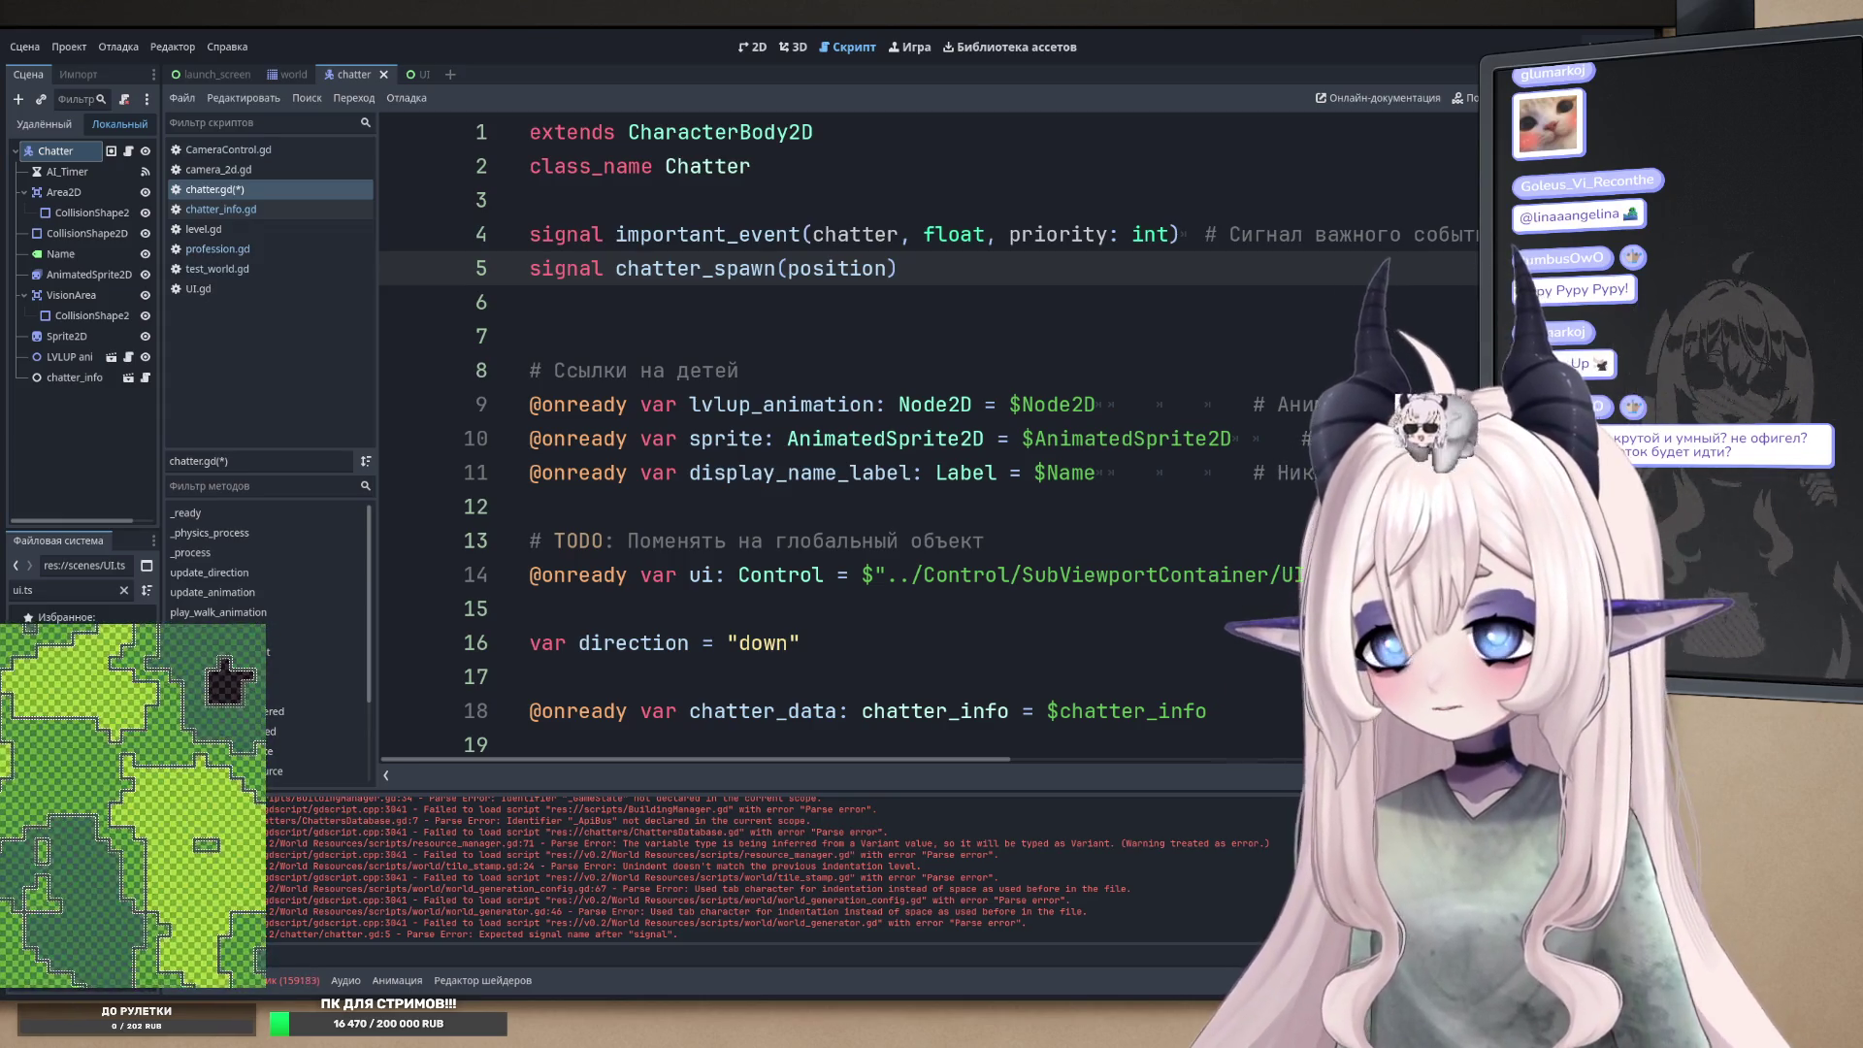
- Remove the empty line 7 and give the signal's position parameter the Vector2 type, then save
key(Down)
key(Down)
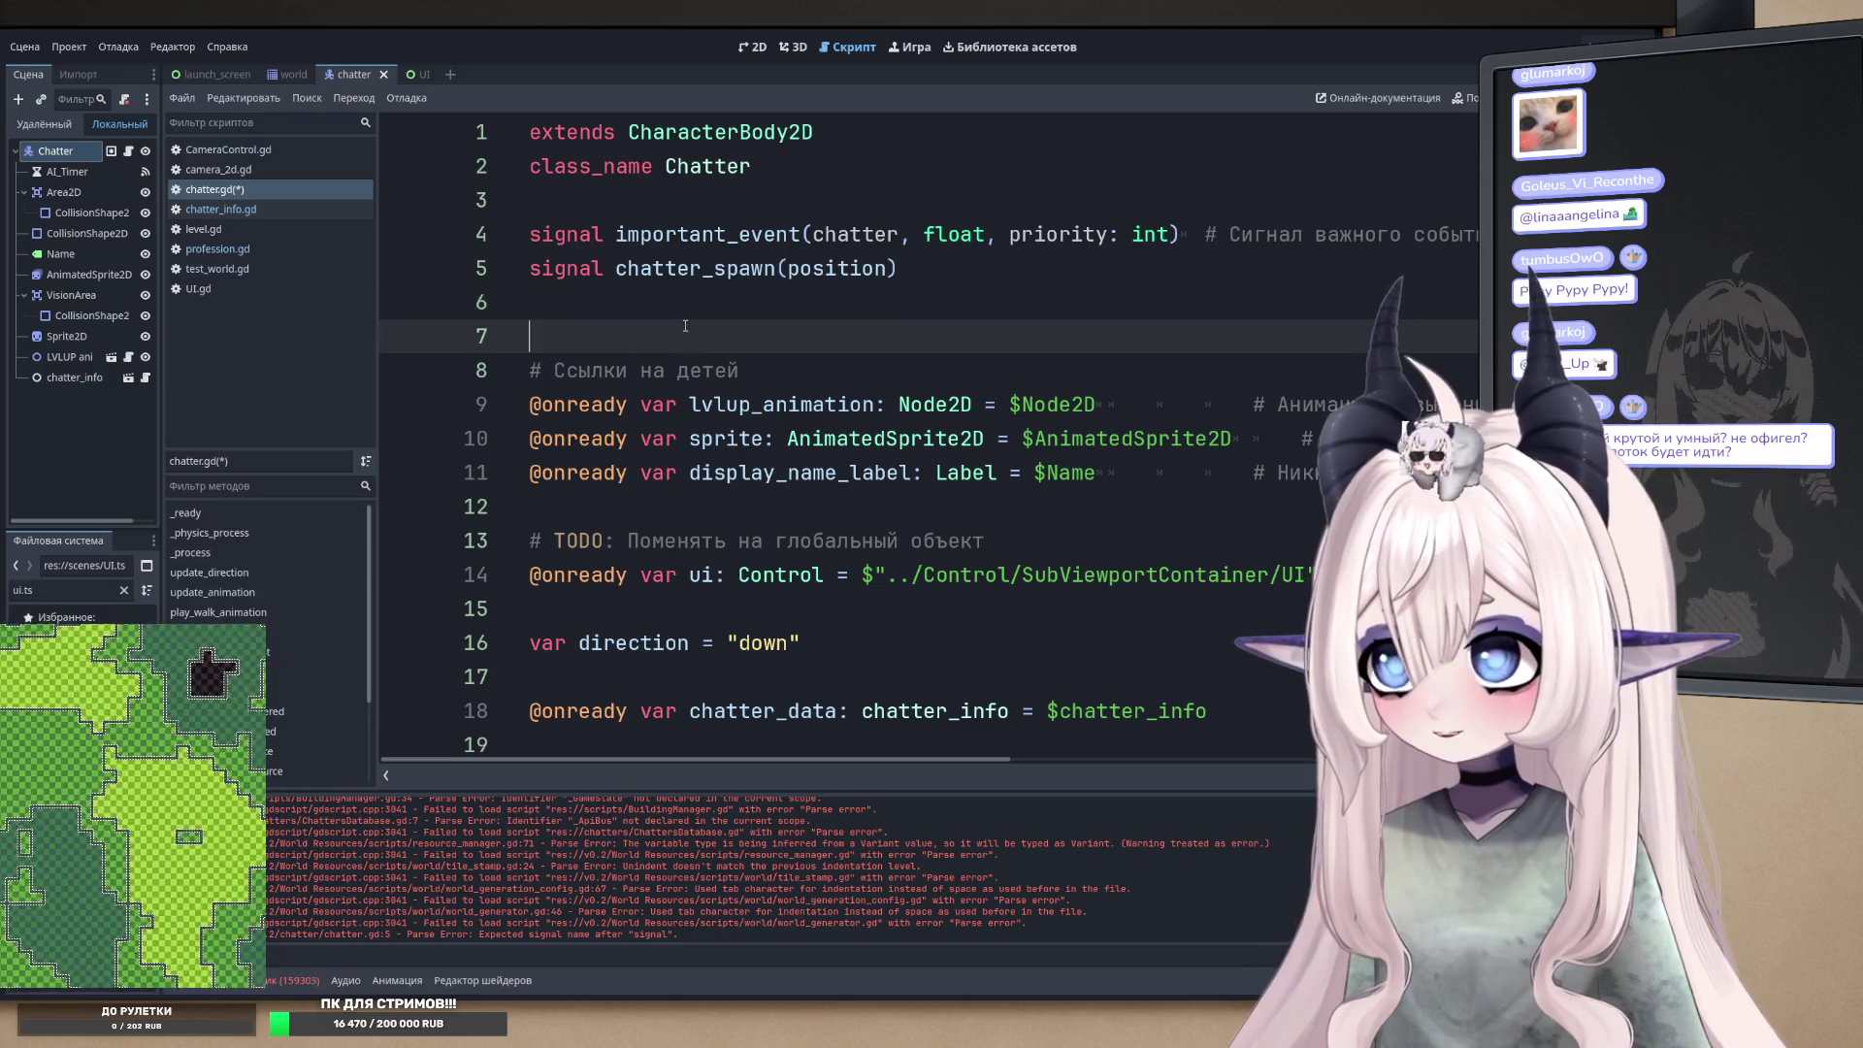
key(BackSpace)
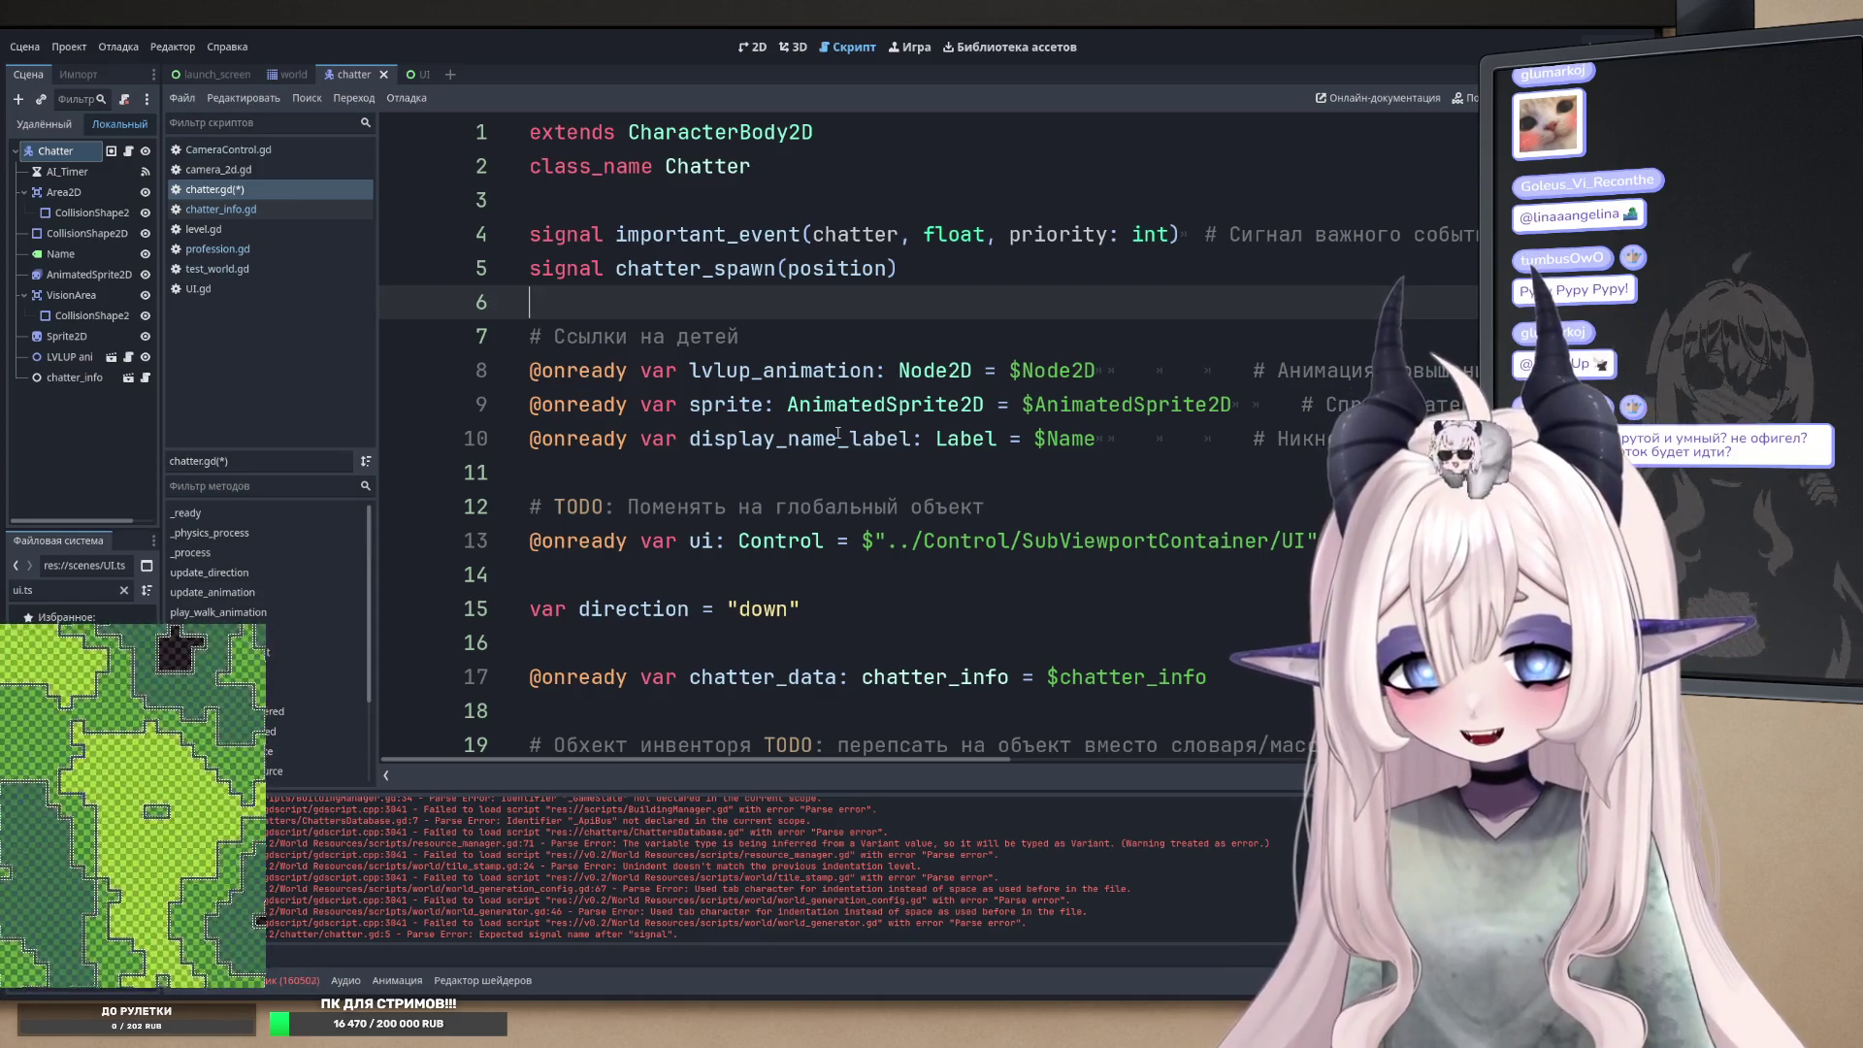
click(886, 267)
text(: Ve)
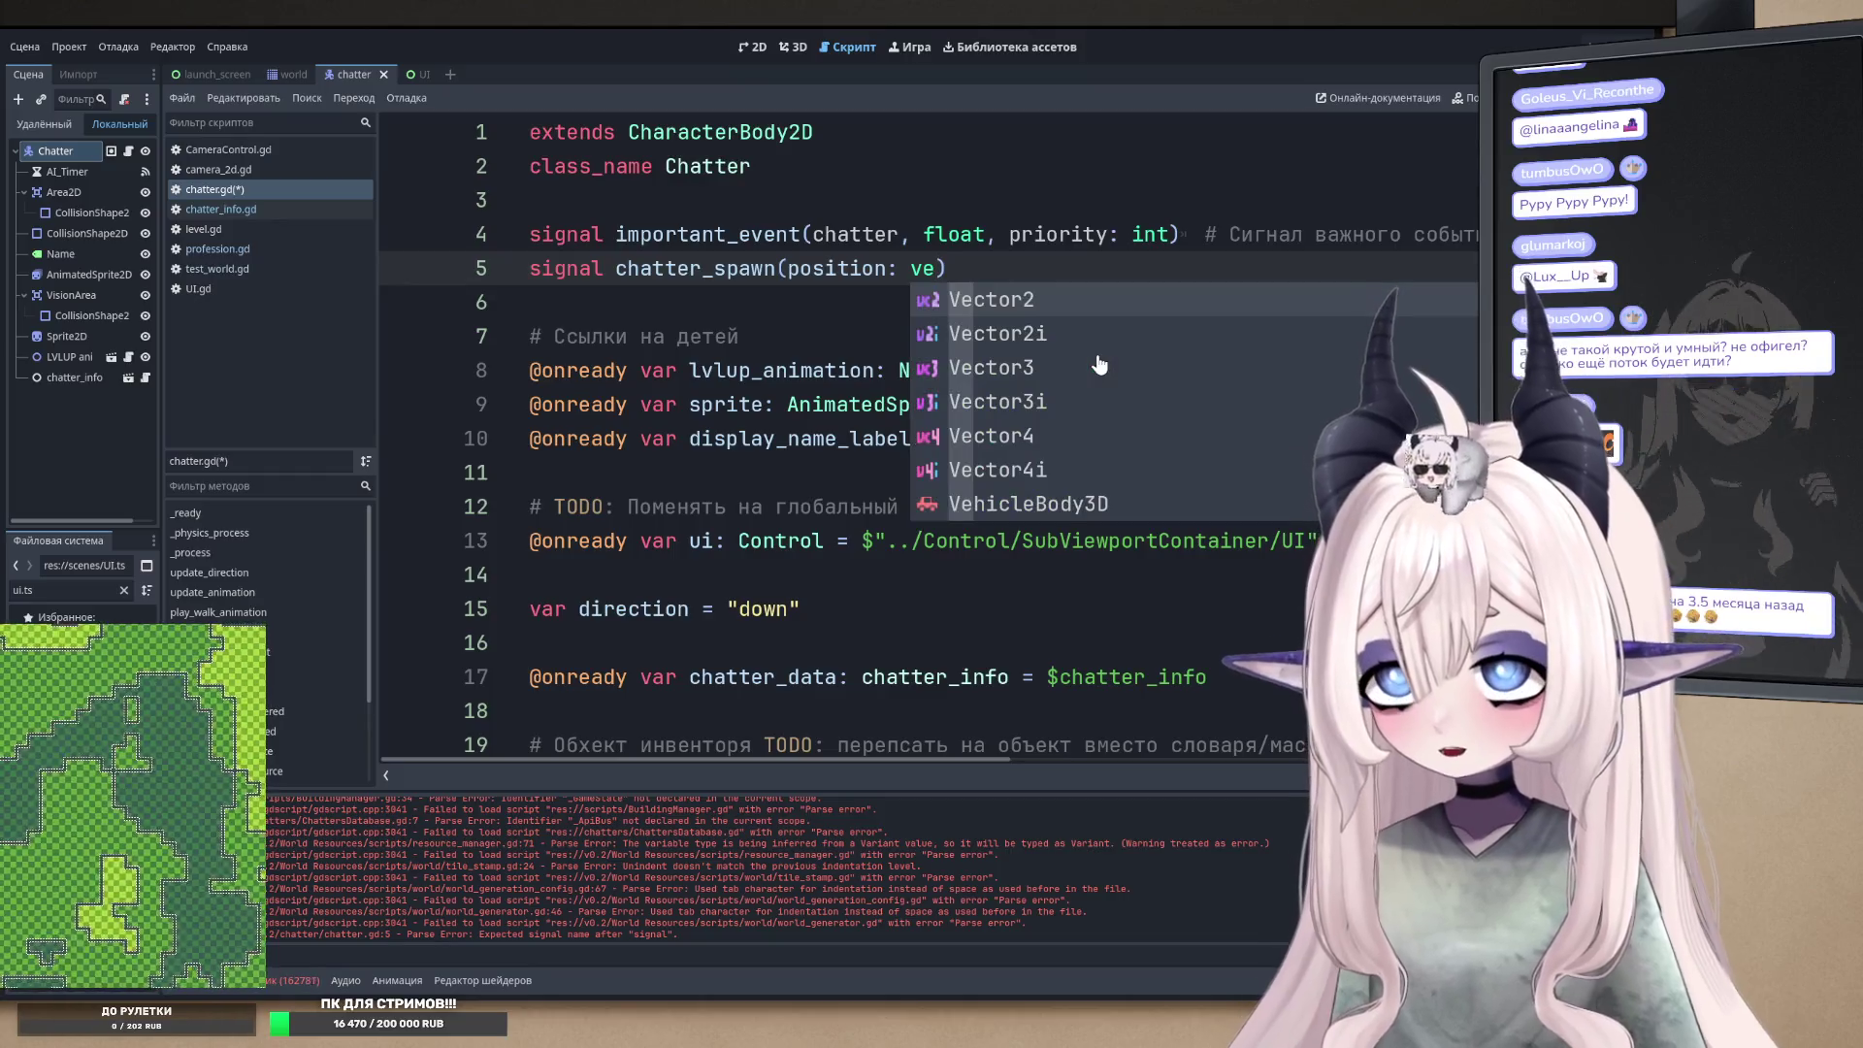
key(Return)
key(ctrl+s)
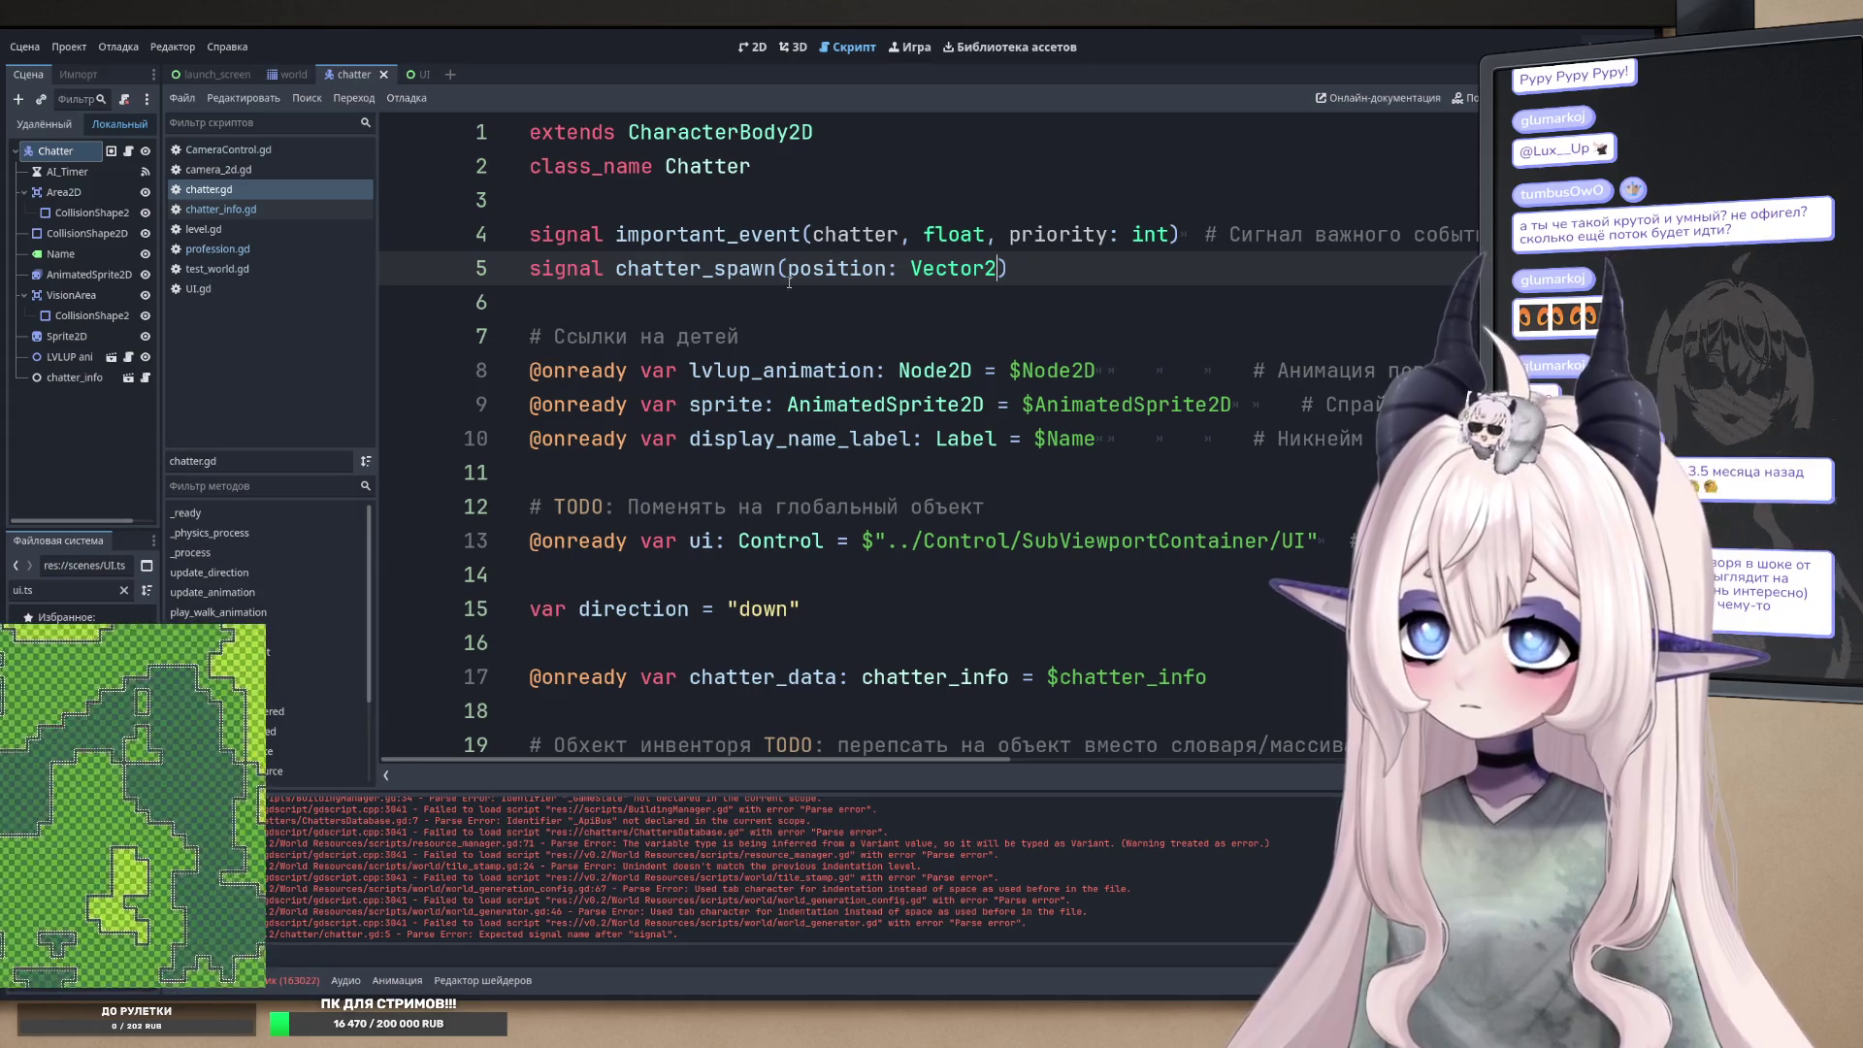
- Rename the chatter_spawn parameter from position to spawn_position and save chatter.gd
click(784, 268)
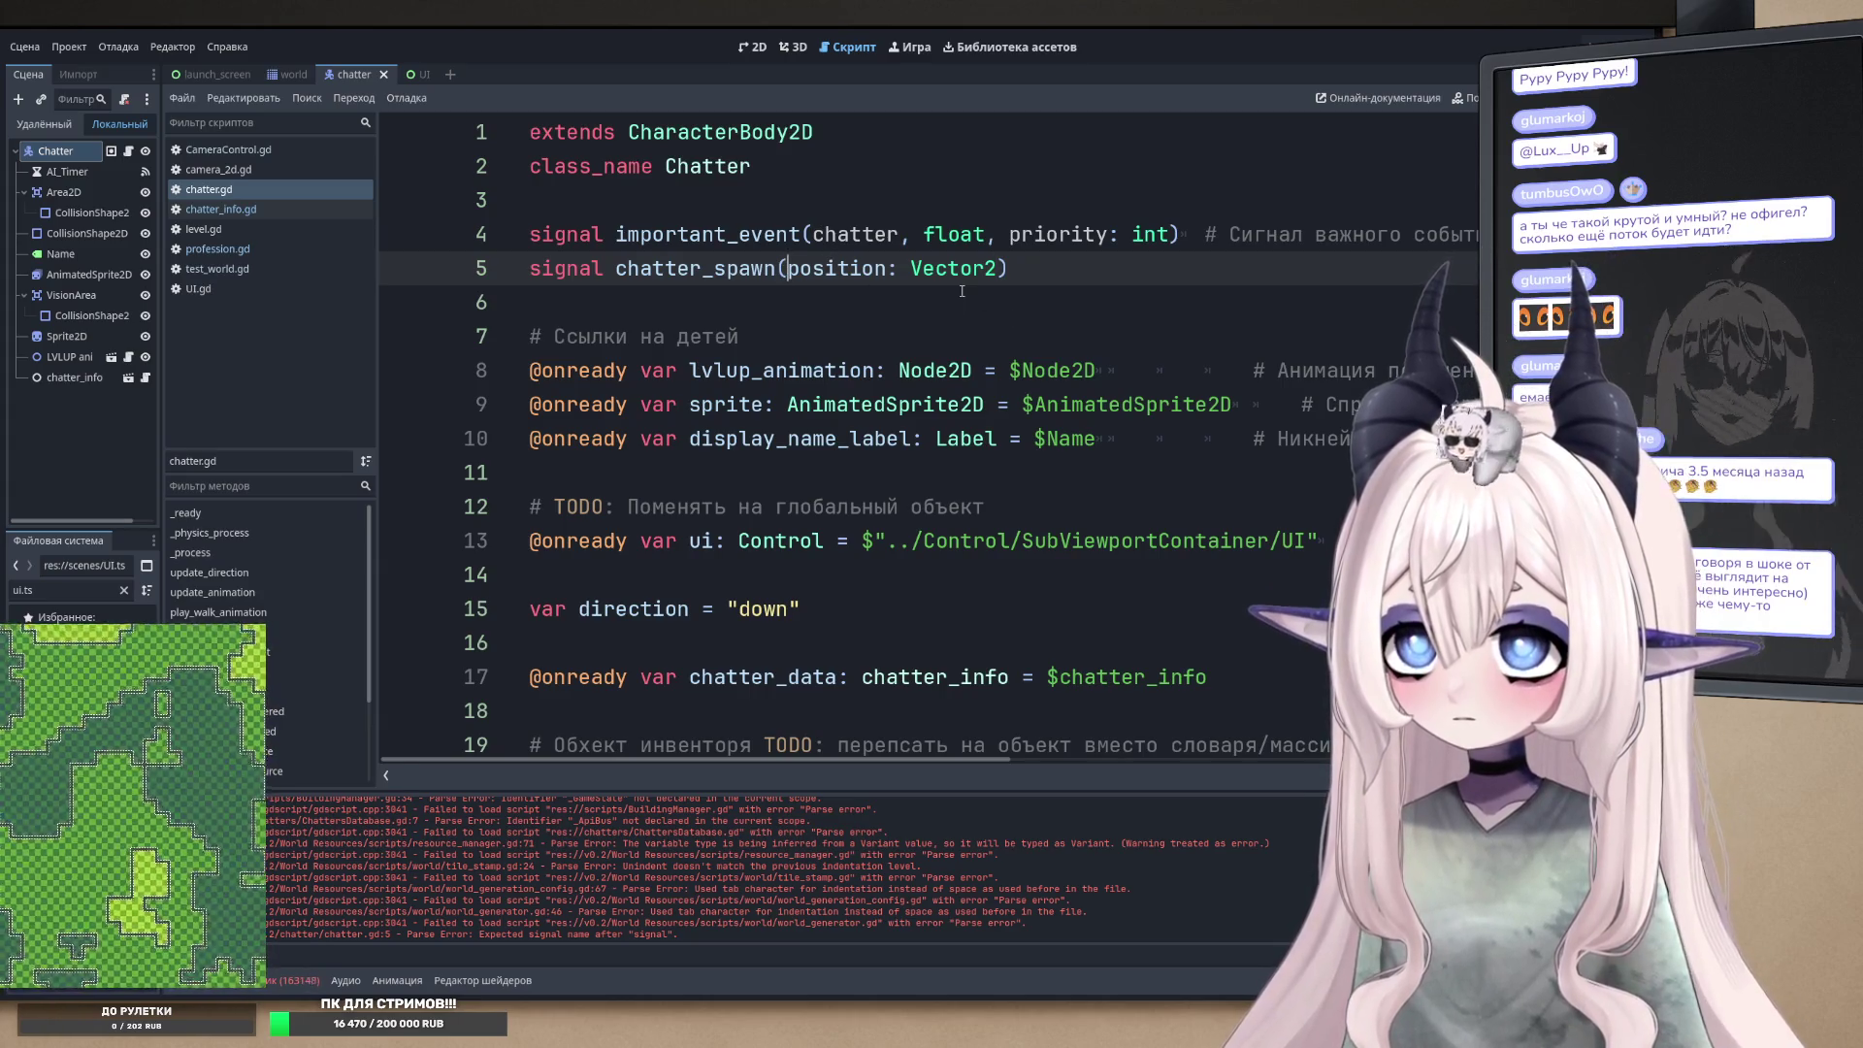
click(899, 269)
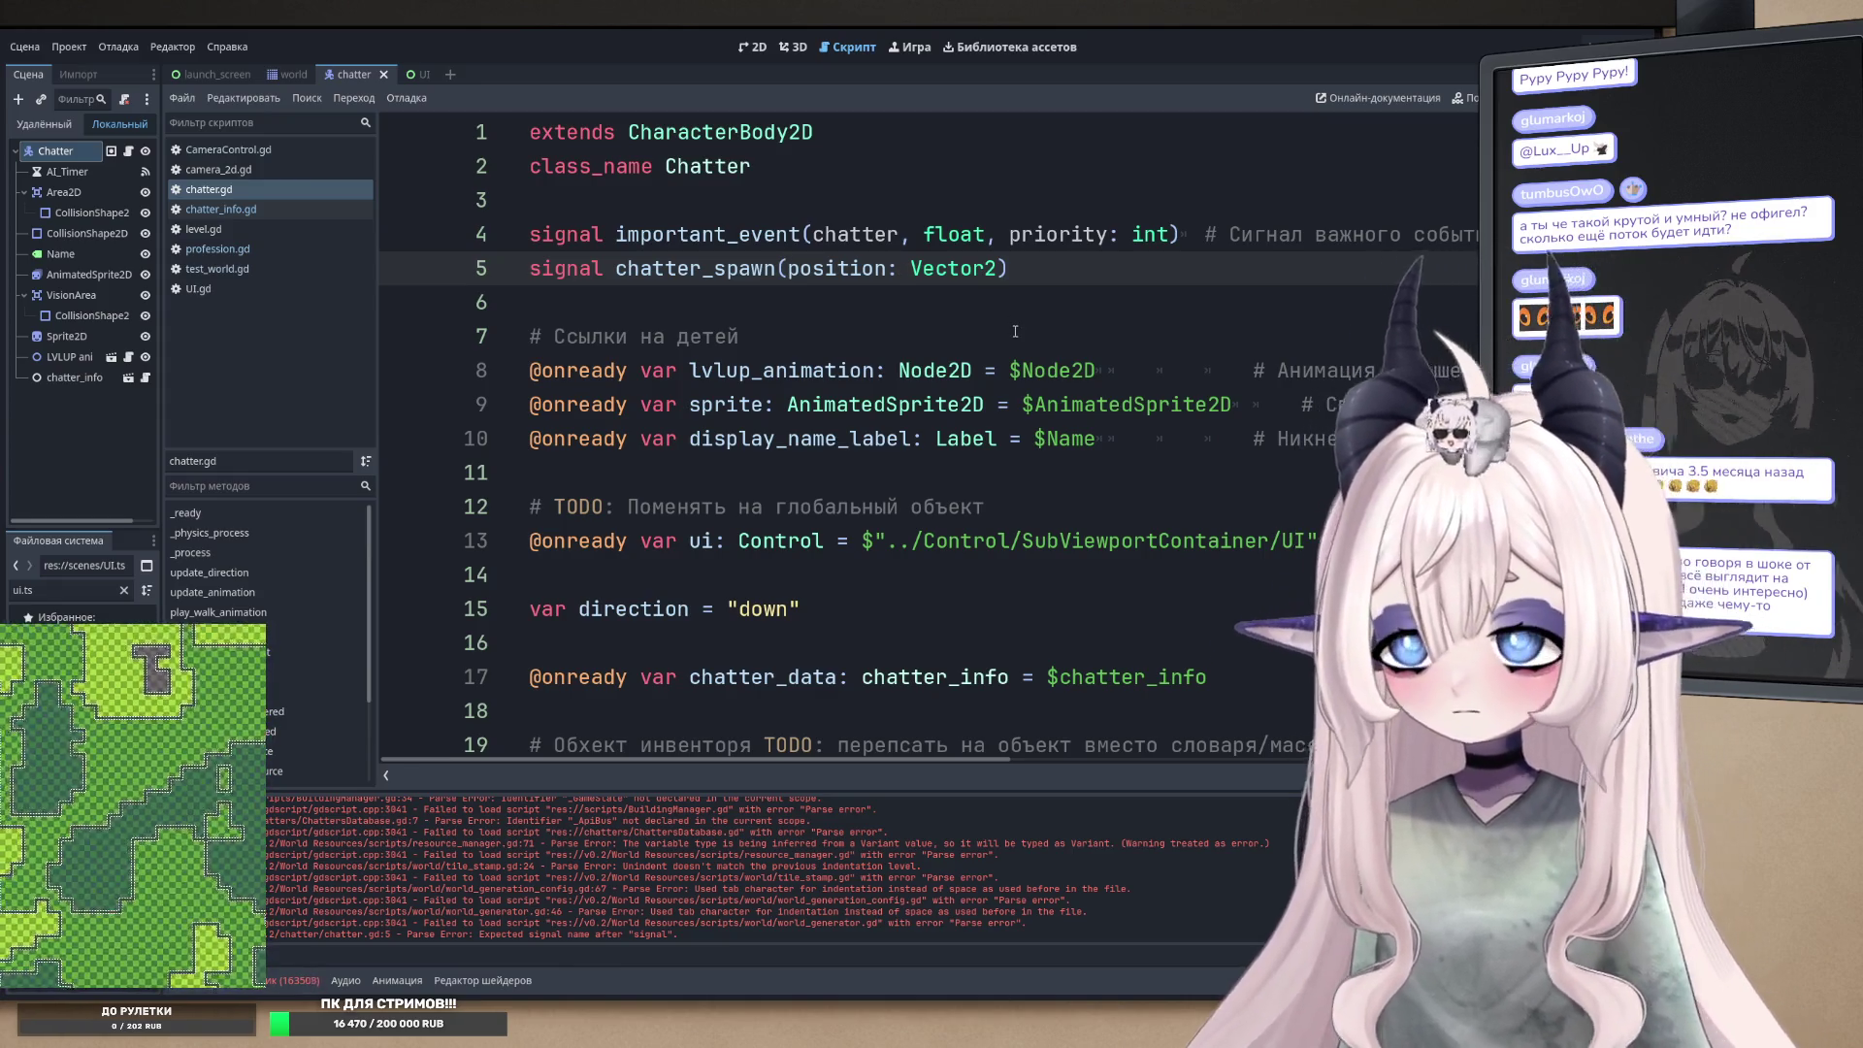
text(spawn)
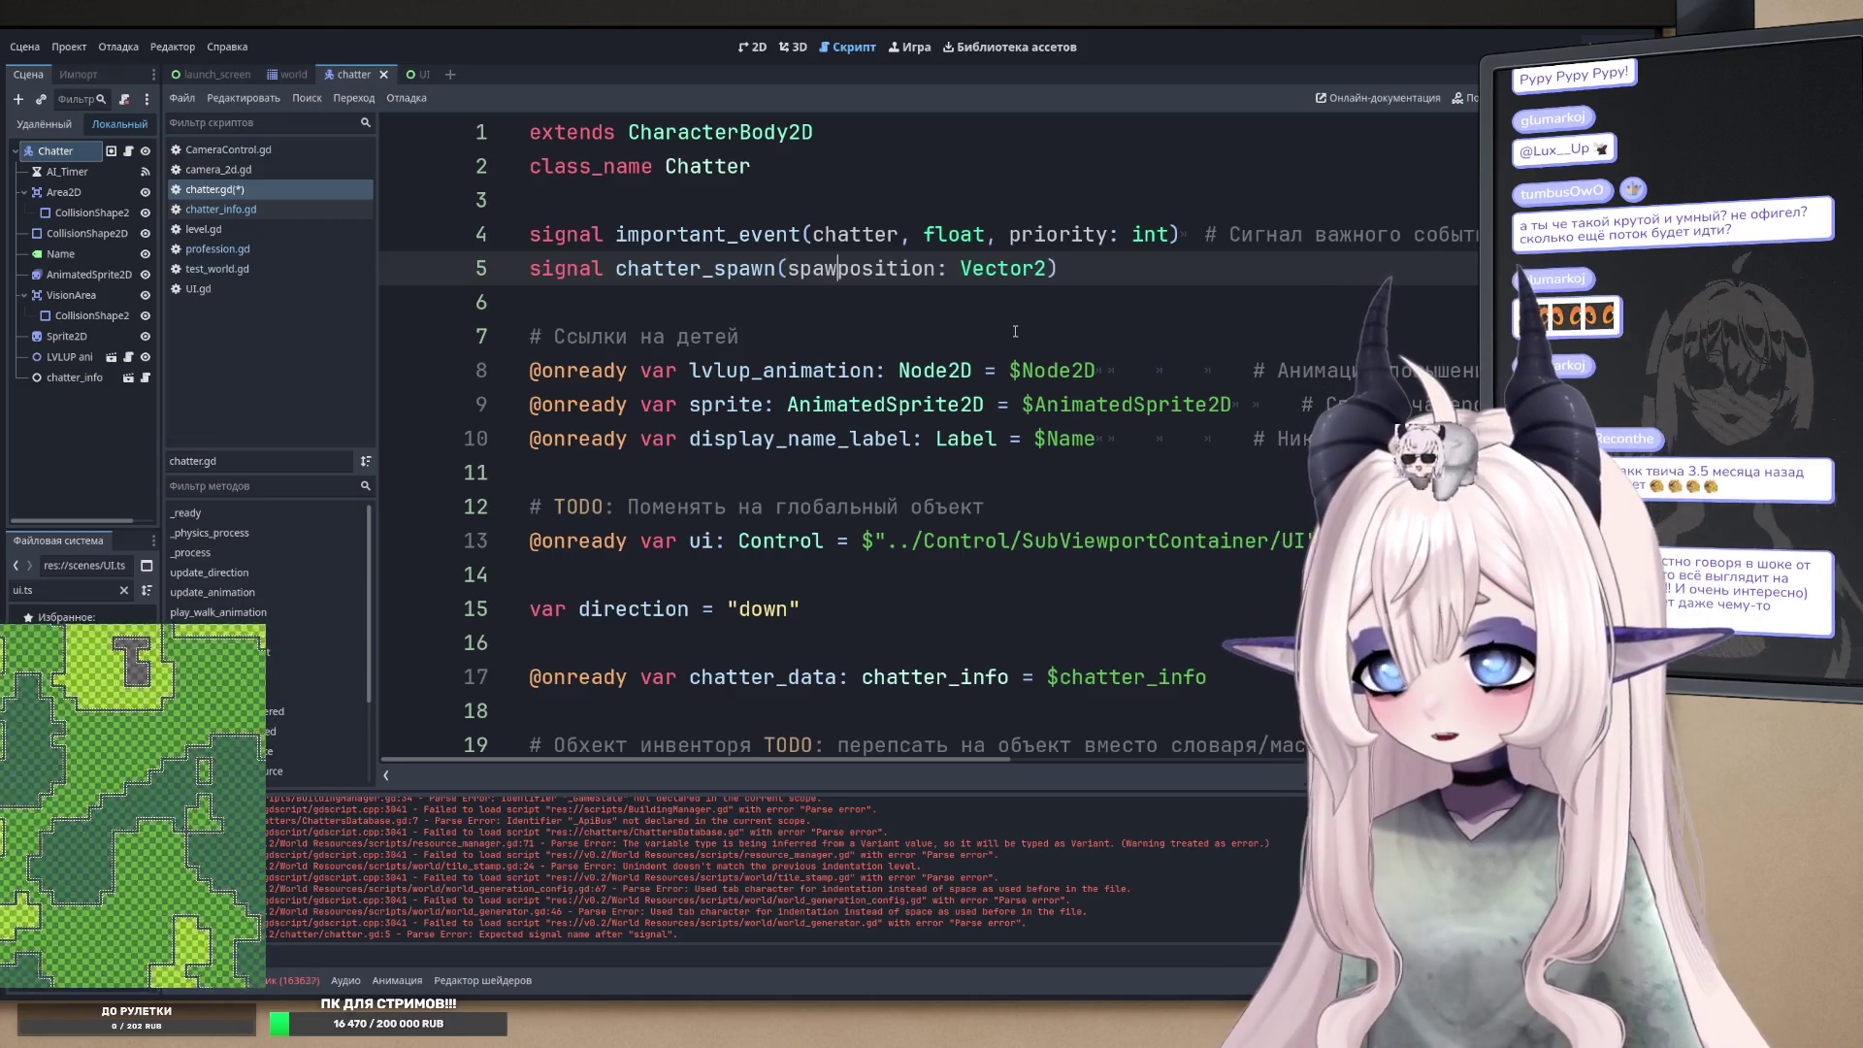
text(_)
key(ctrl+s)
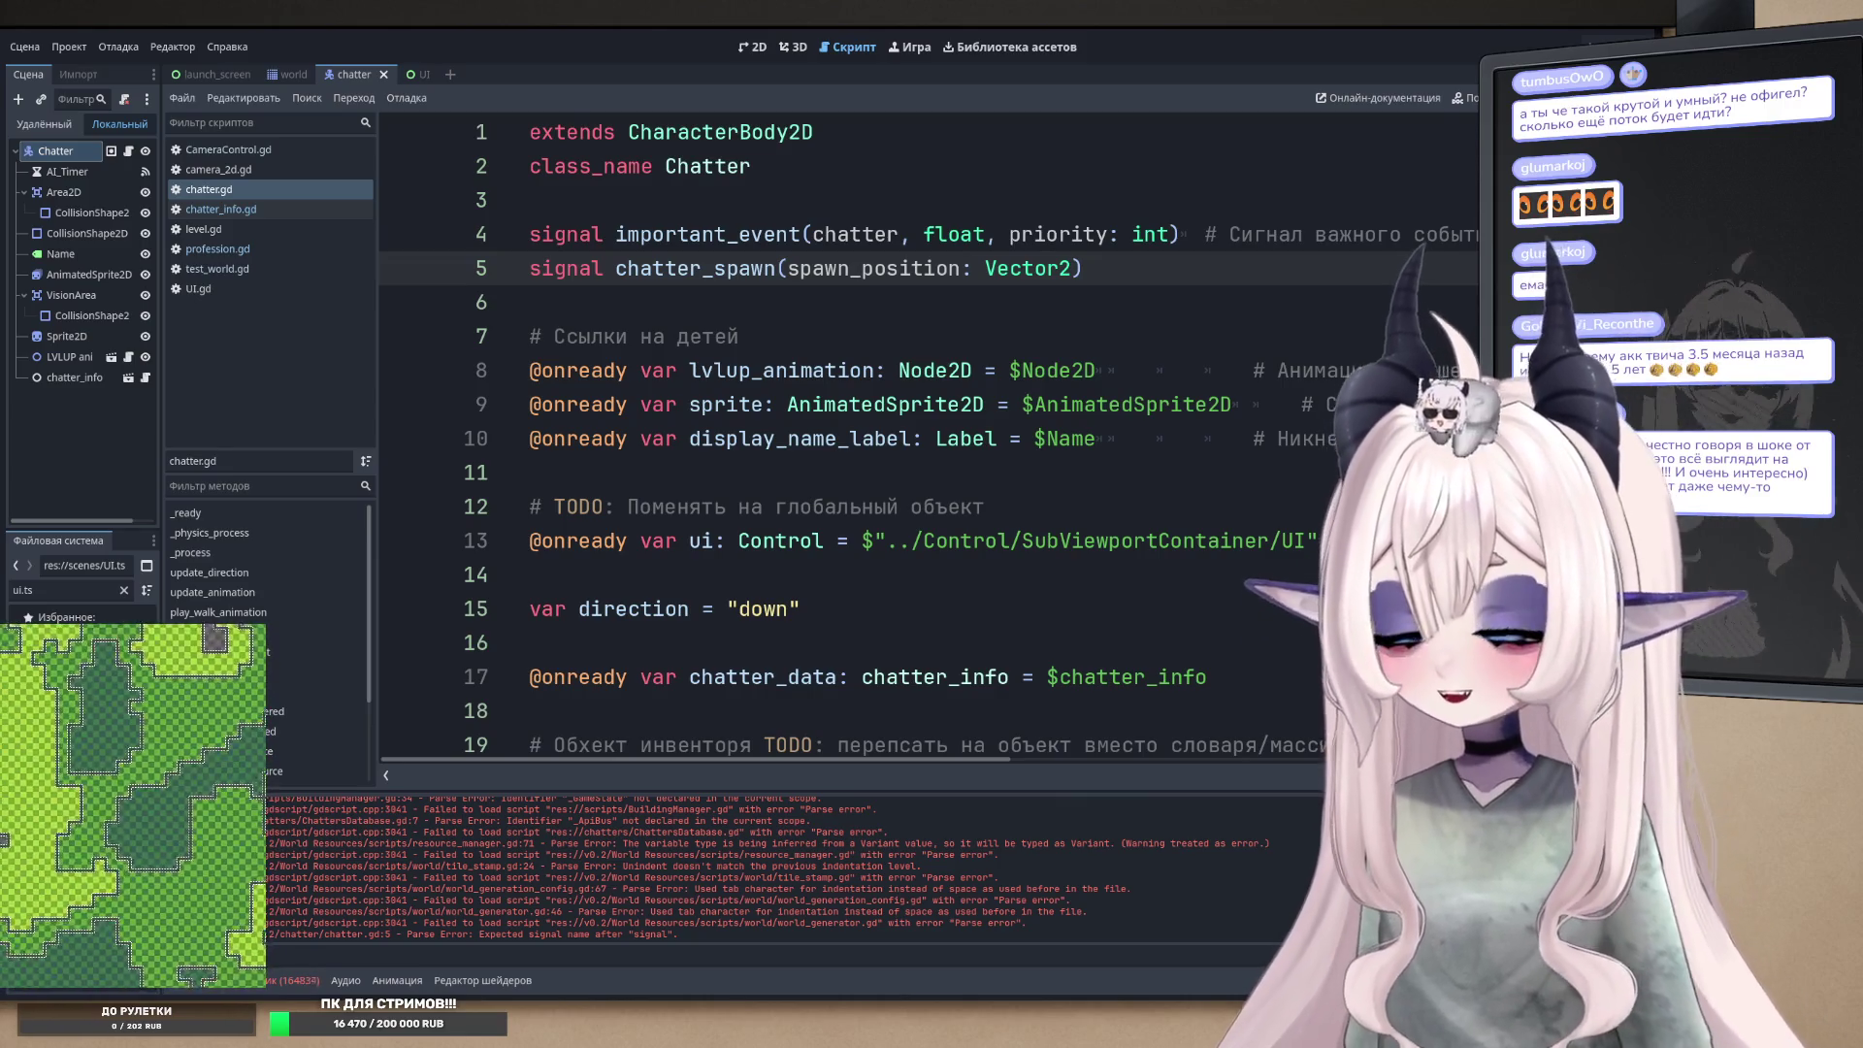
click(1021, 347)
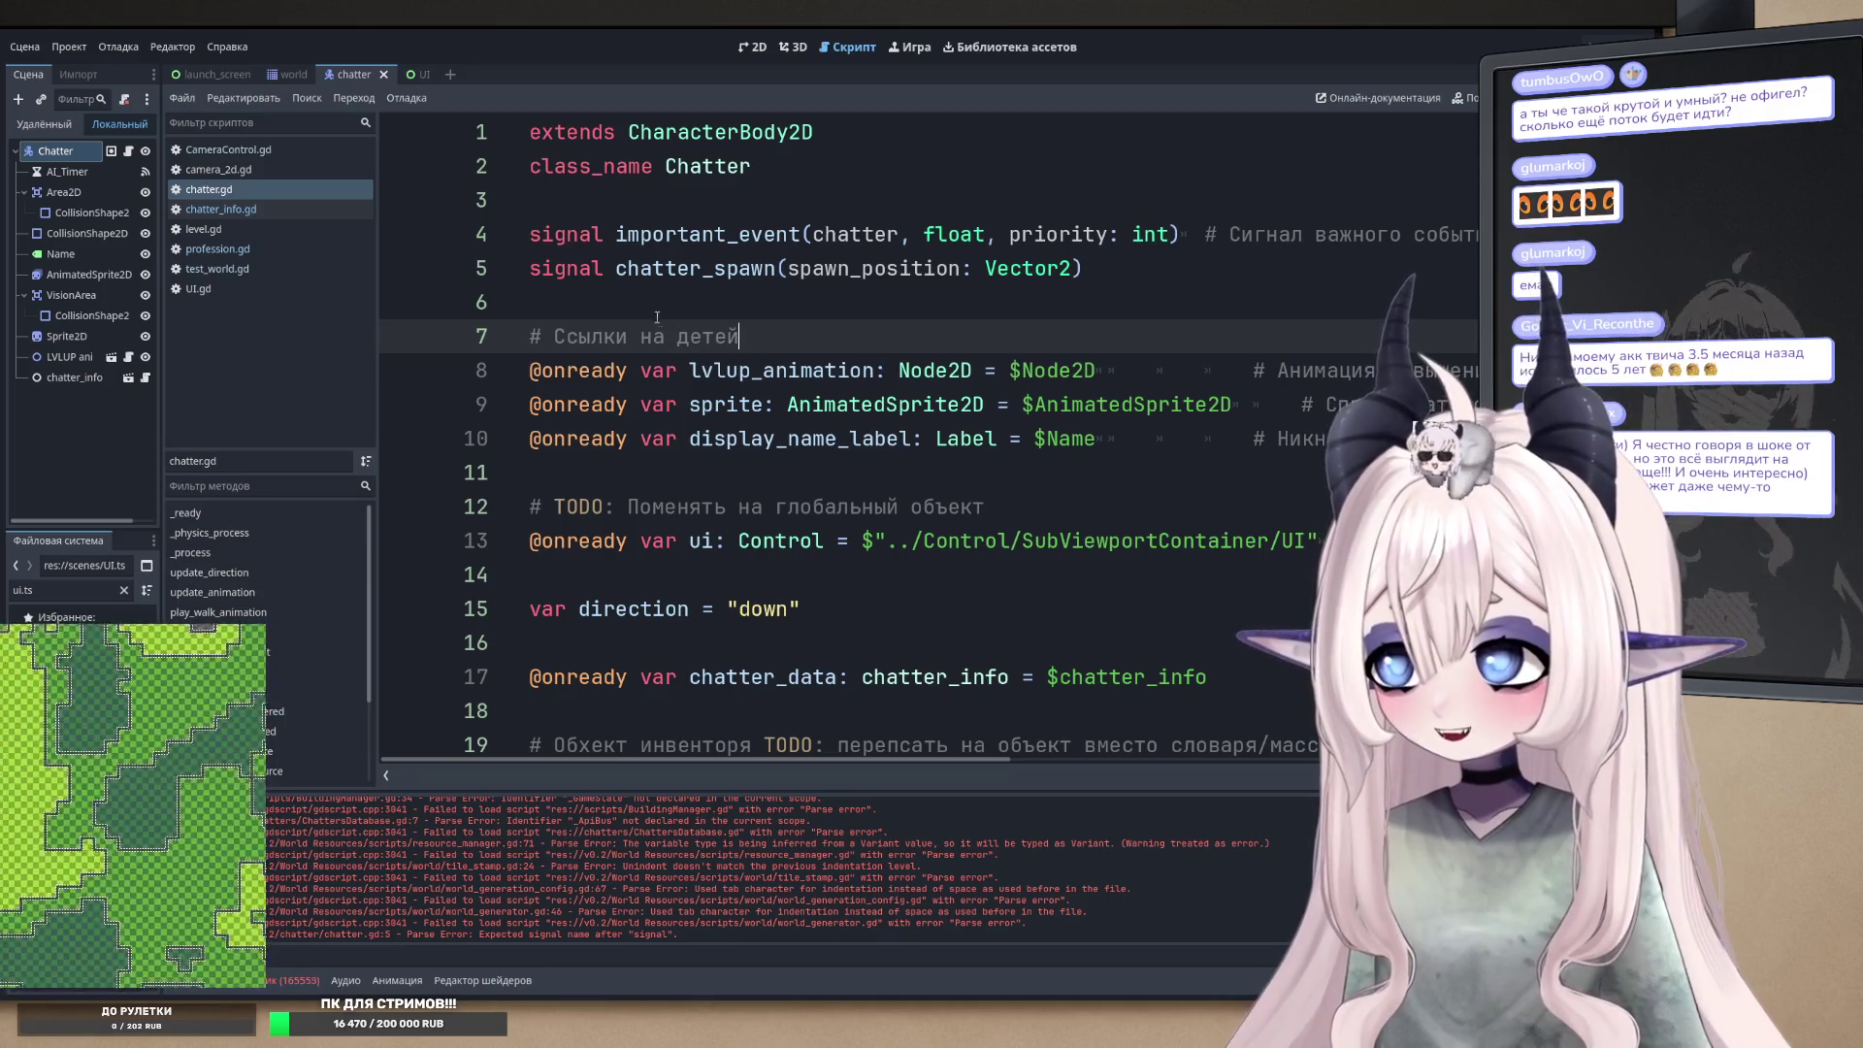
click(641, 302)
double_click(771, 268)
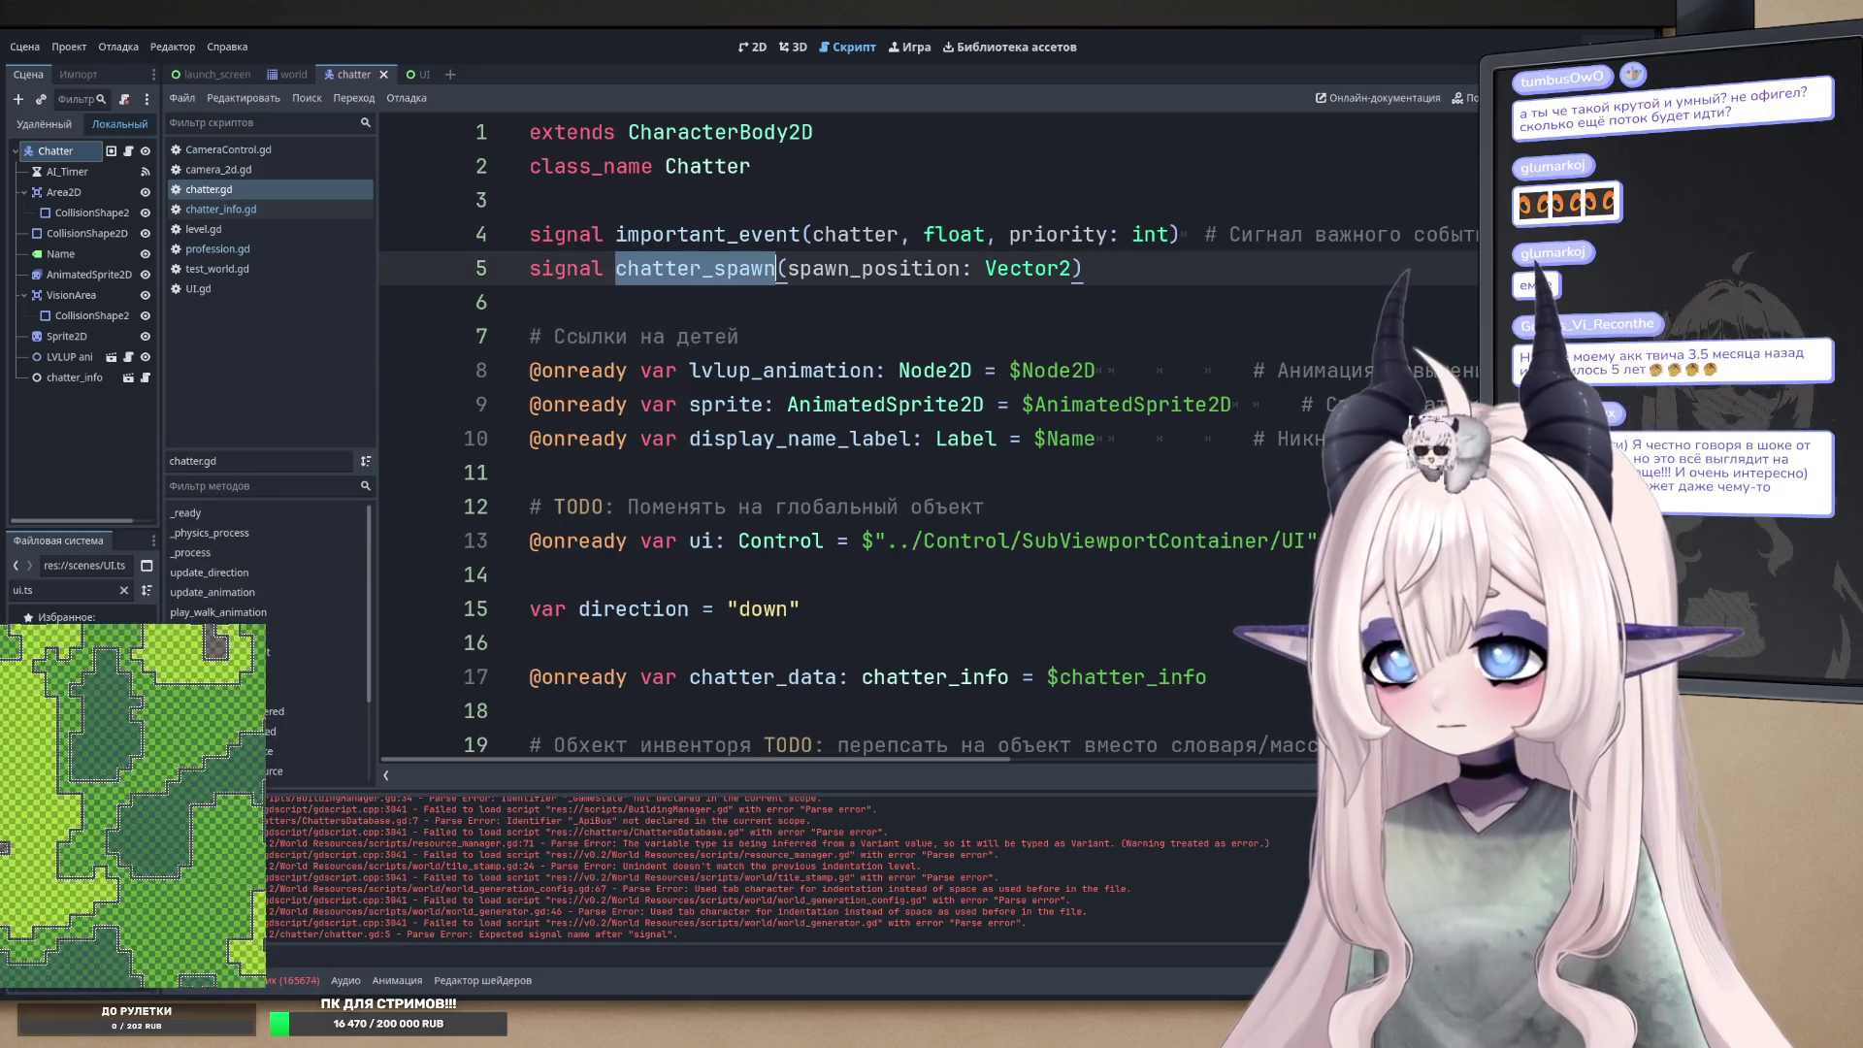
double_click(582, 264)
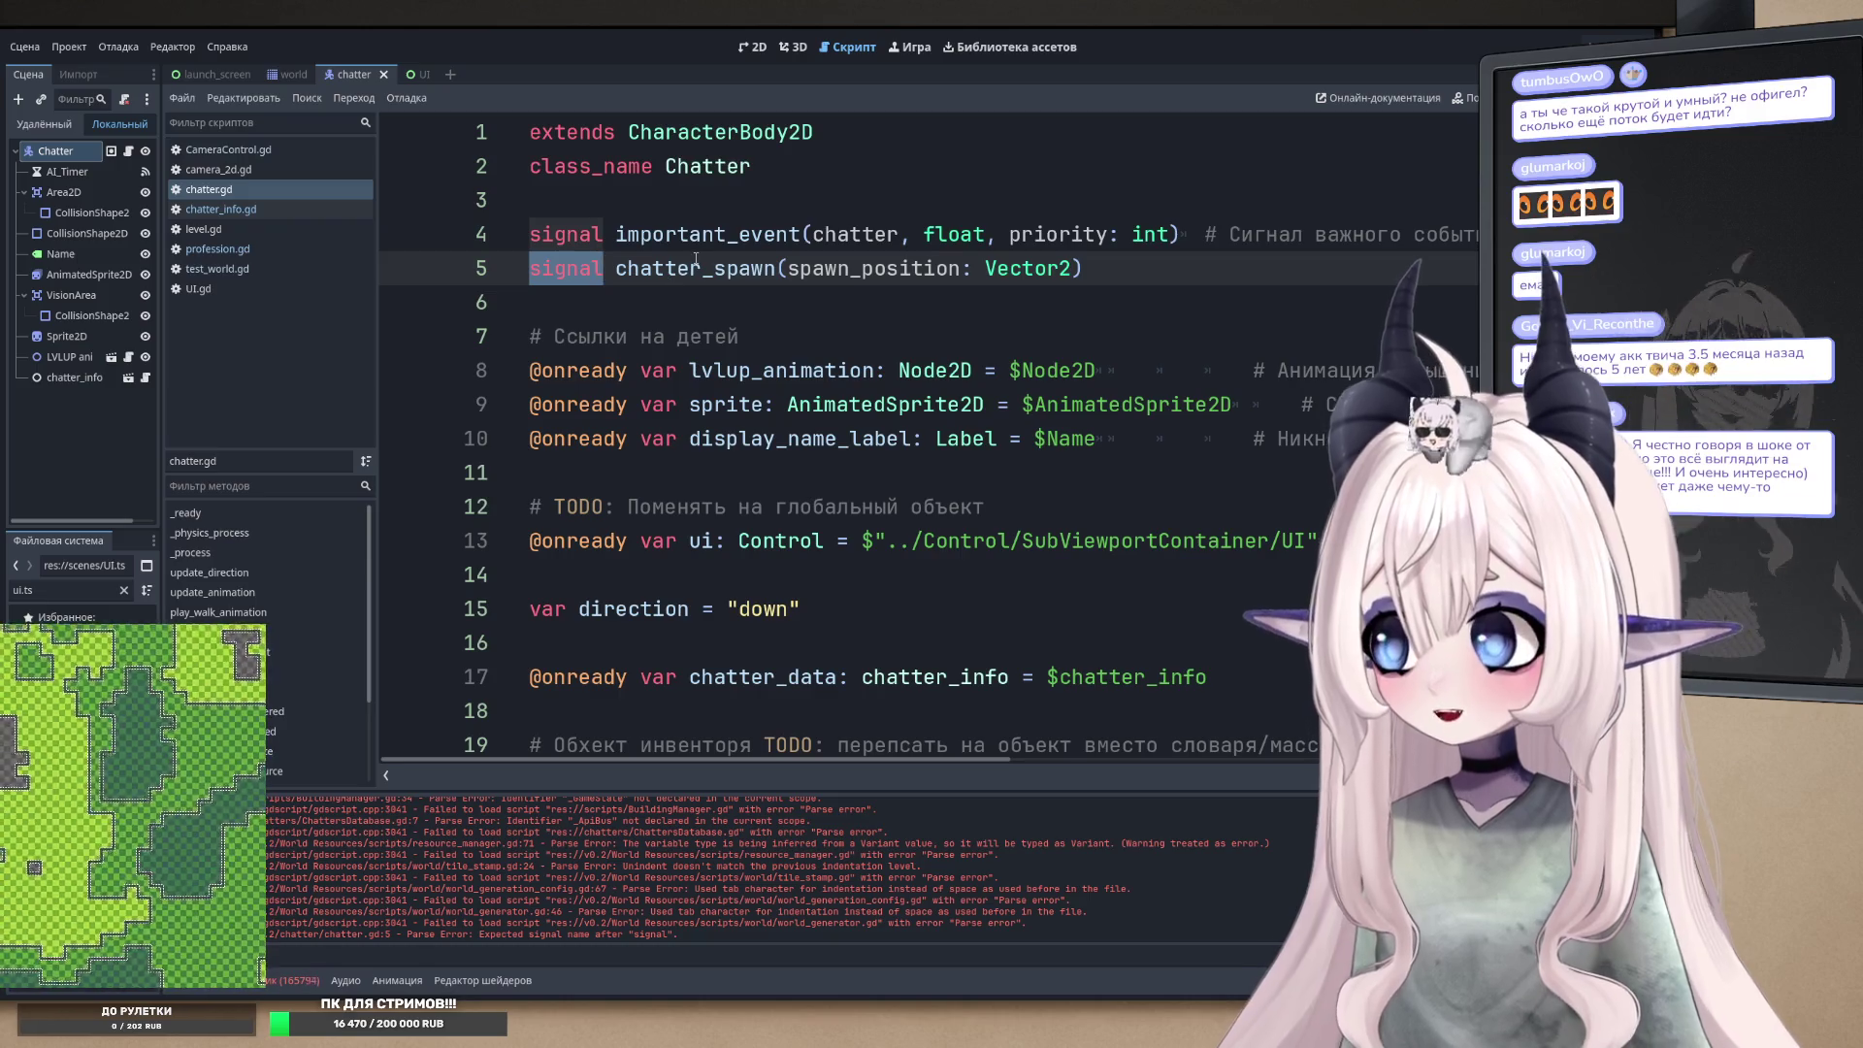
double_click(666, 259)
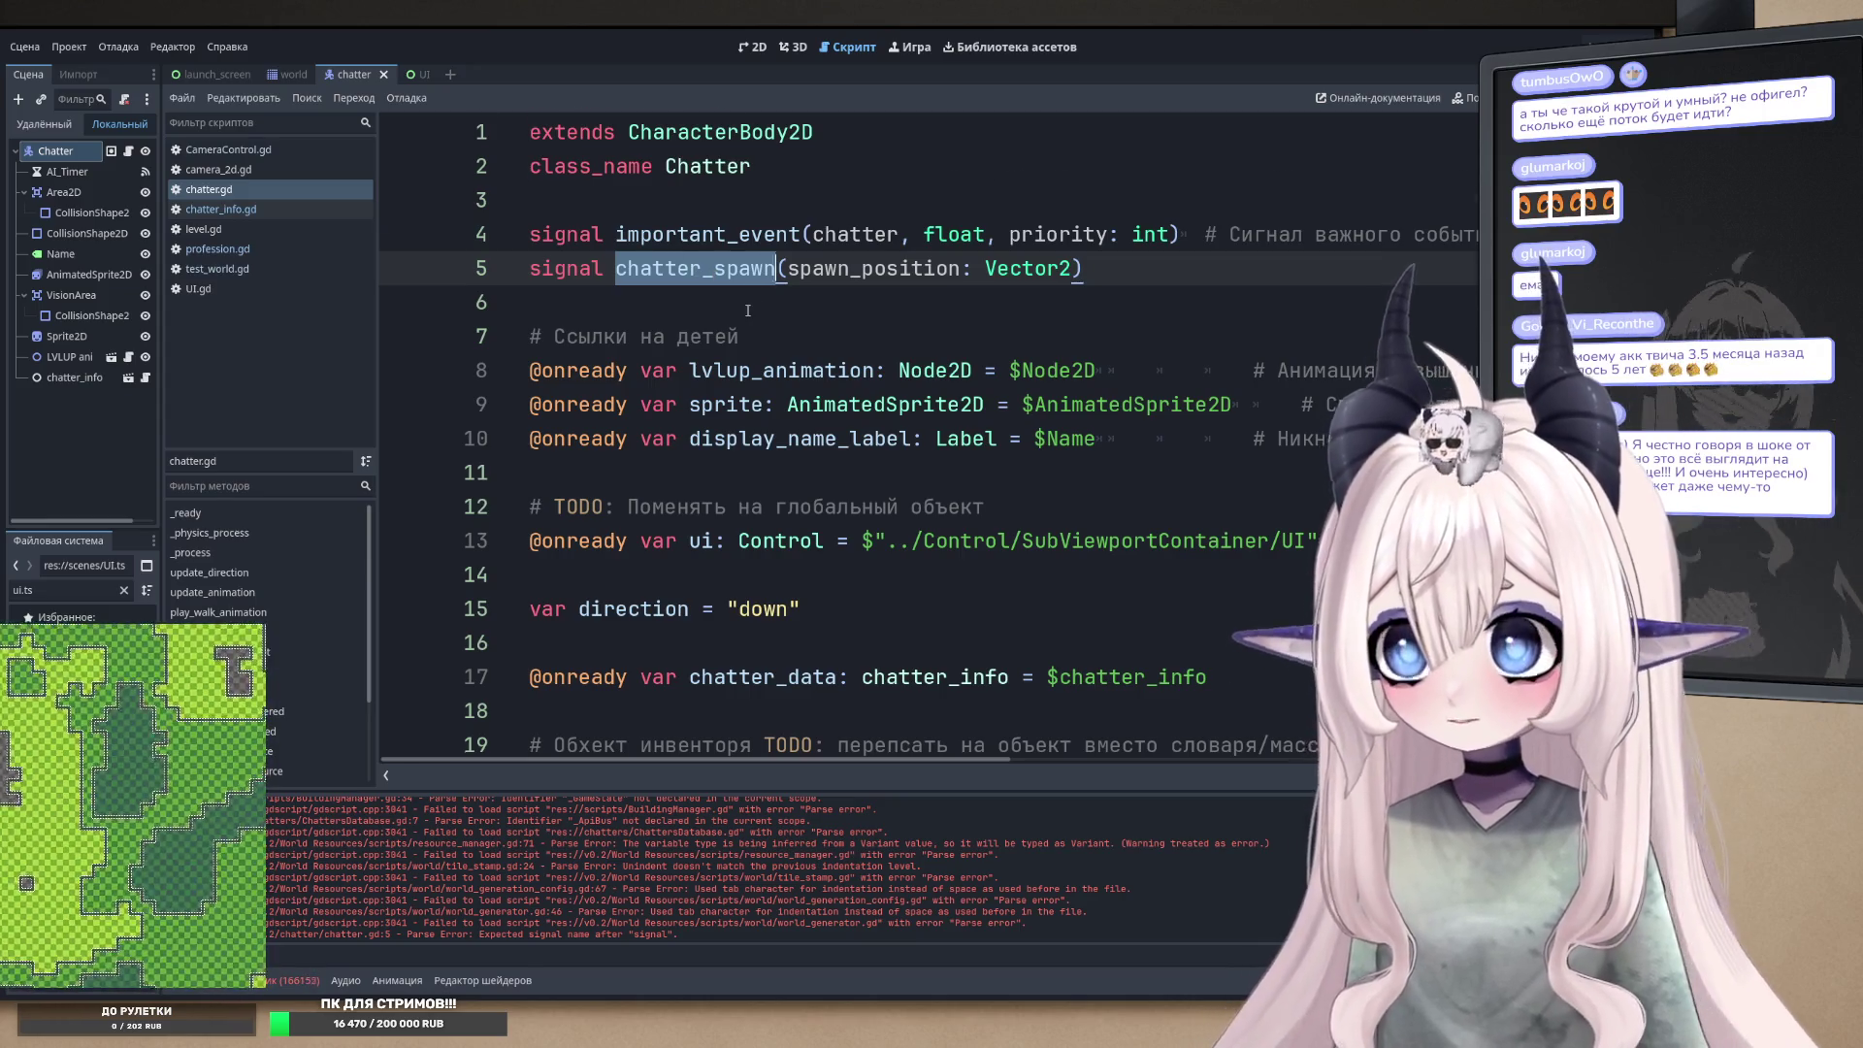
scroll(747, 310, down, 20)
scroll(731, 336, down, 20)
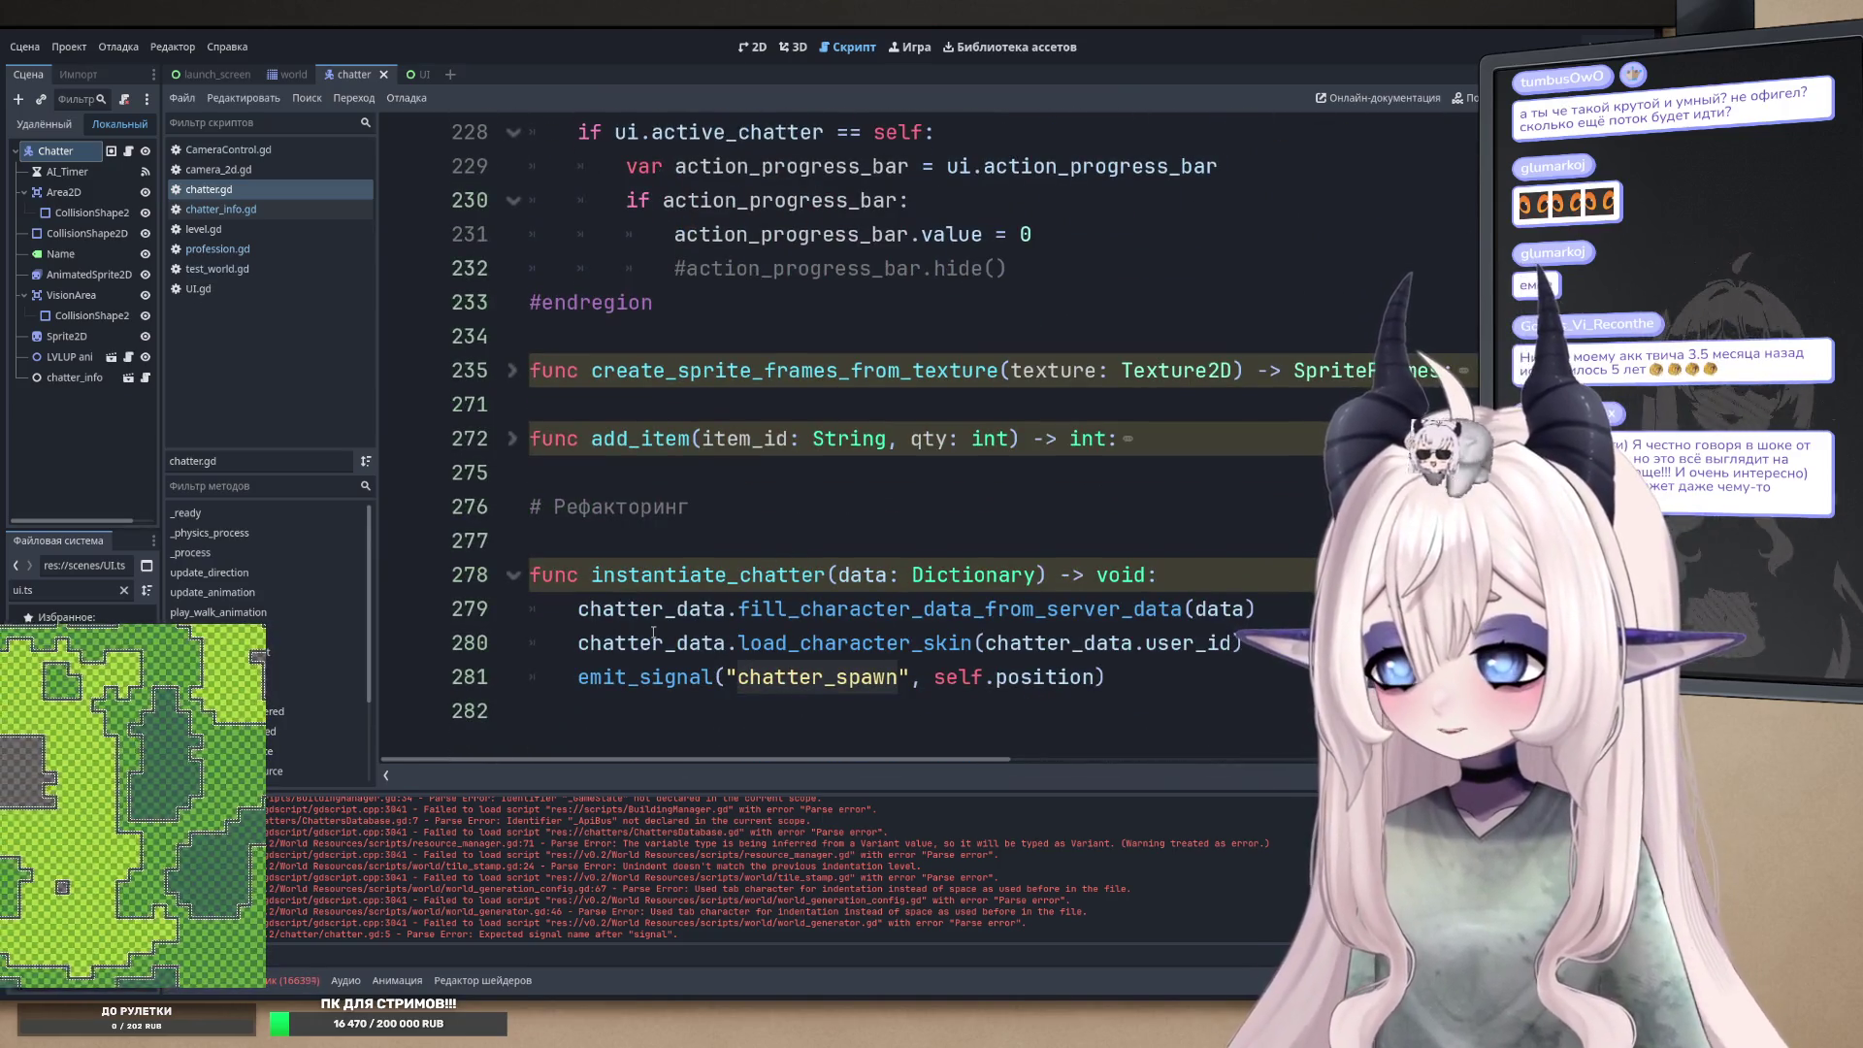
double_click(670, 677)
double_click(1030, 677)
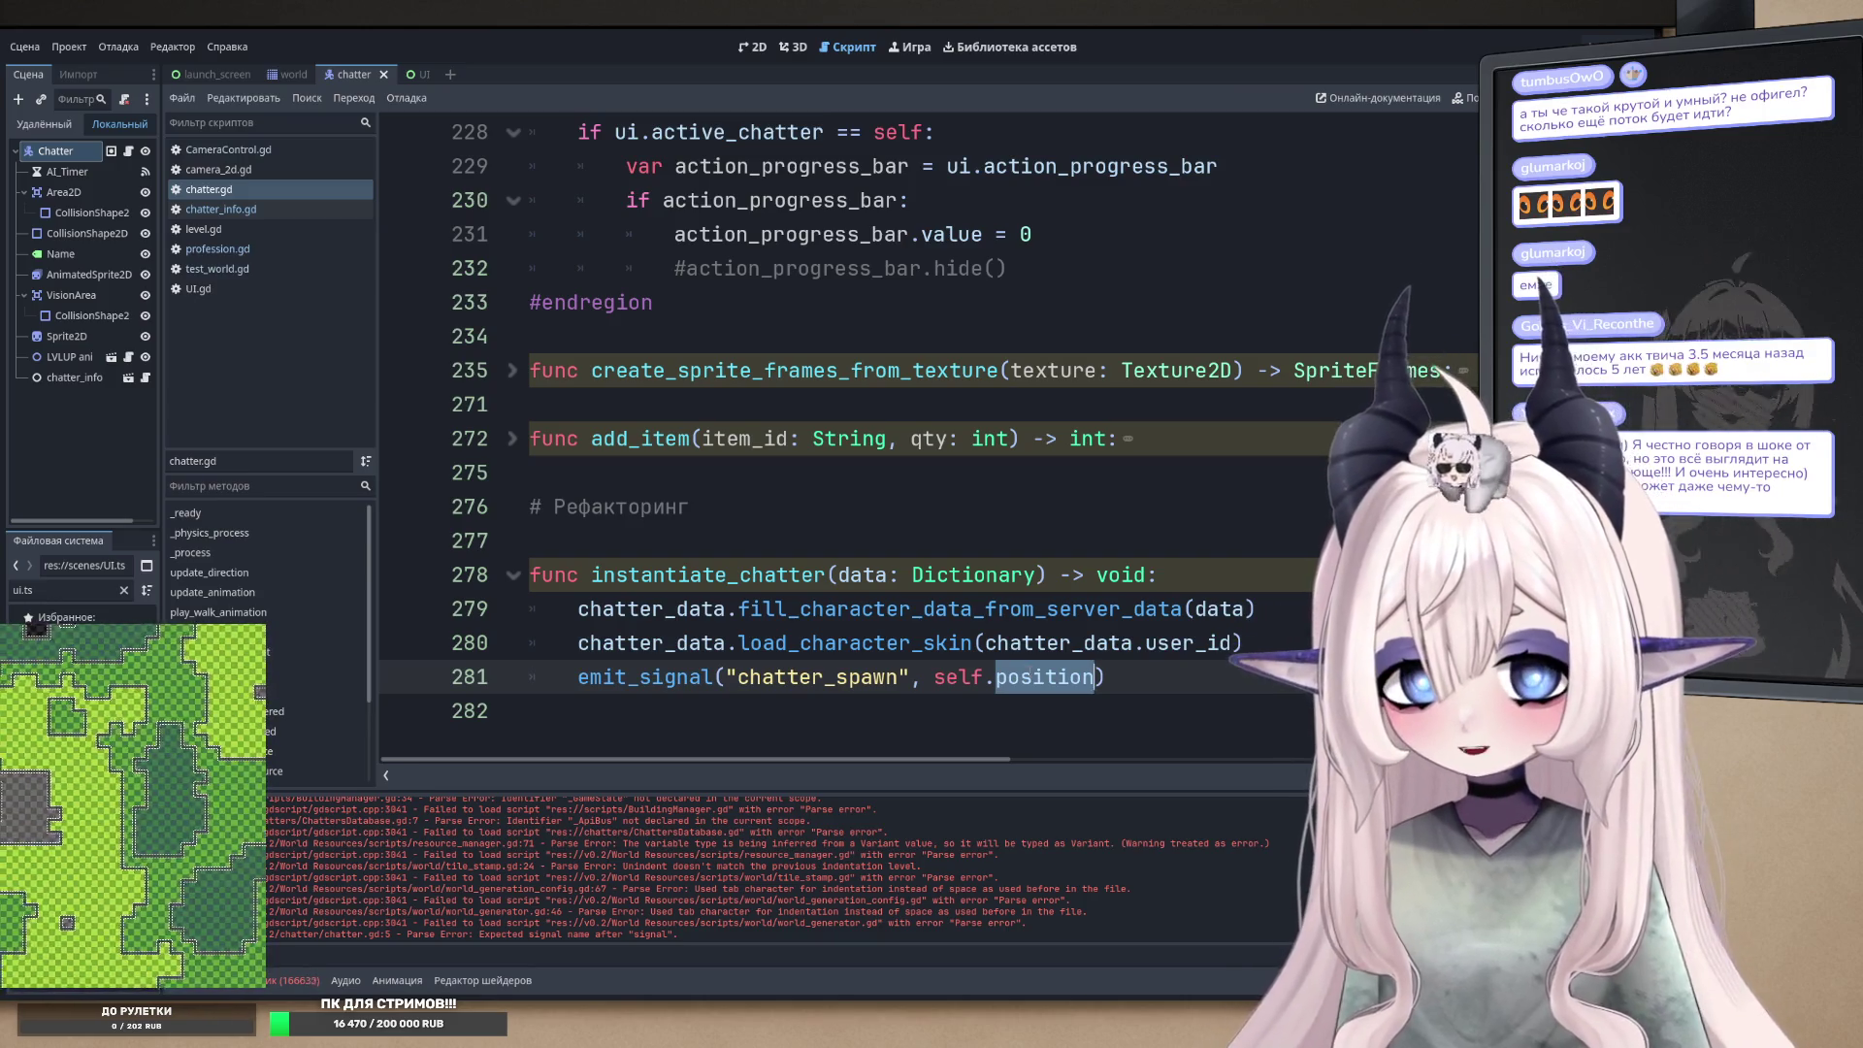
double_click(708, 676)
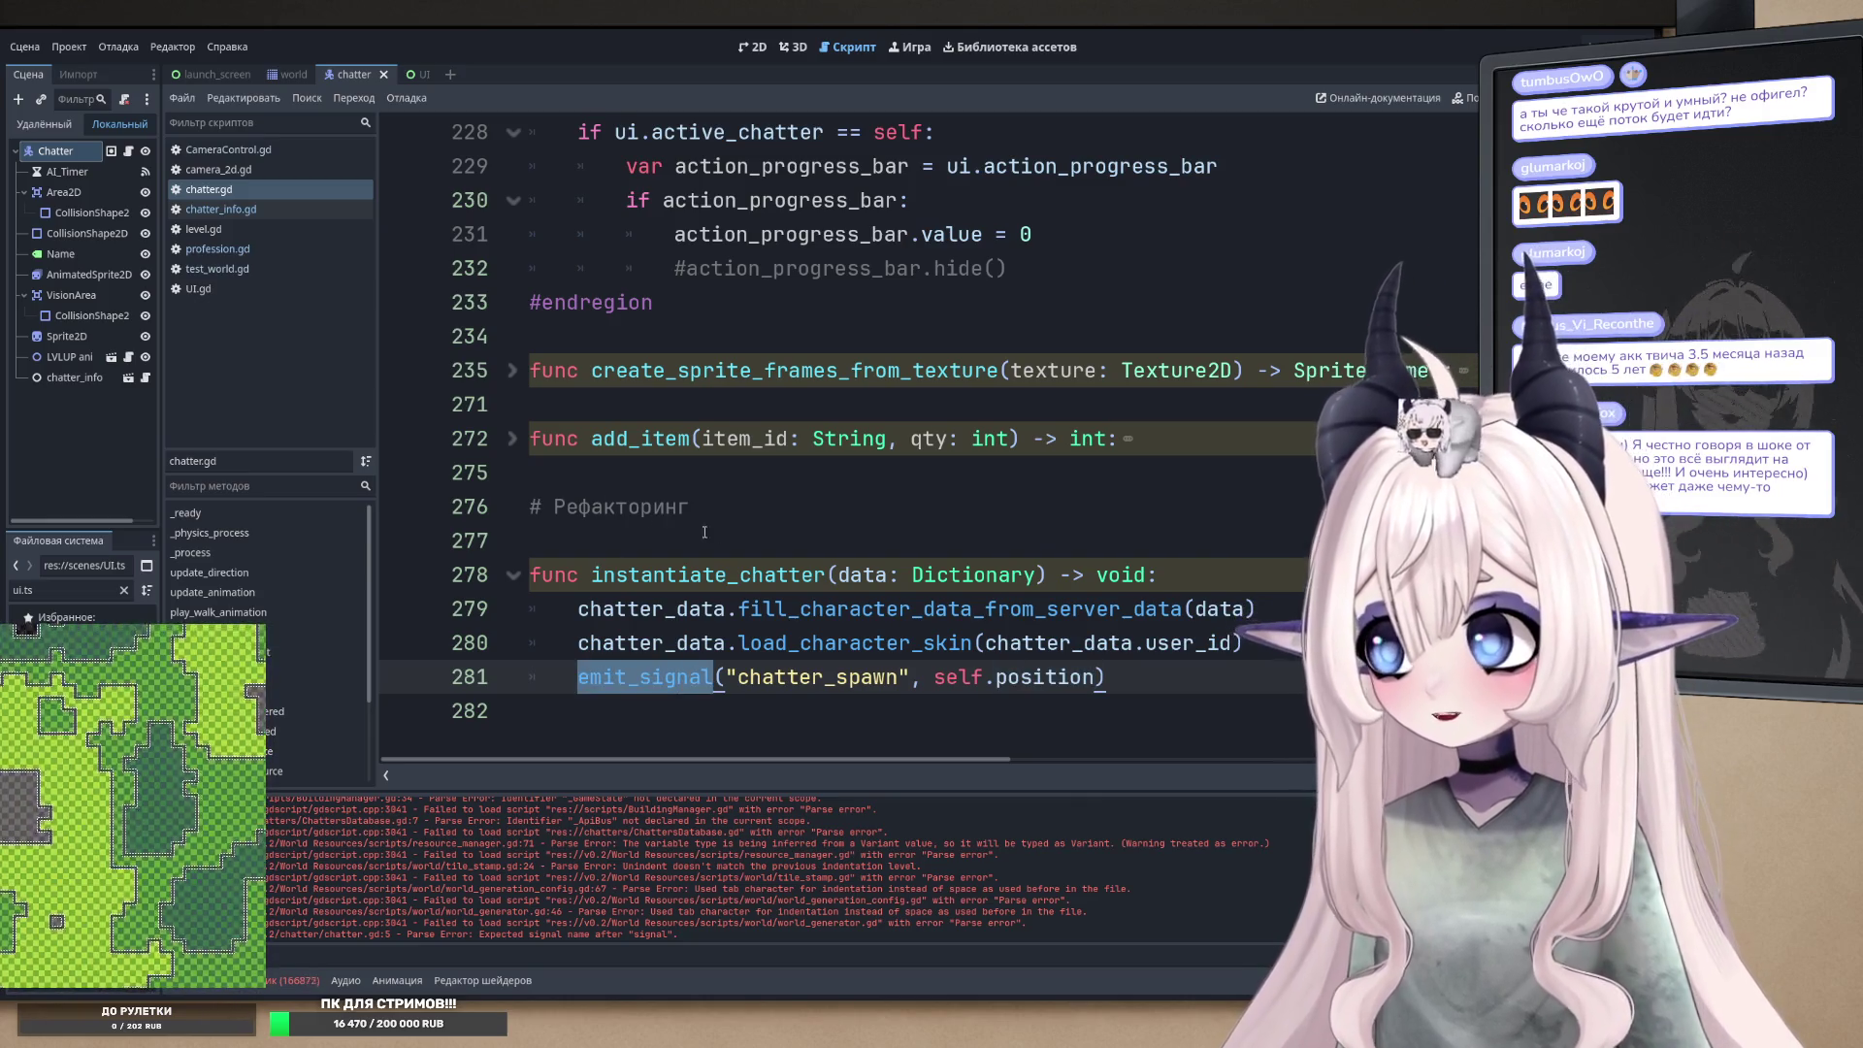
double_click(1044, 676)
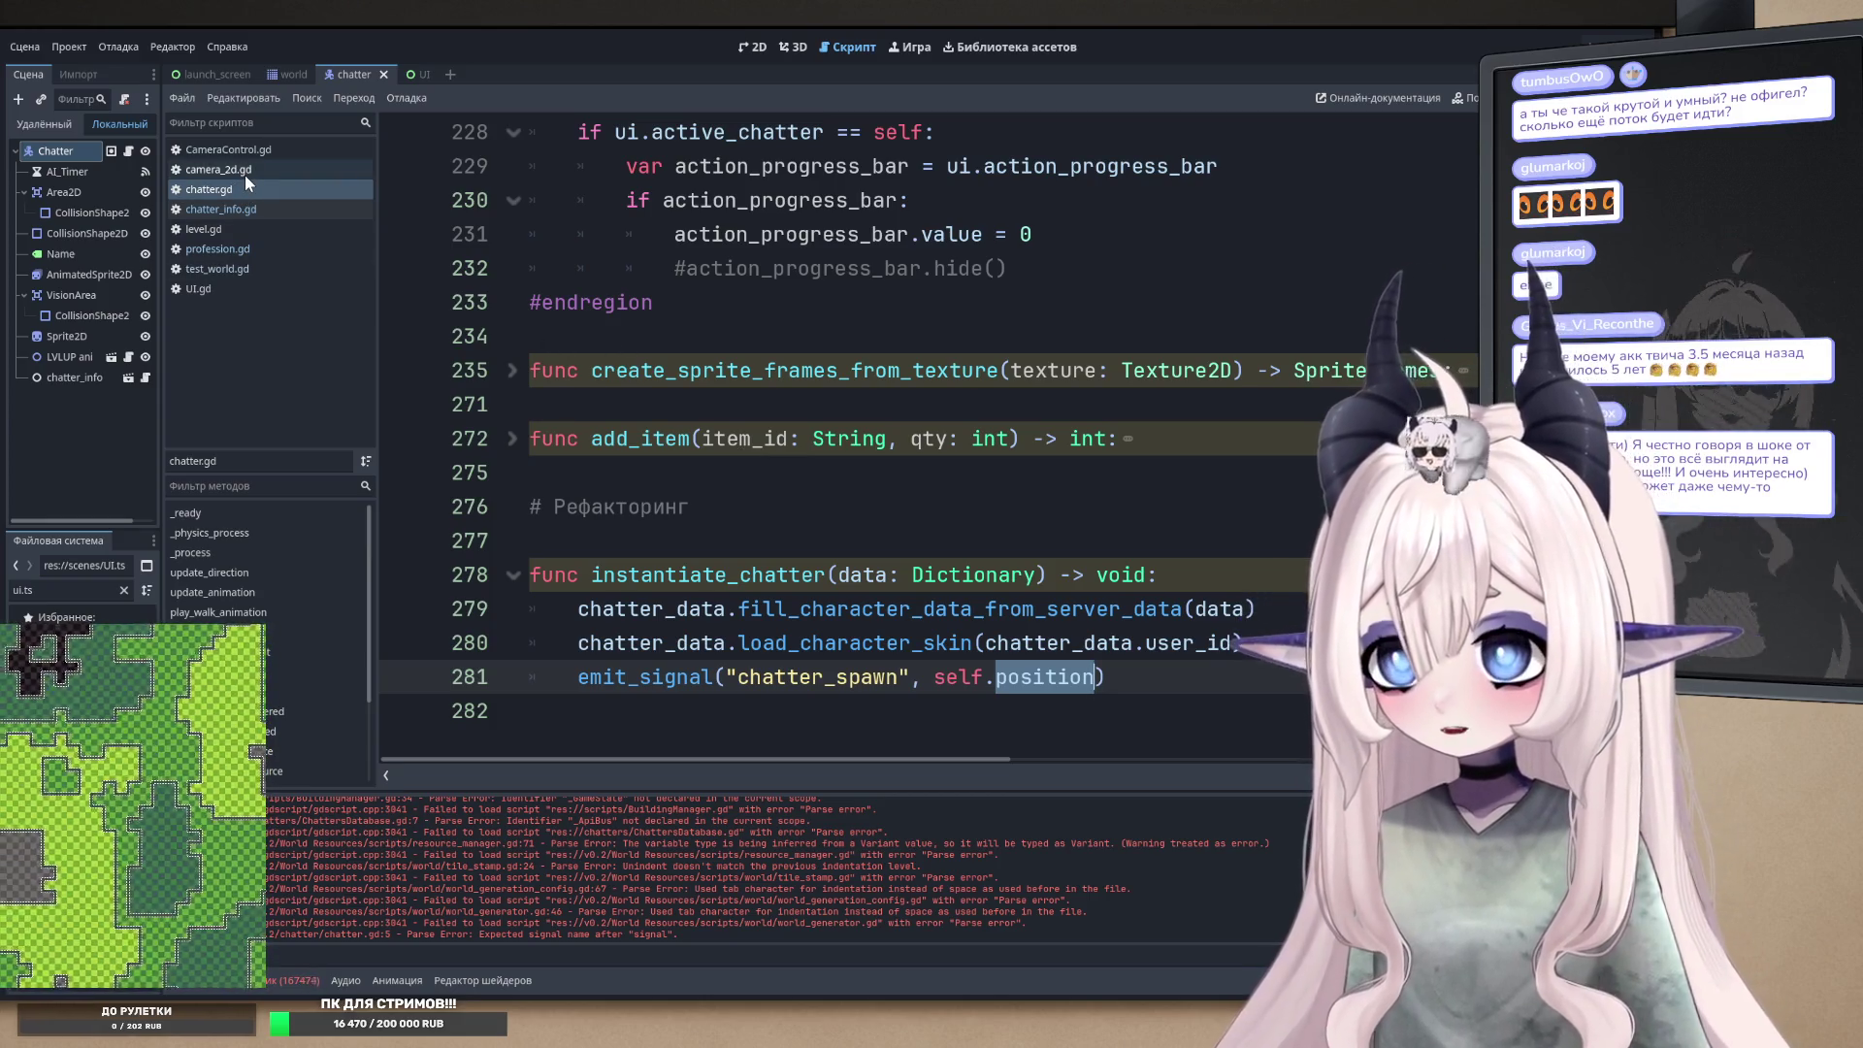
click(245, 175)
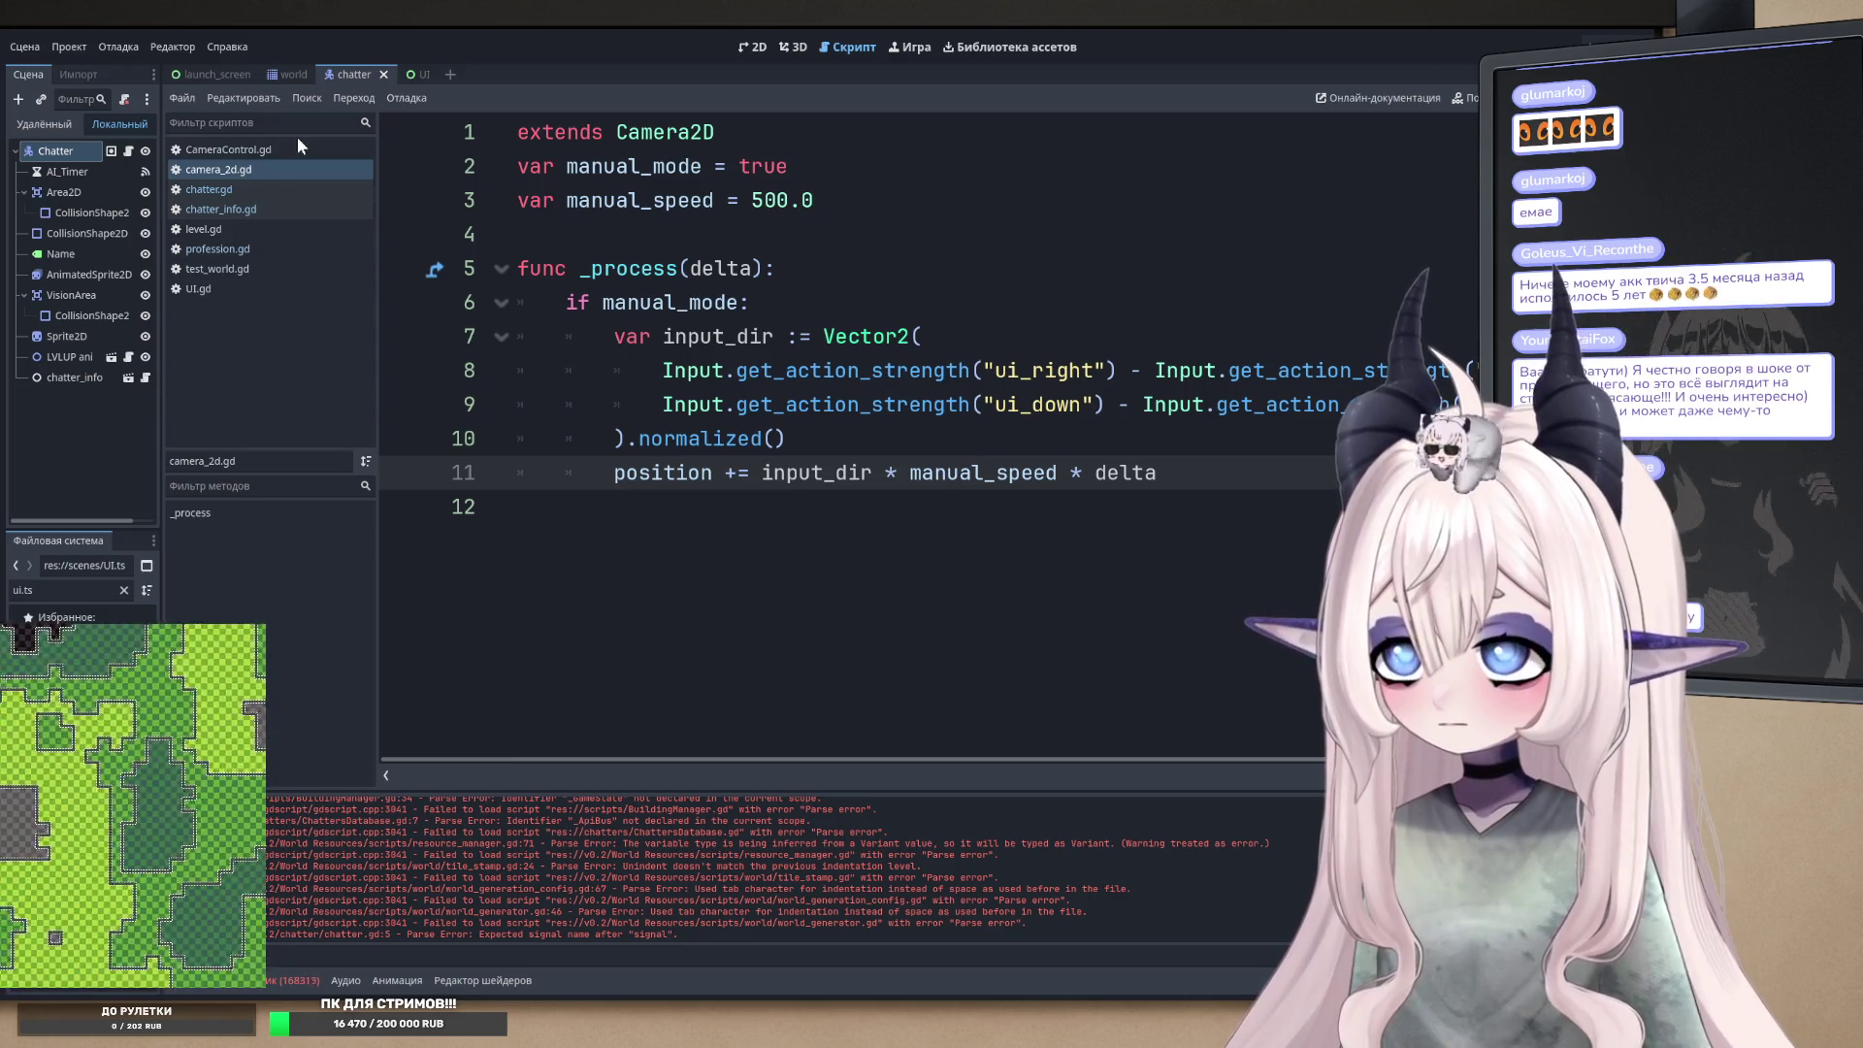
click(276, 170)
click(248, 161)
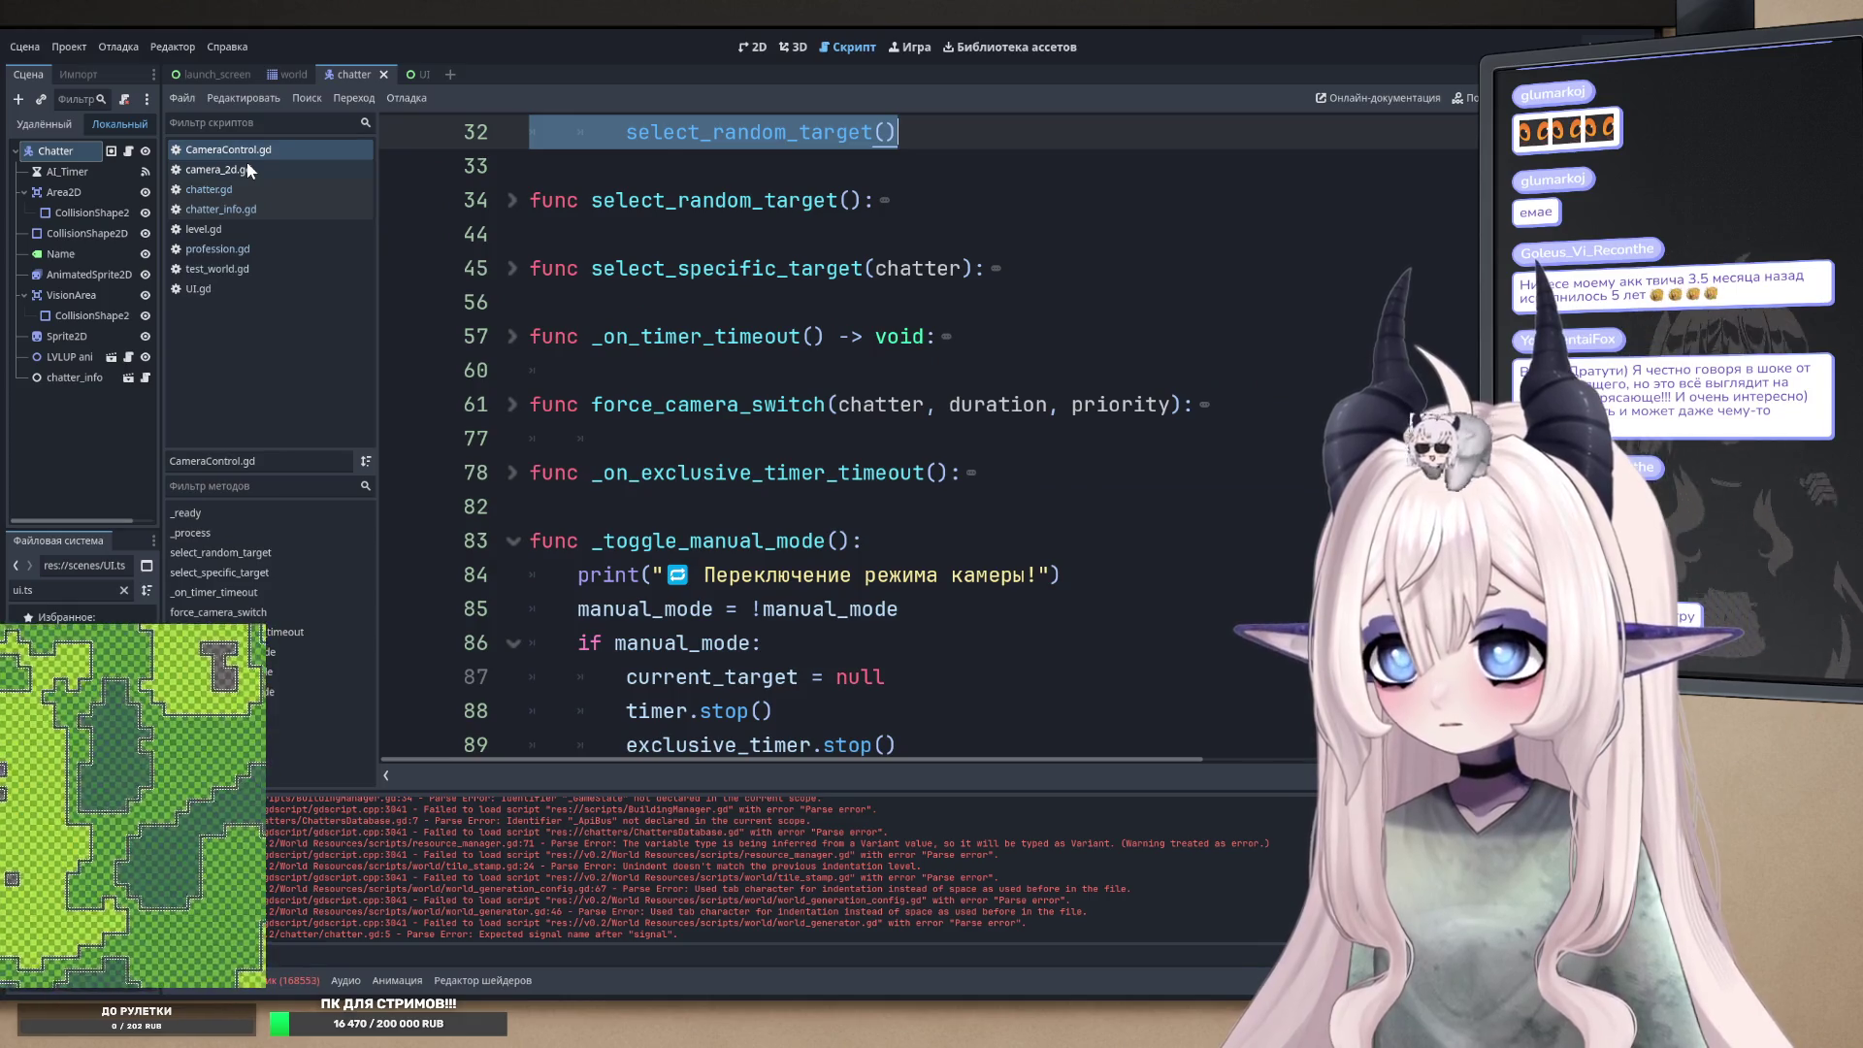
click(247, 167)
click(777, 509)
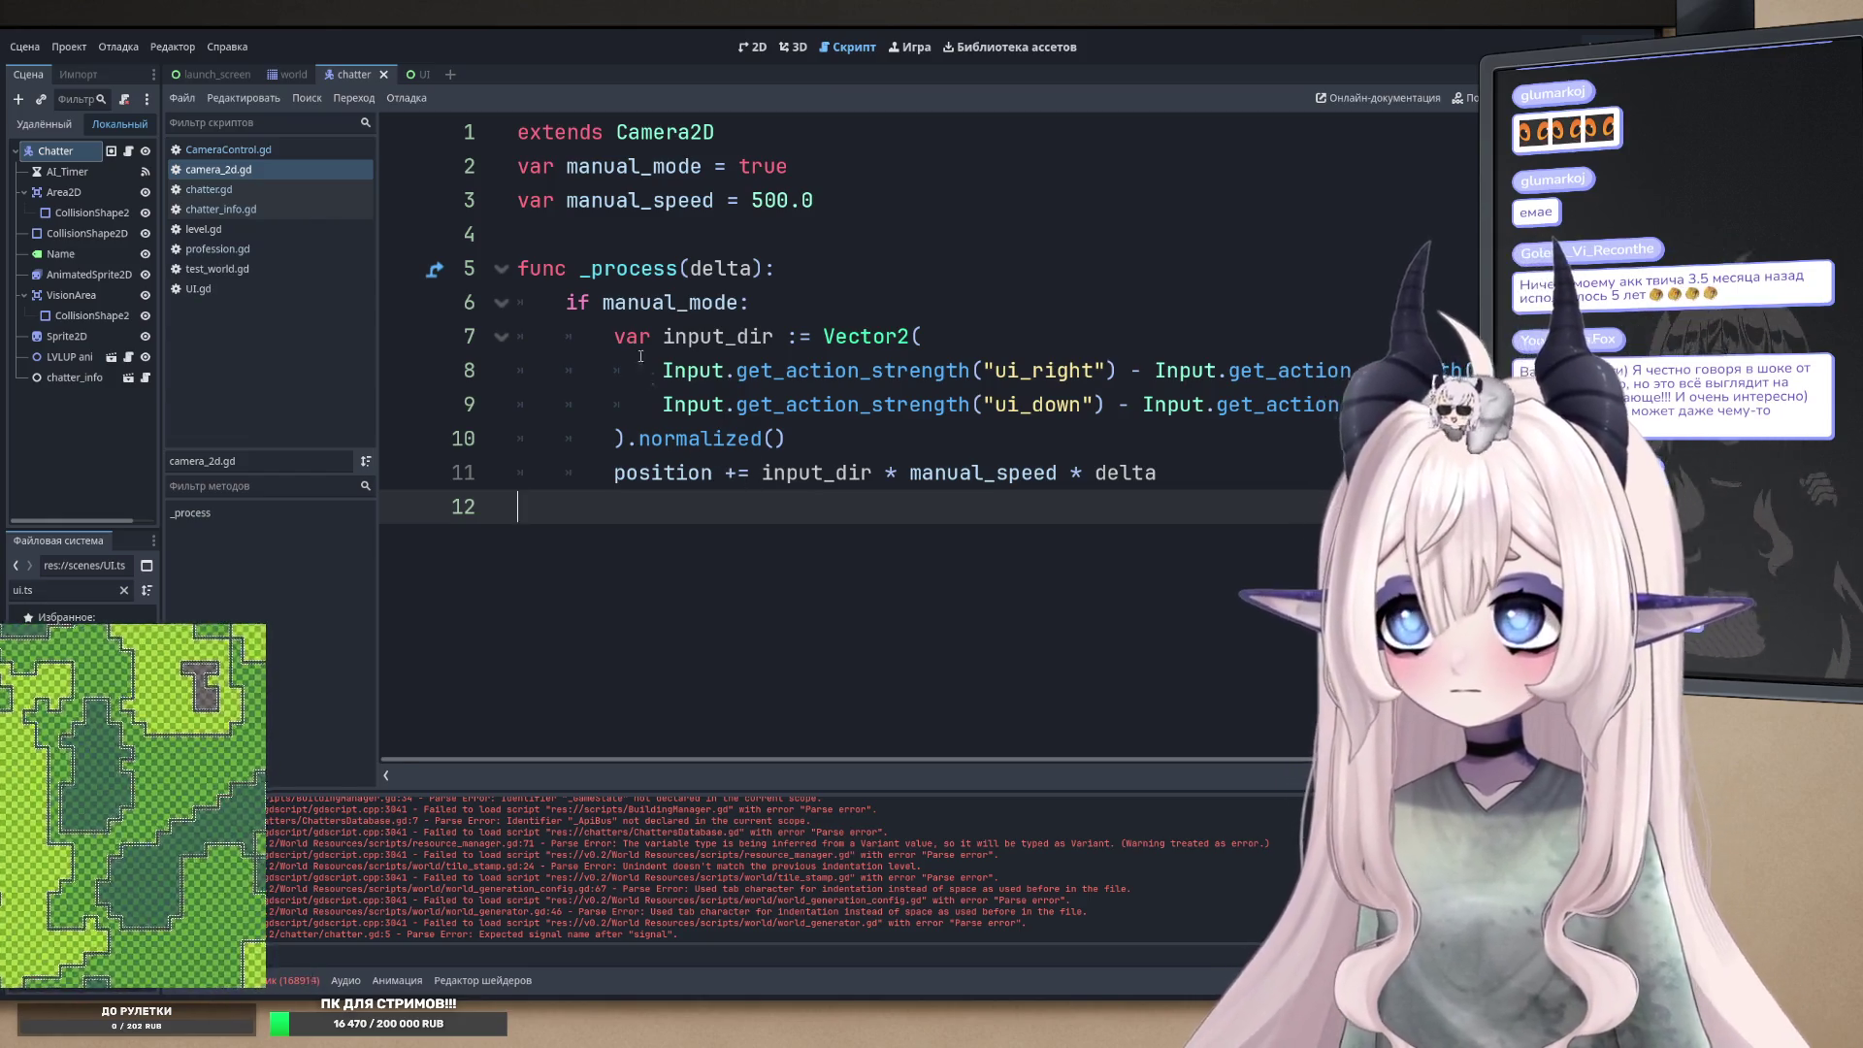
click(240, 155)
scroll(797, 591, up, 5)
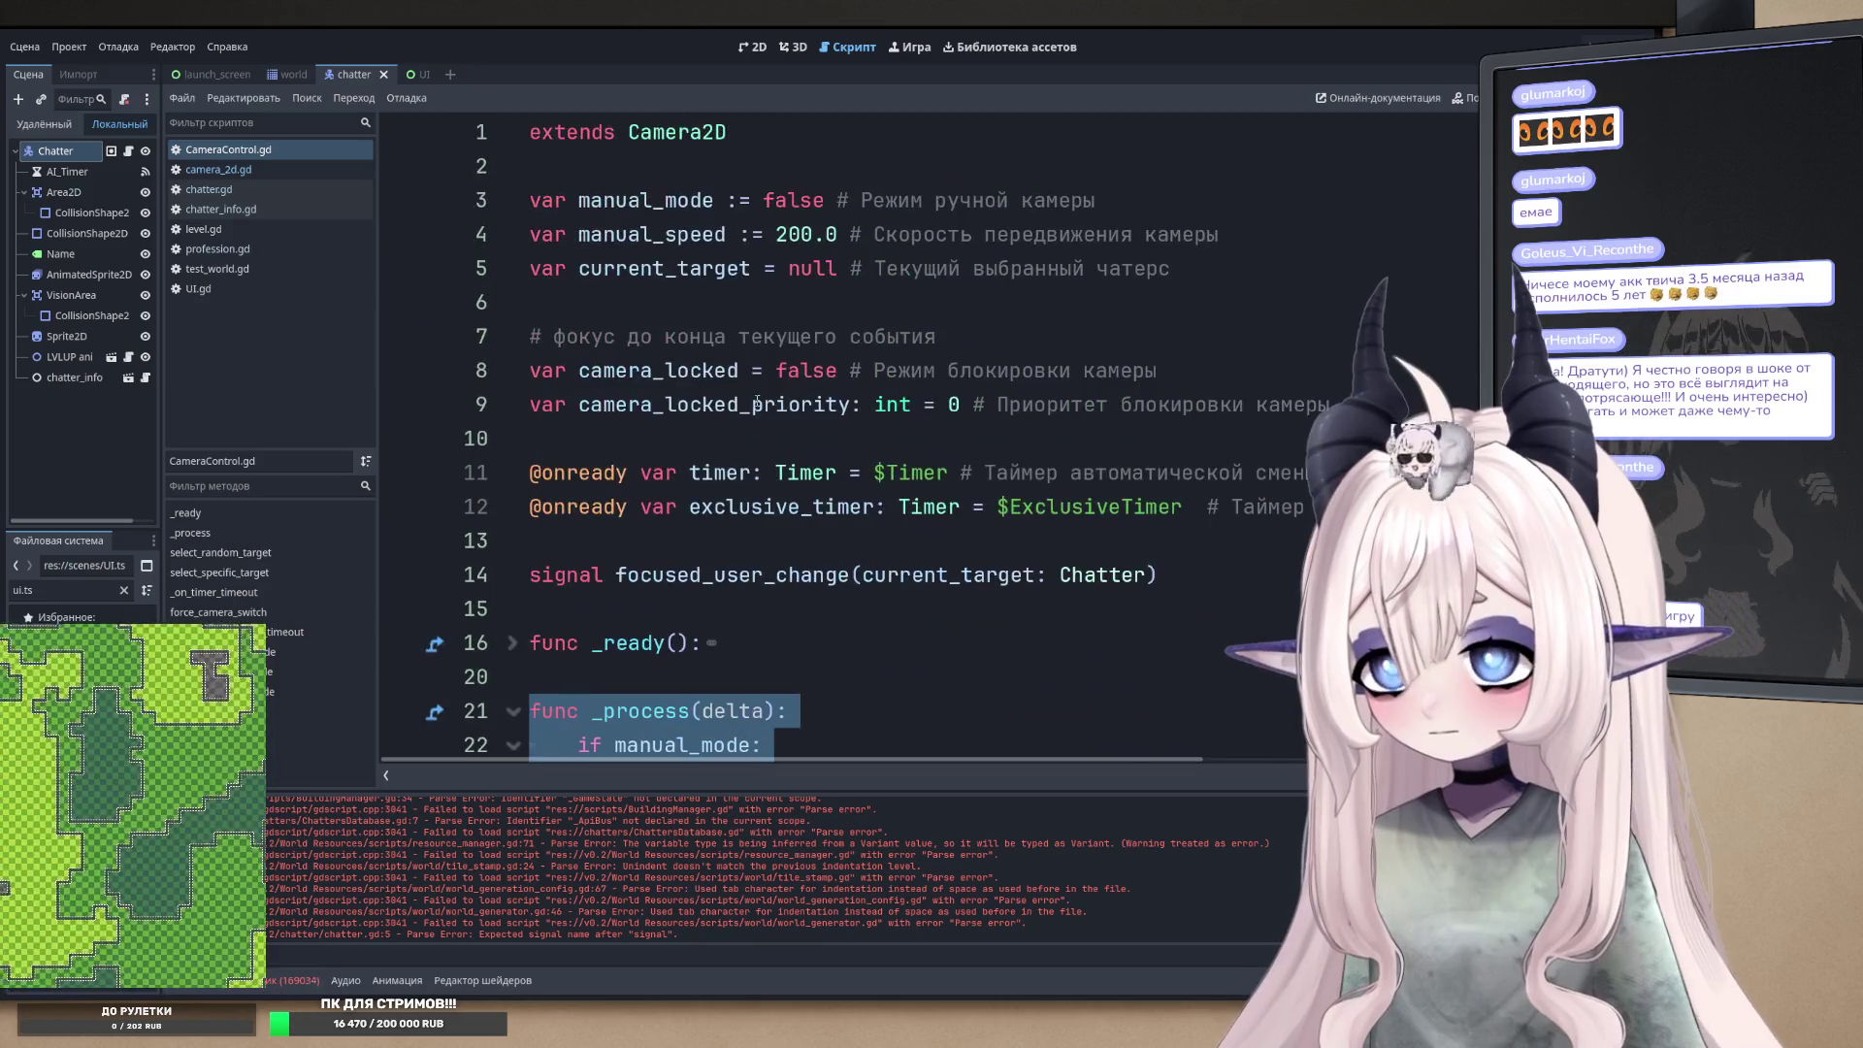
scroll(797, 591, down, 4)
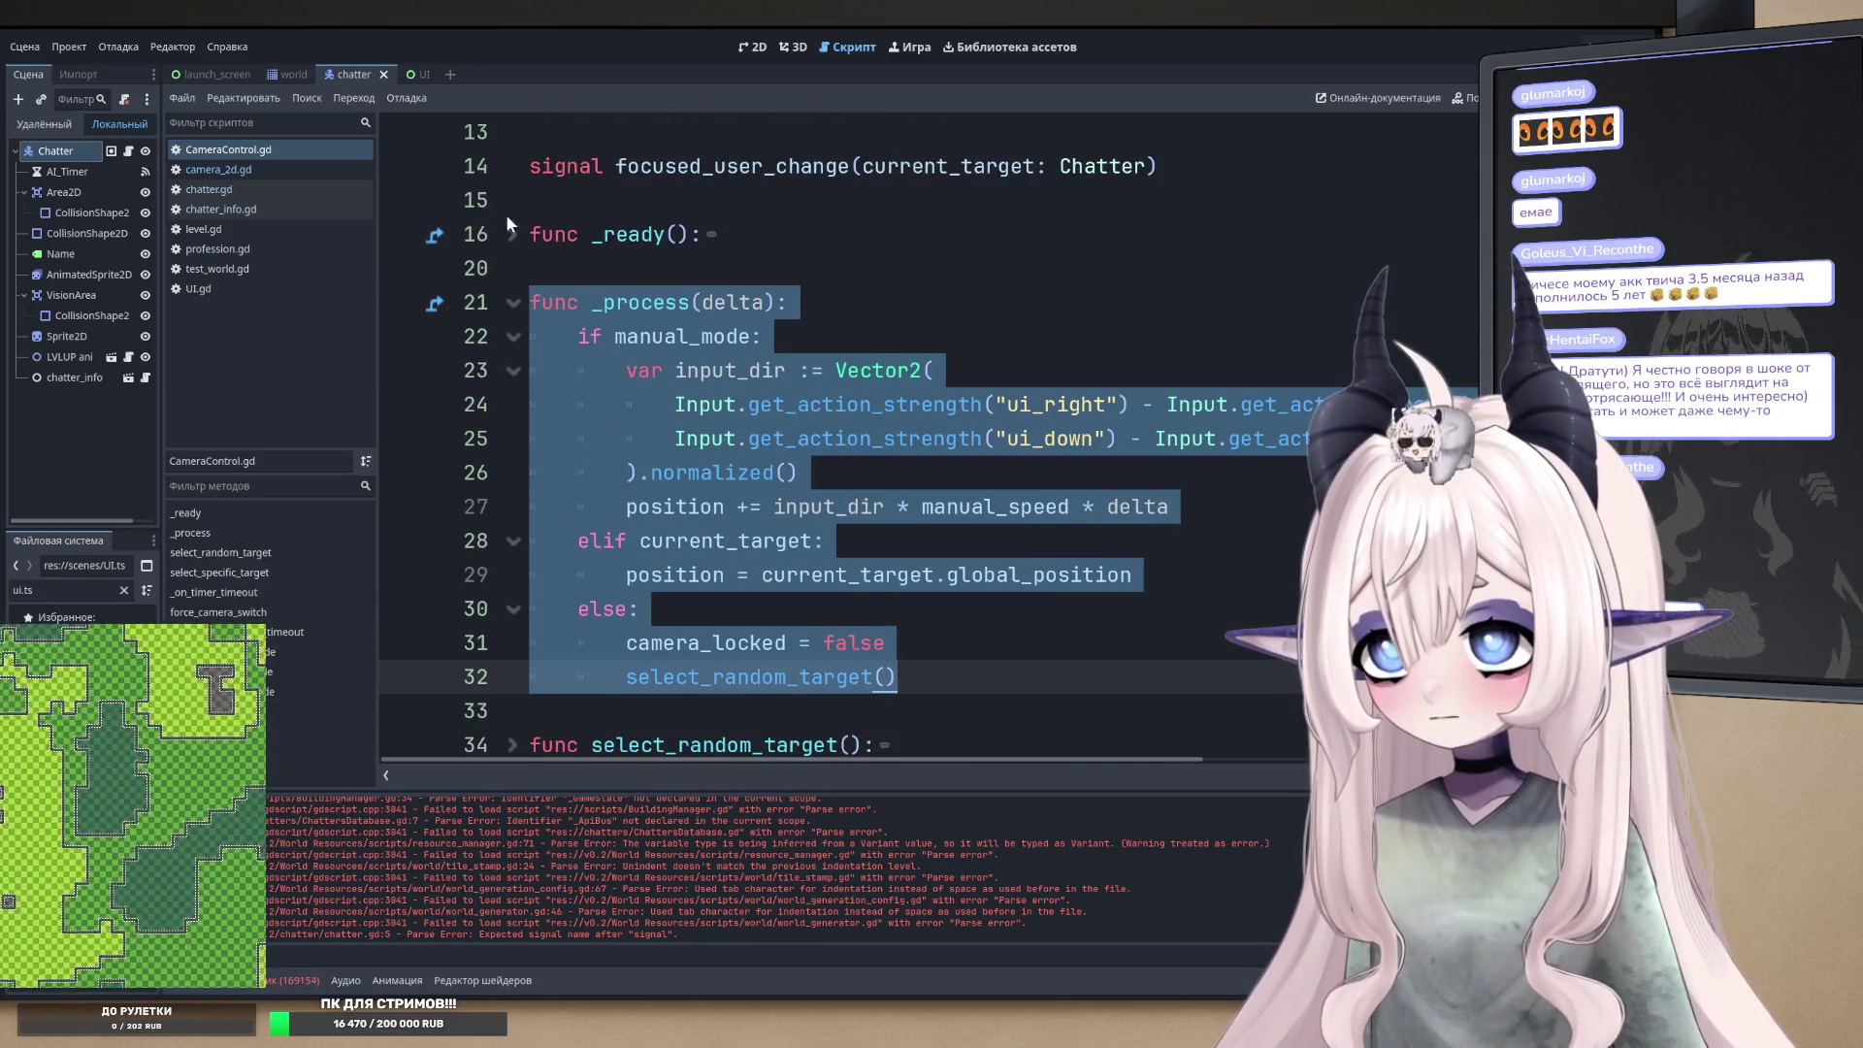
click(512, 234)
click(713, 302)
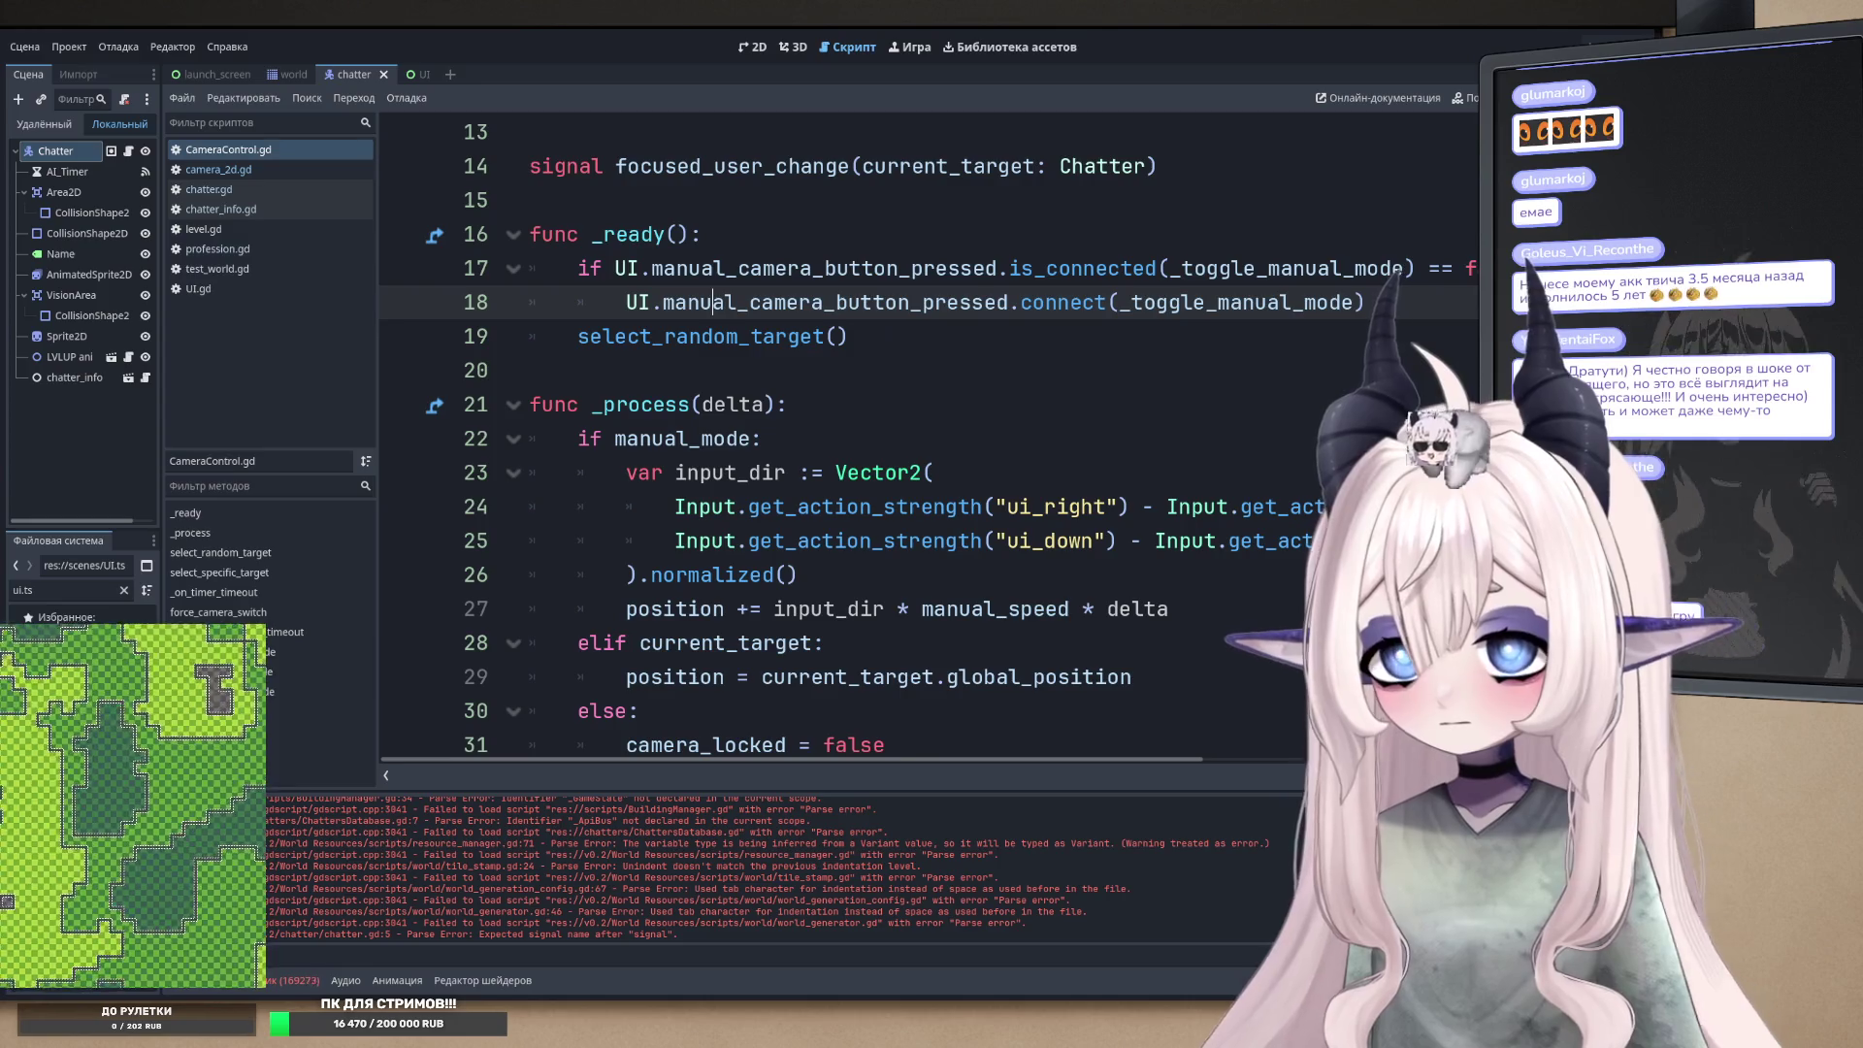
drag(1388, 296, 469, 272)
click(236, 169)
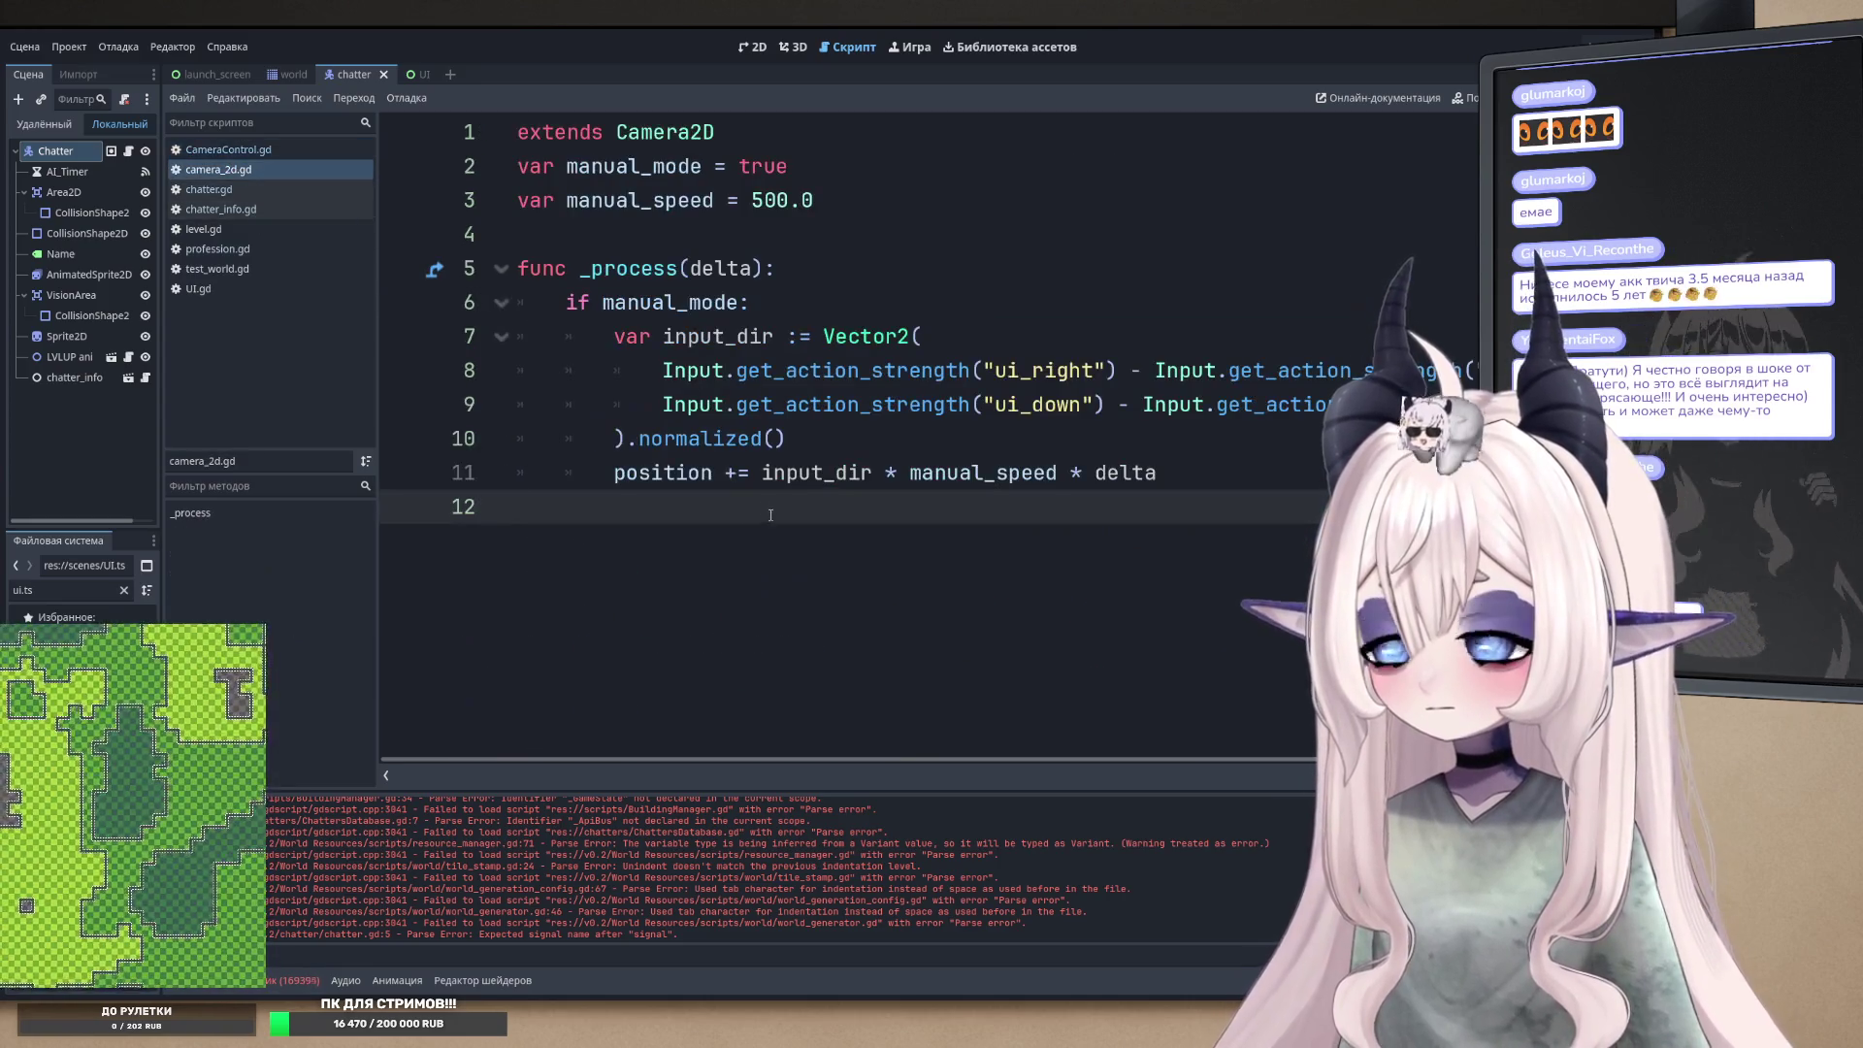
click(692, 233)
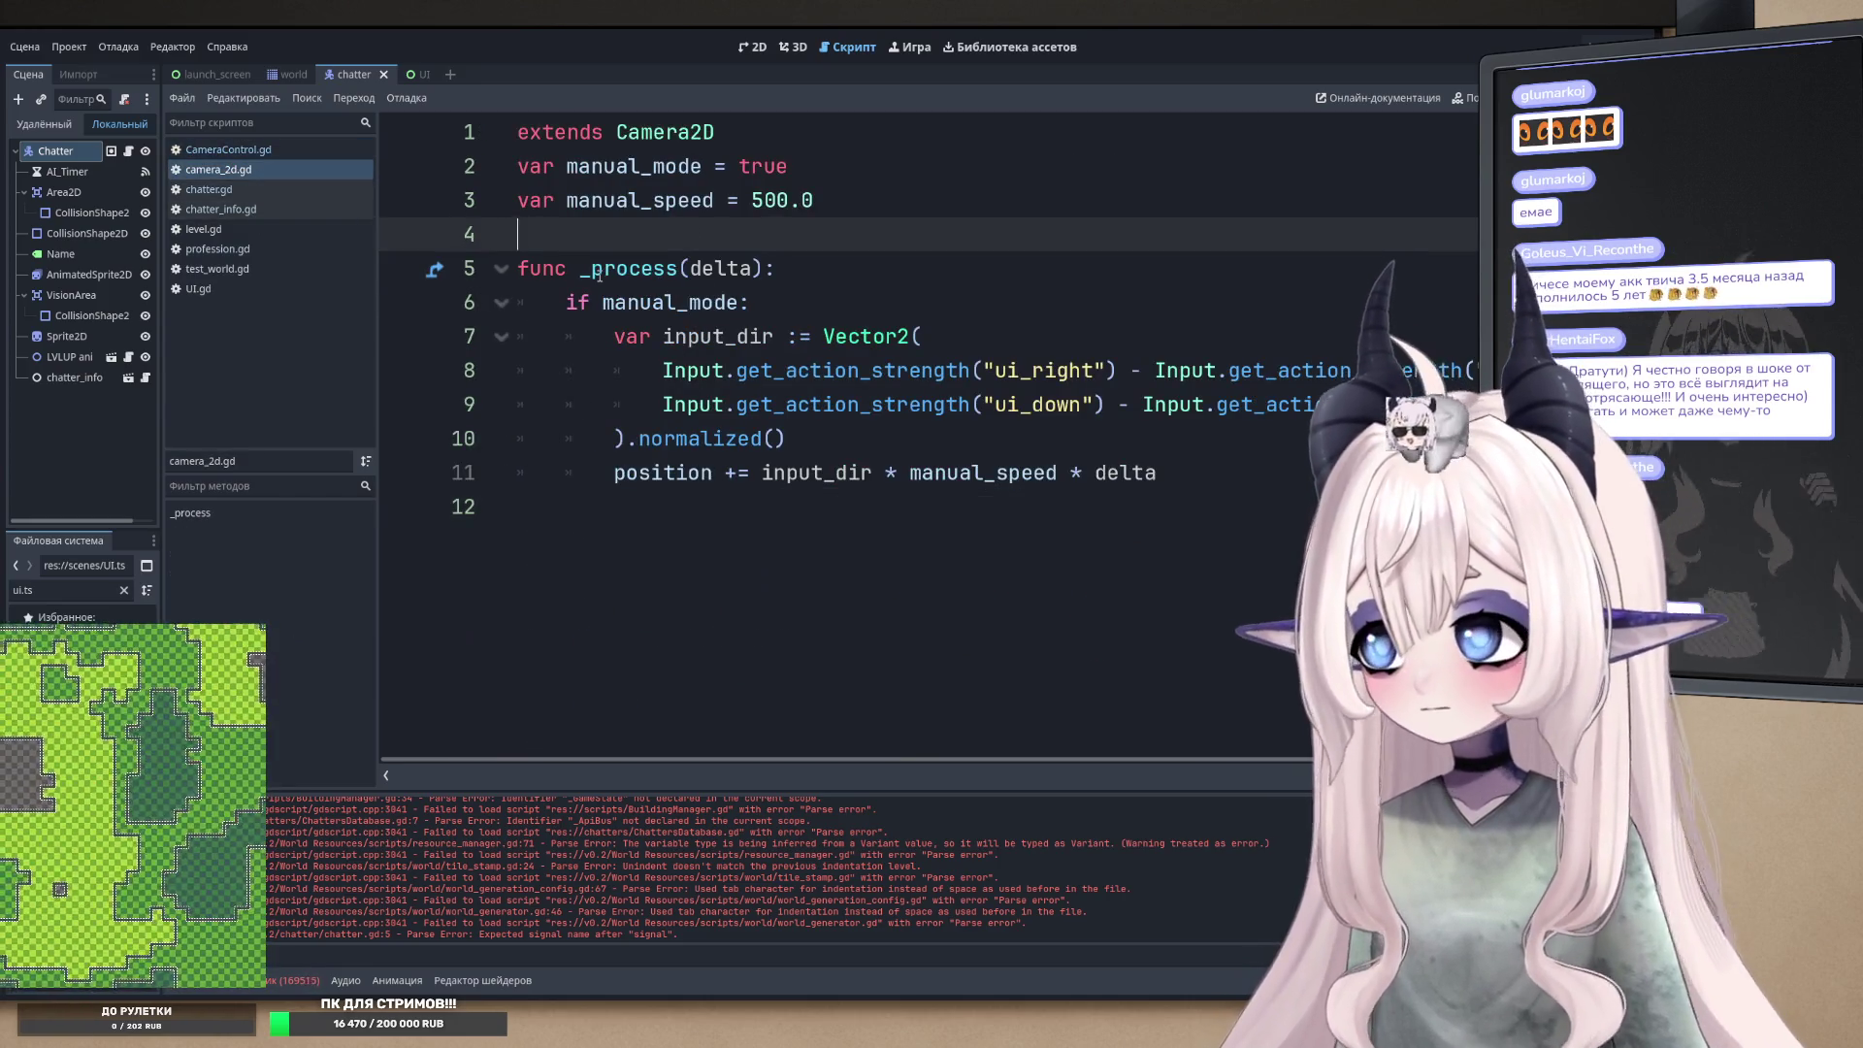
- Add func _ready() -> void on line 5 with the pasted button-connection lines, re-indented, and save
key(Return)
key(Return)
key(Up)
text(func)
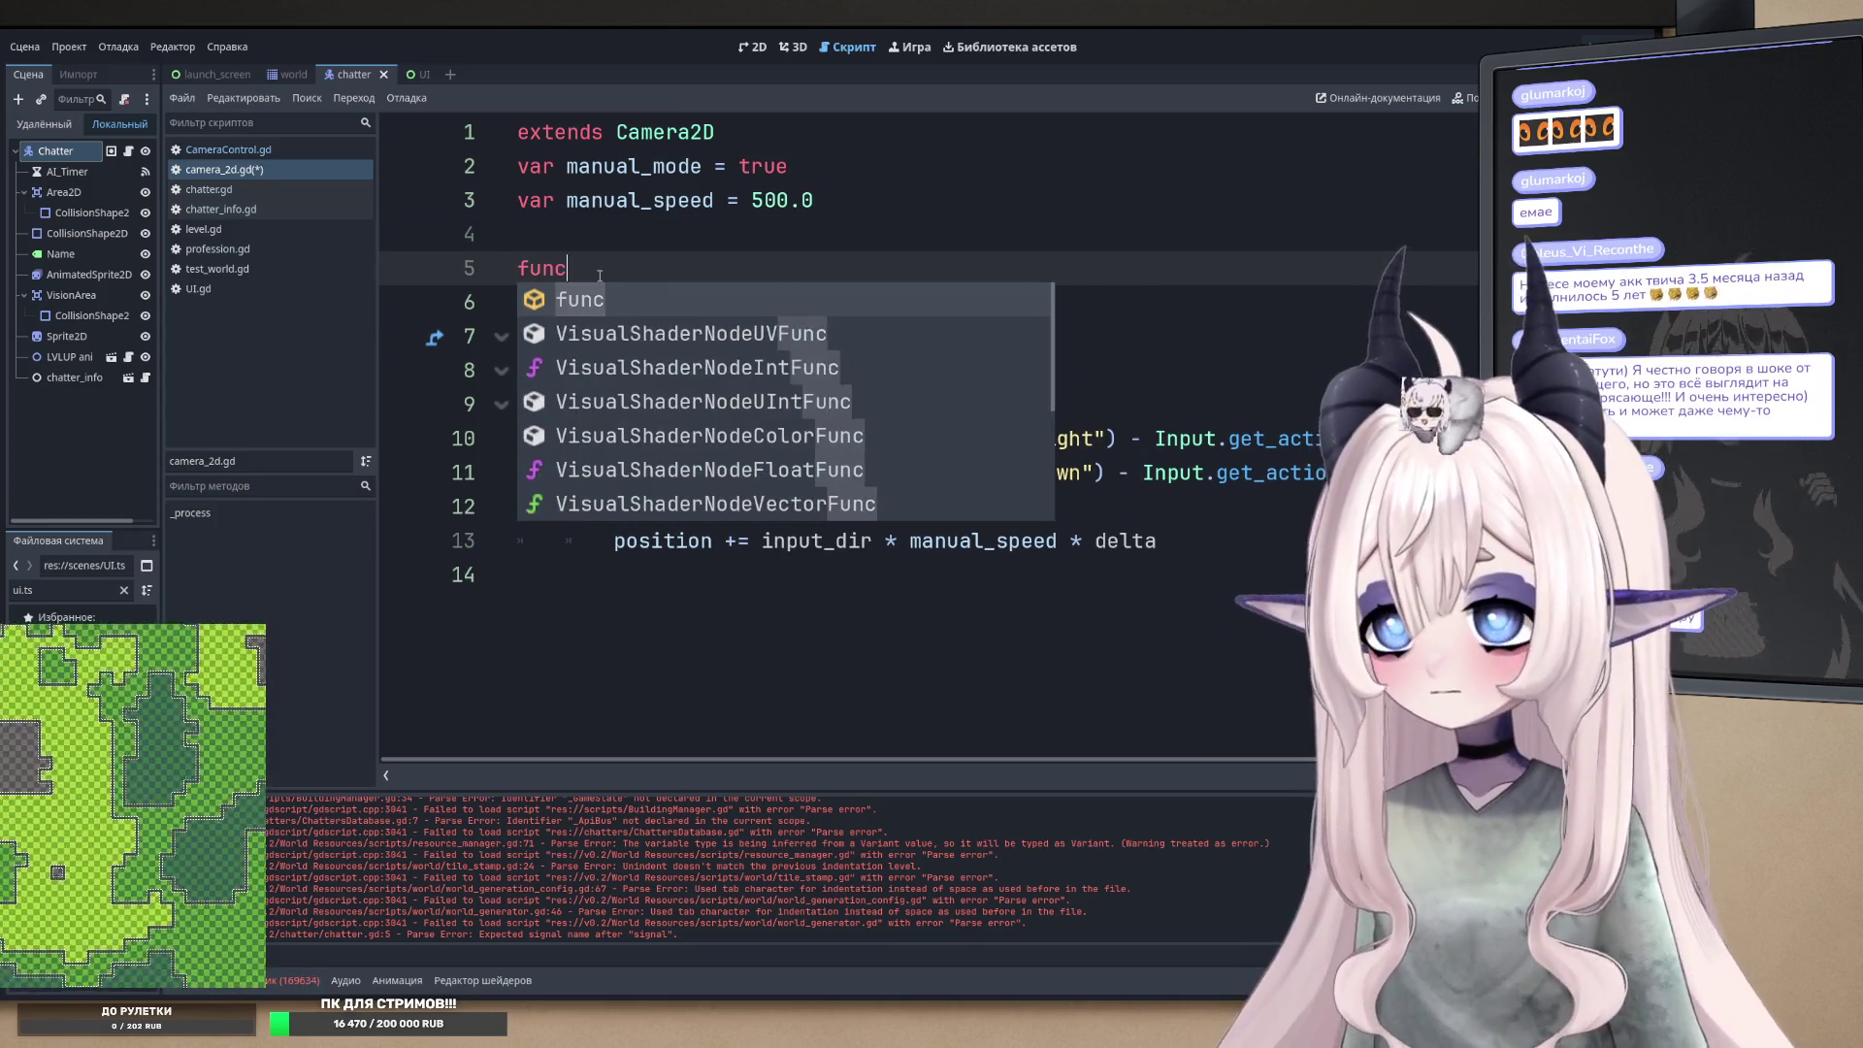
text( _)
text(read)
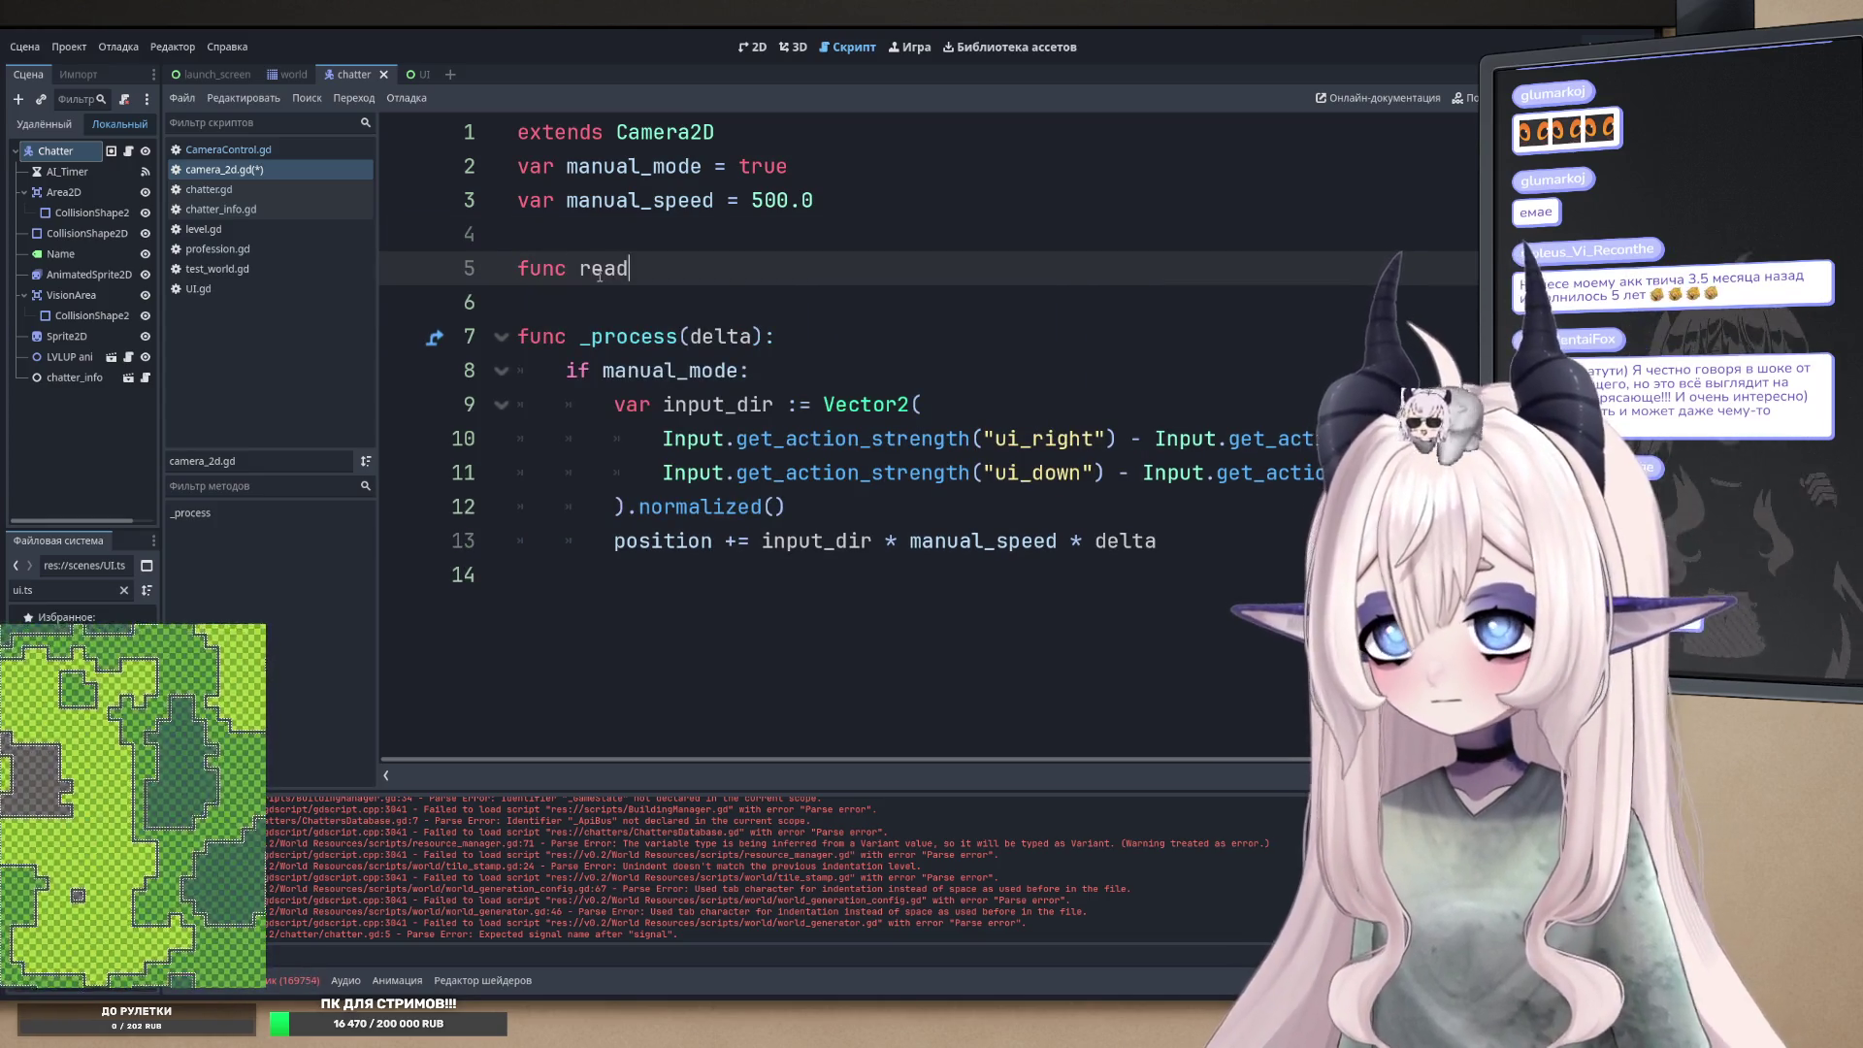
text(y)
key(Return)
key(Return)
key(ctrl+v)
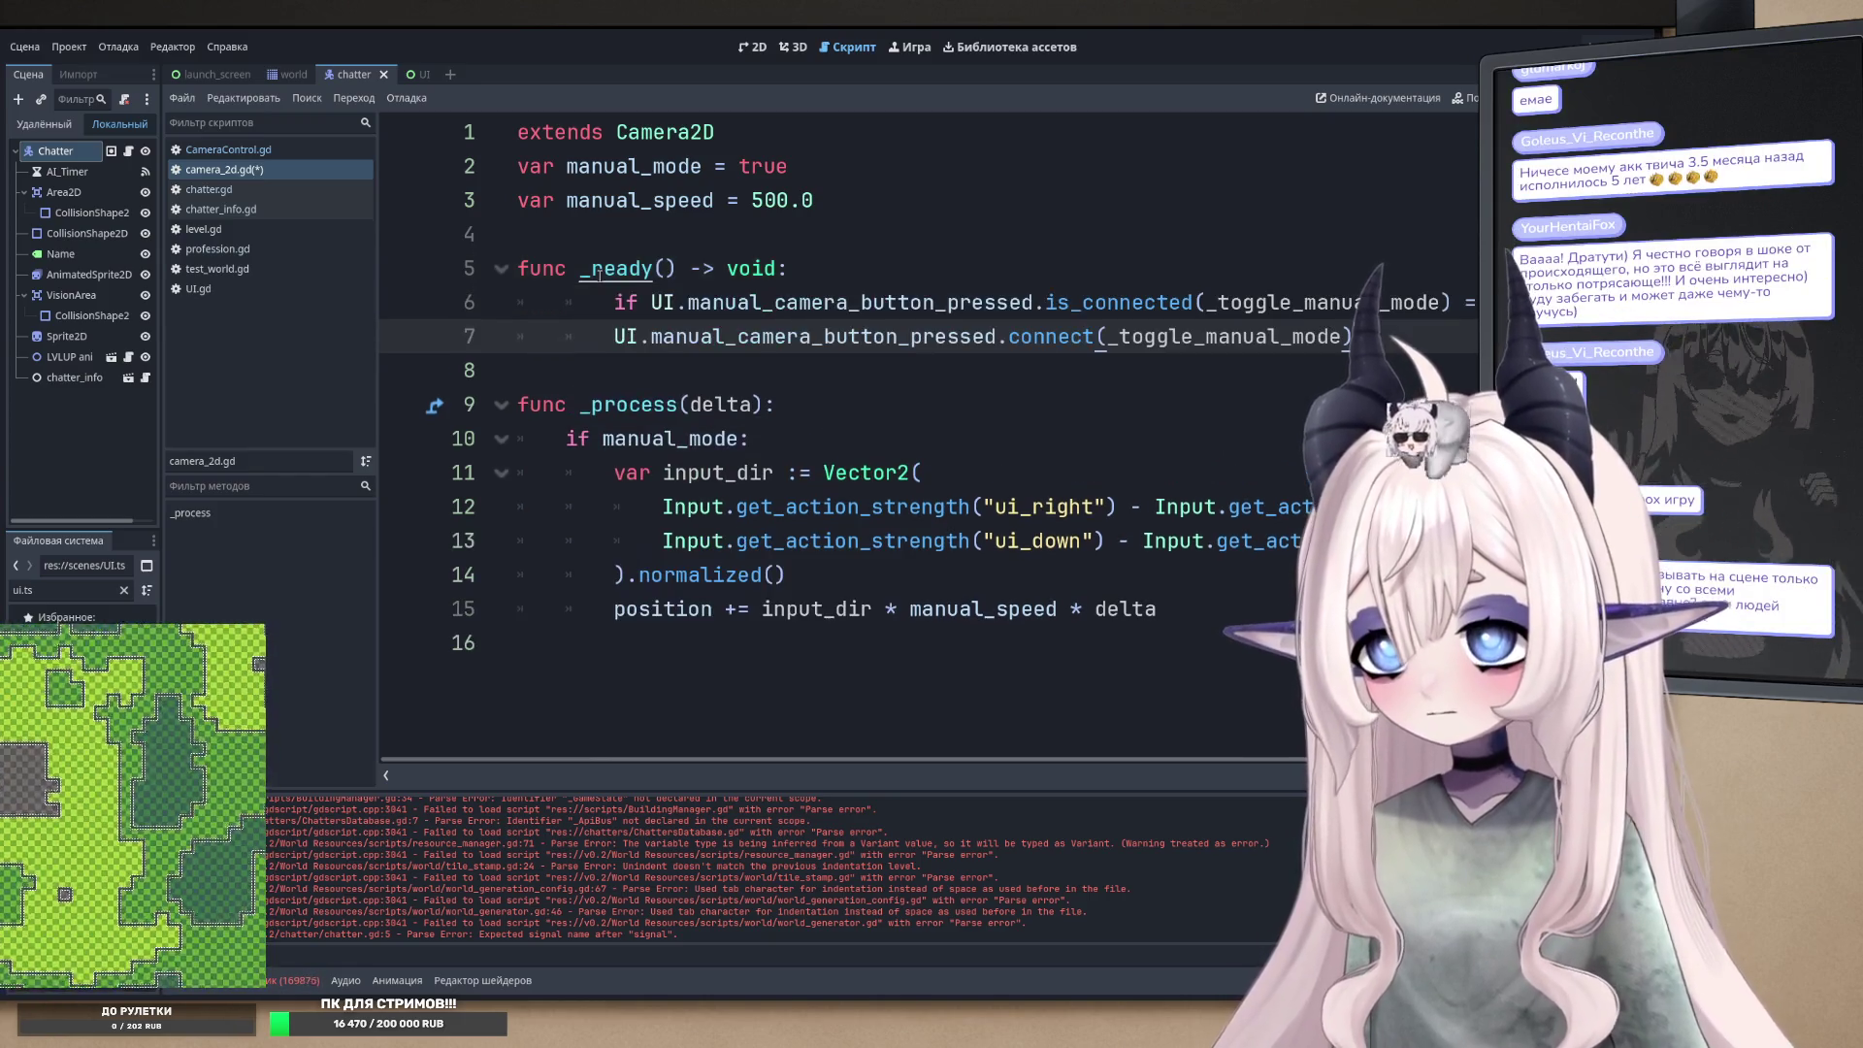
key(BackSpace)
key(shift+Down)
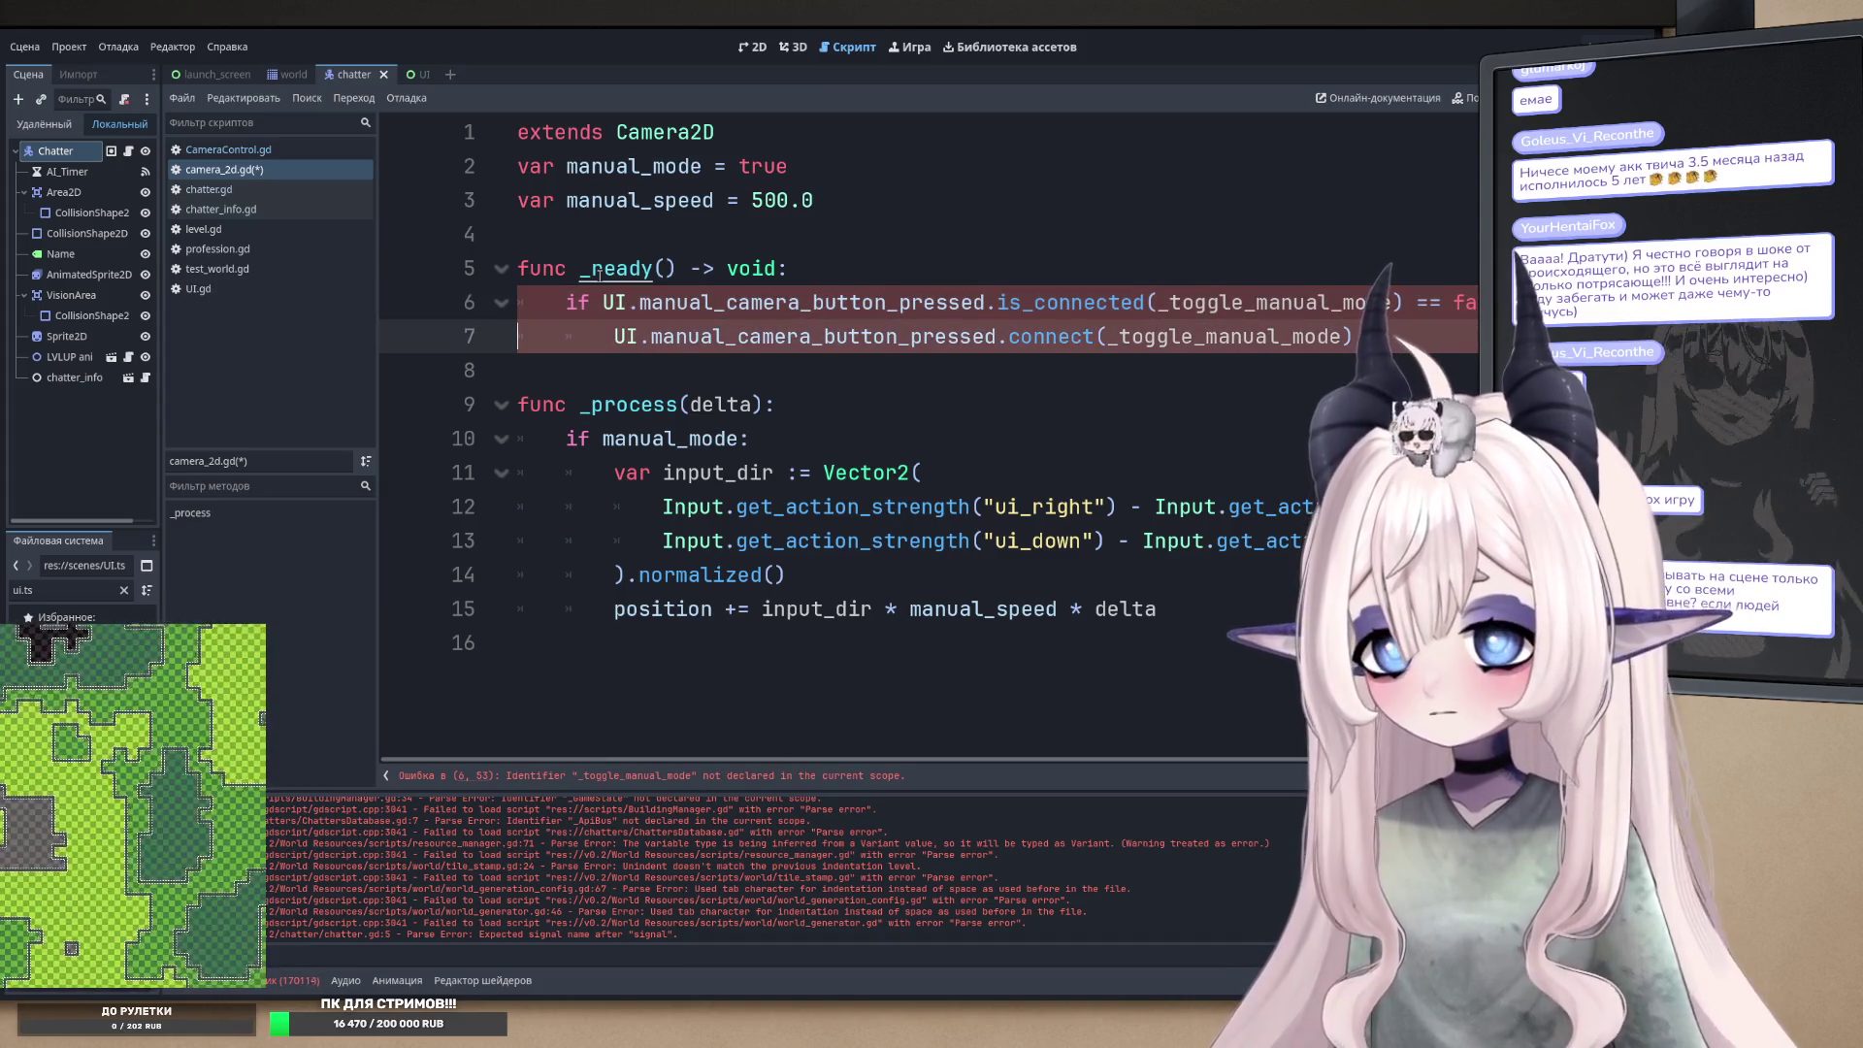
key(ctrl+s)
- Inspect the manual_camera_button_pressed and UI references on lines 6–7, then jump to UI.gd
key(shift+Up)
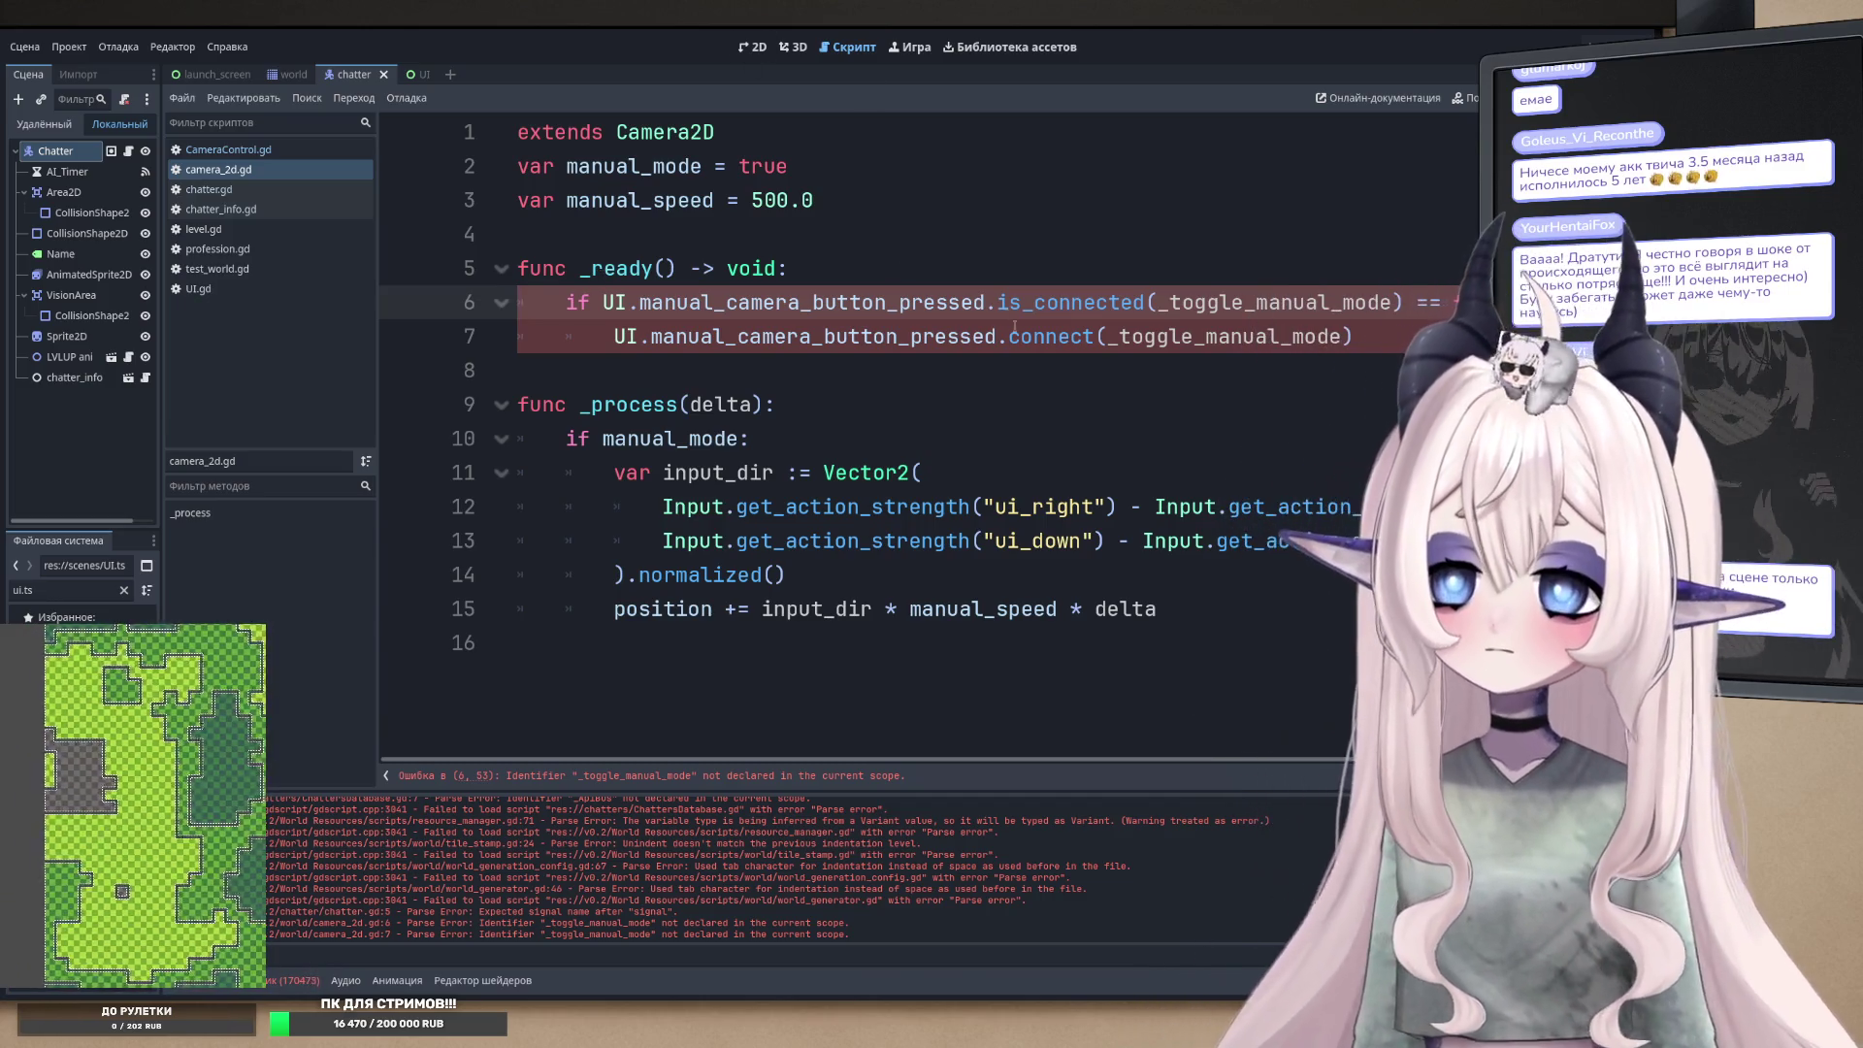
double_click(813, 302)
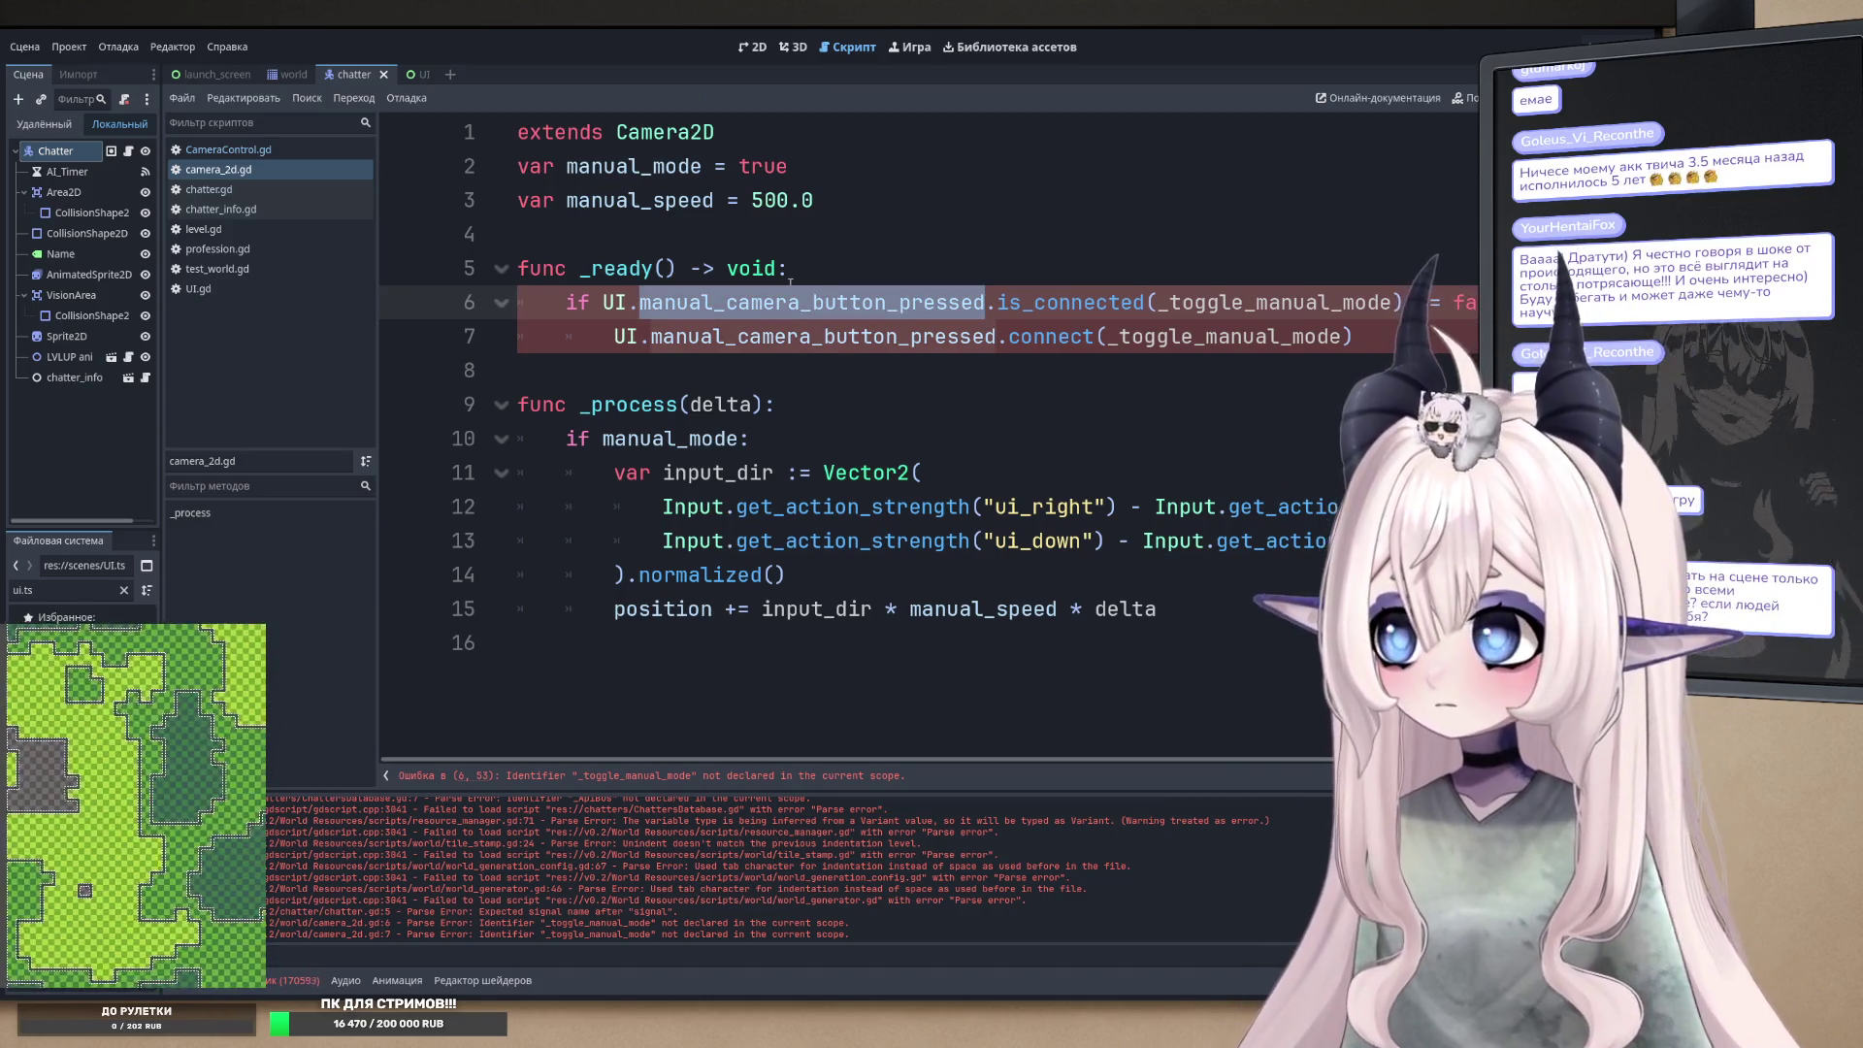
double_click(784, 335)
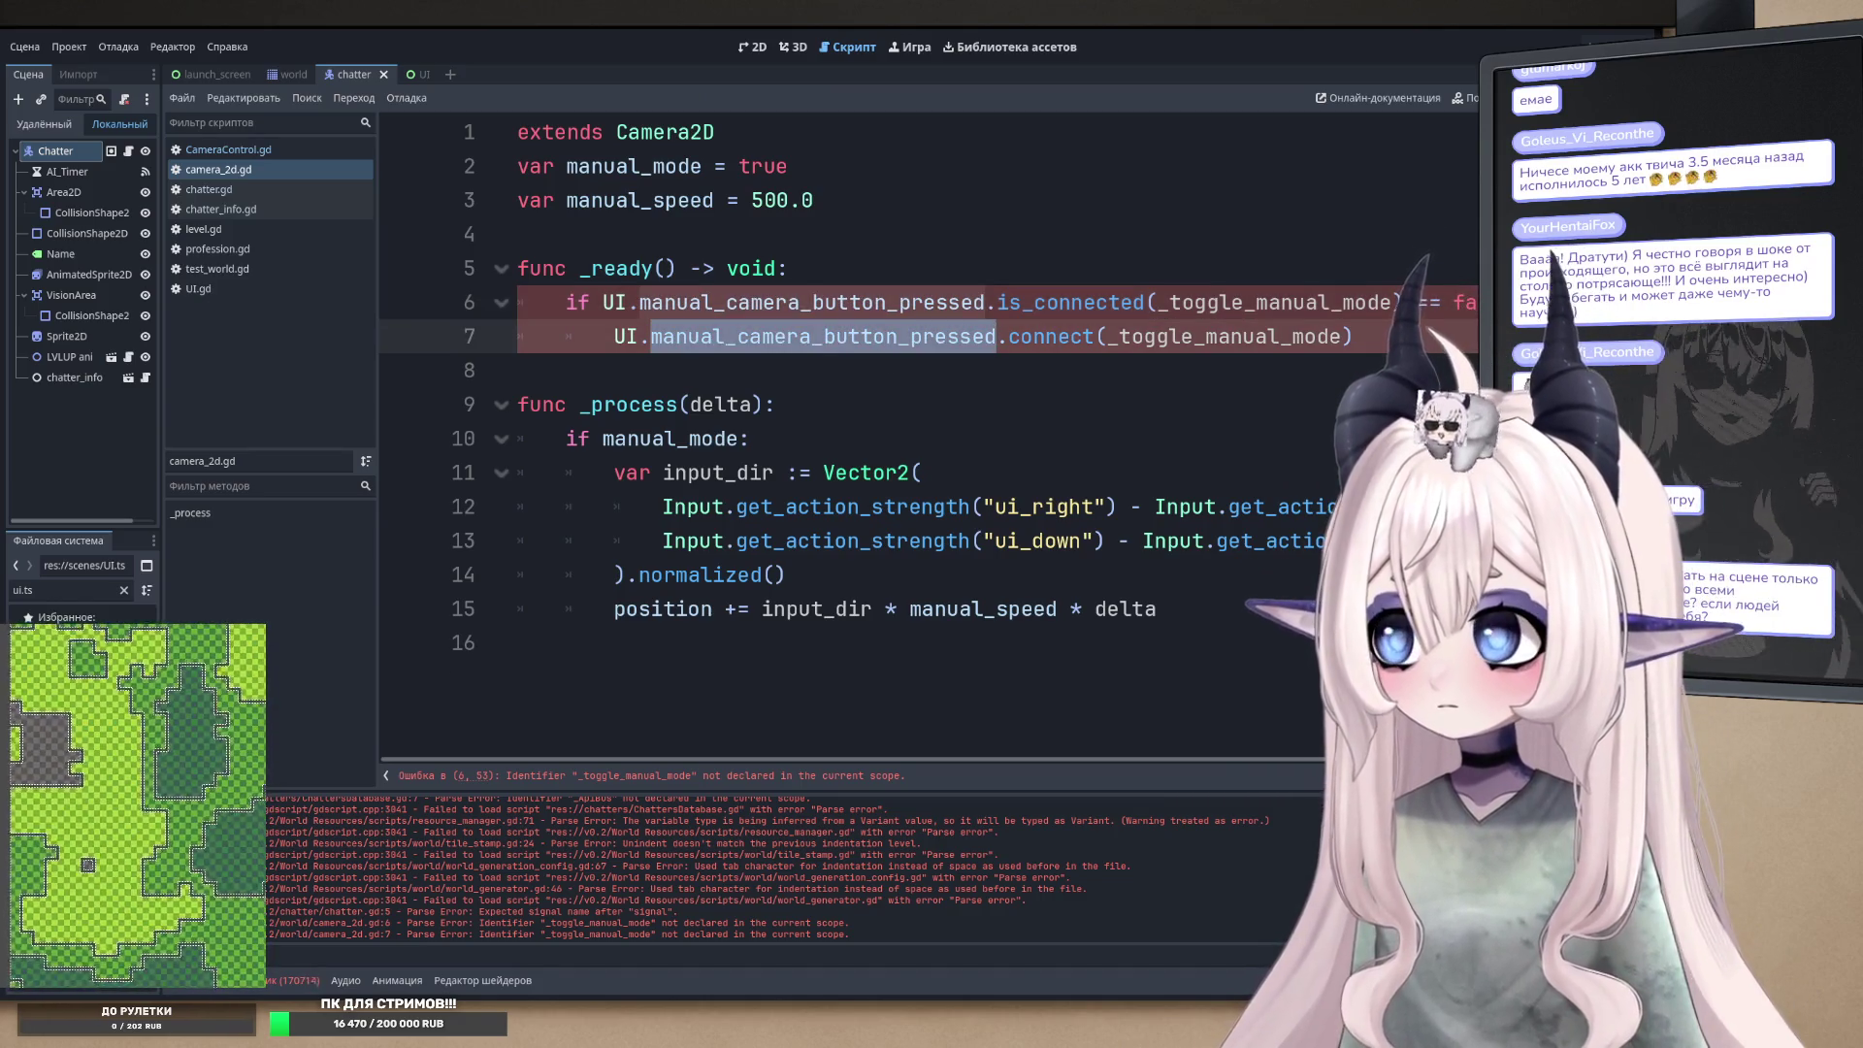
double_click(626, 336)
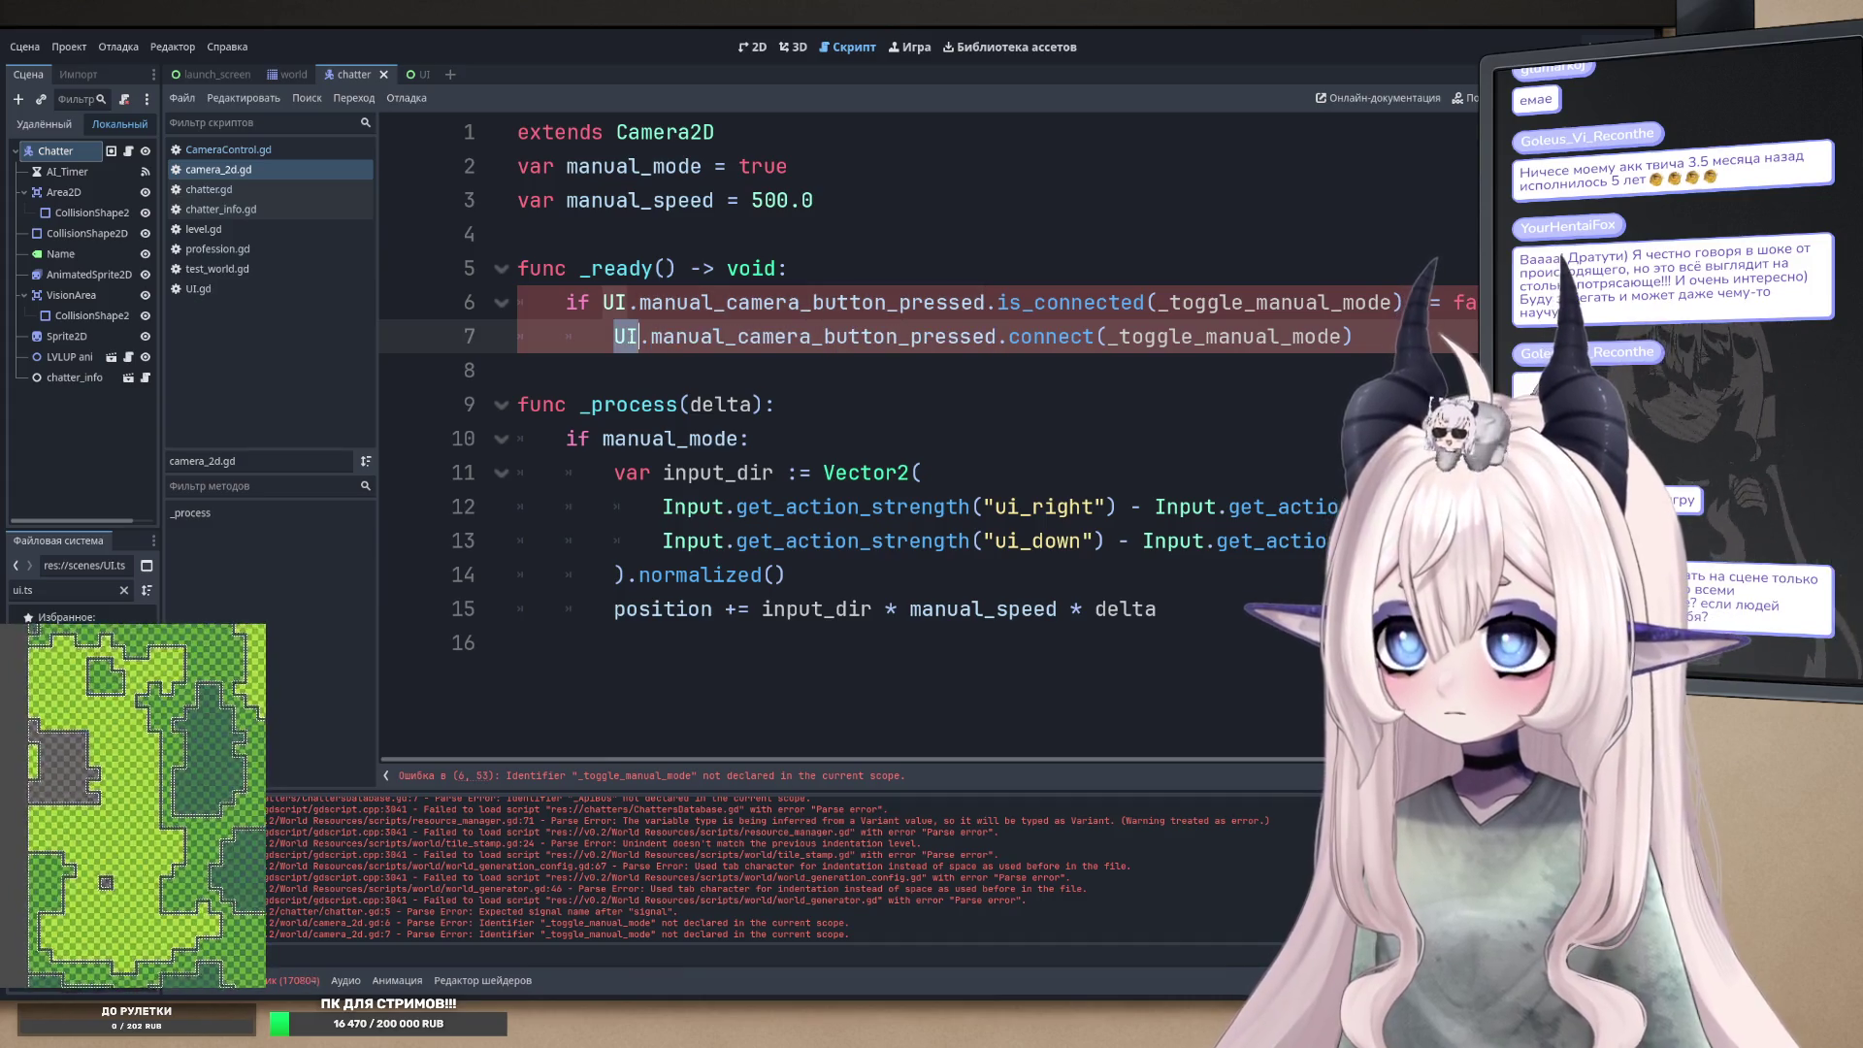
ctrl+click(615, 302)
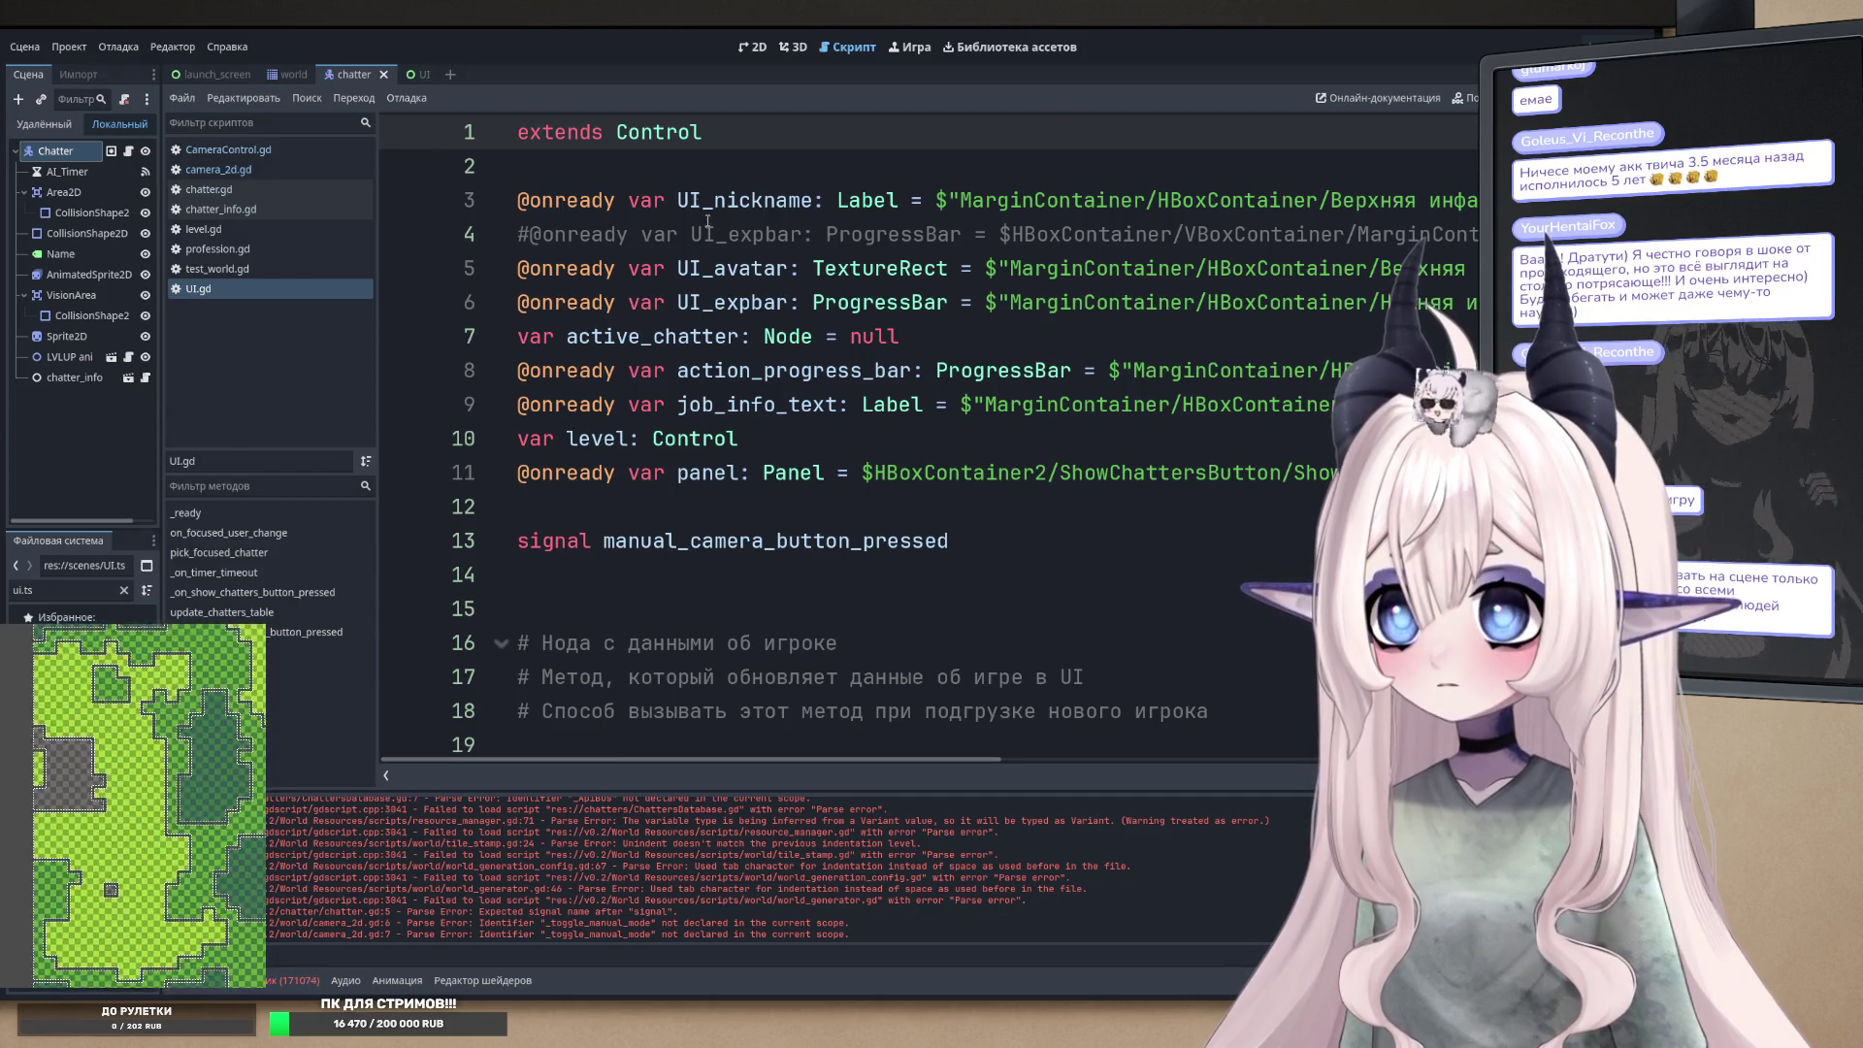
- Look over UI.gd and select the manual_camera_button_pressed signal declaration on line 13
scroll(745, 278, down, 4)
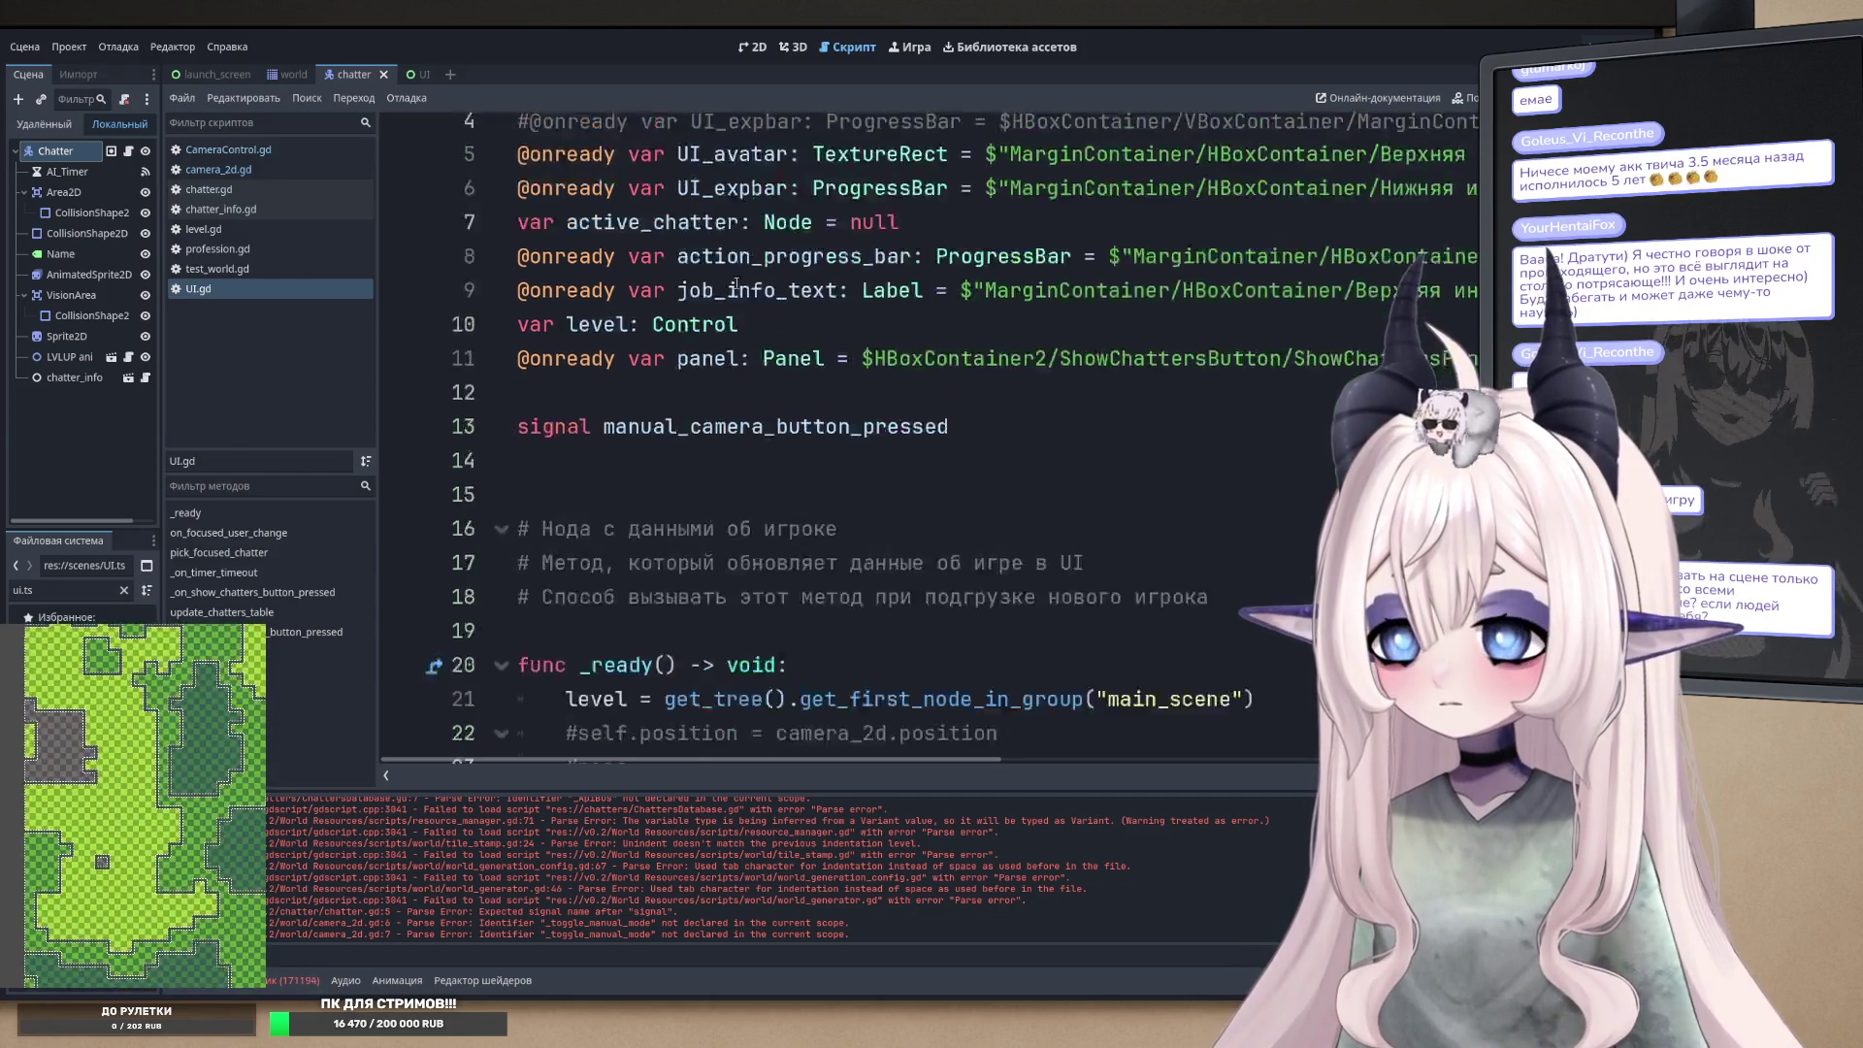
scroll(826, 131, up, 4)
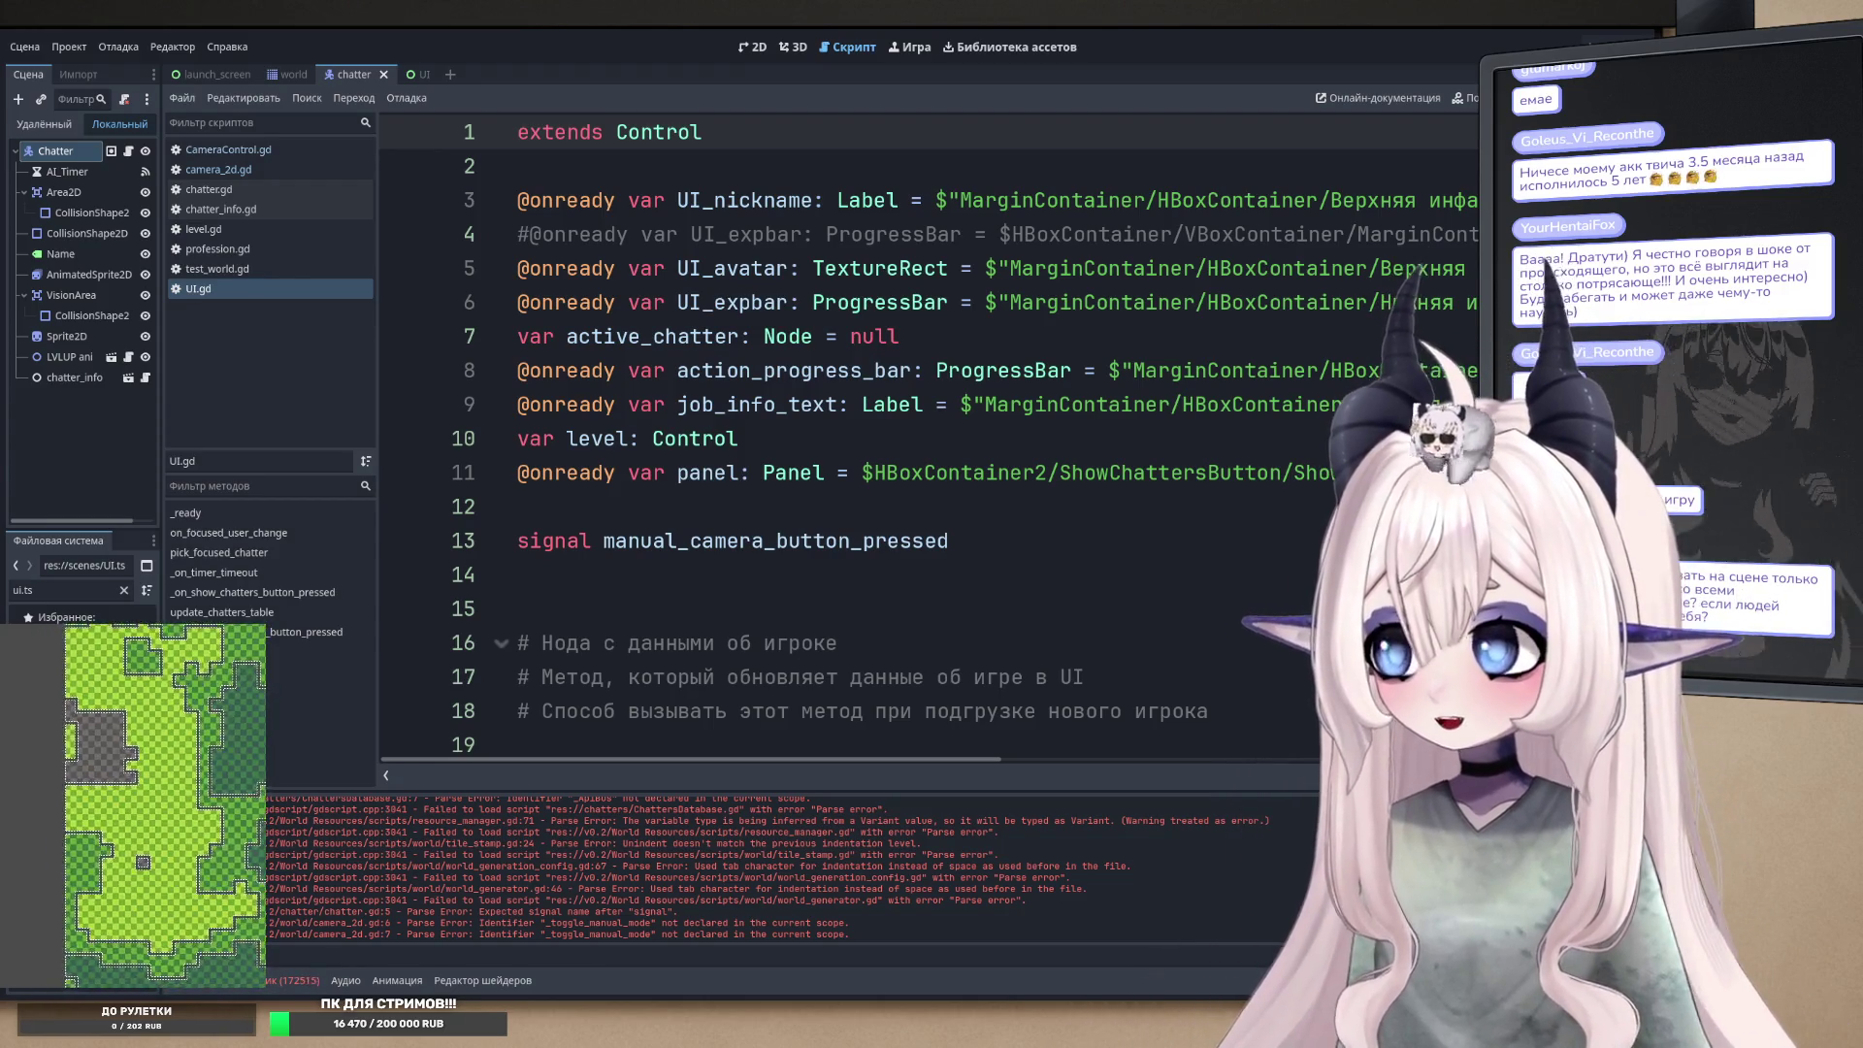
click(728, 499)
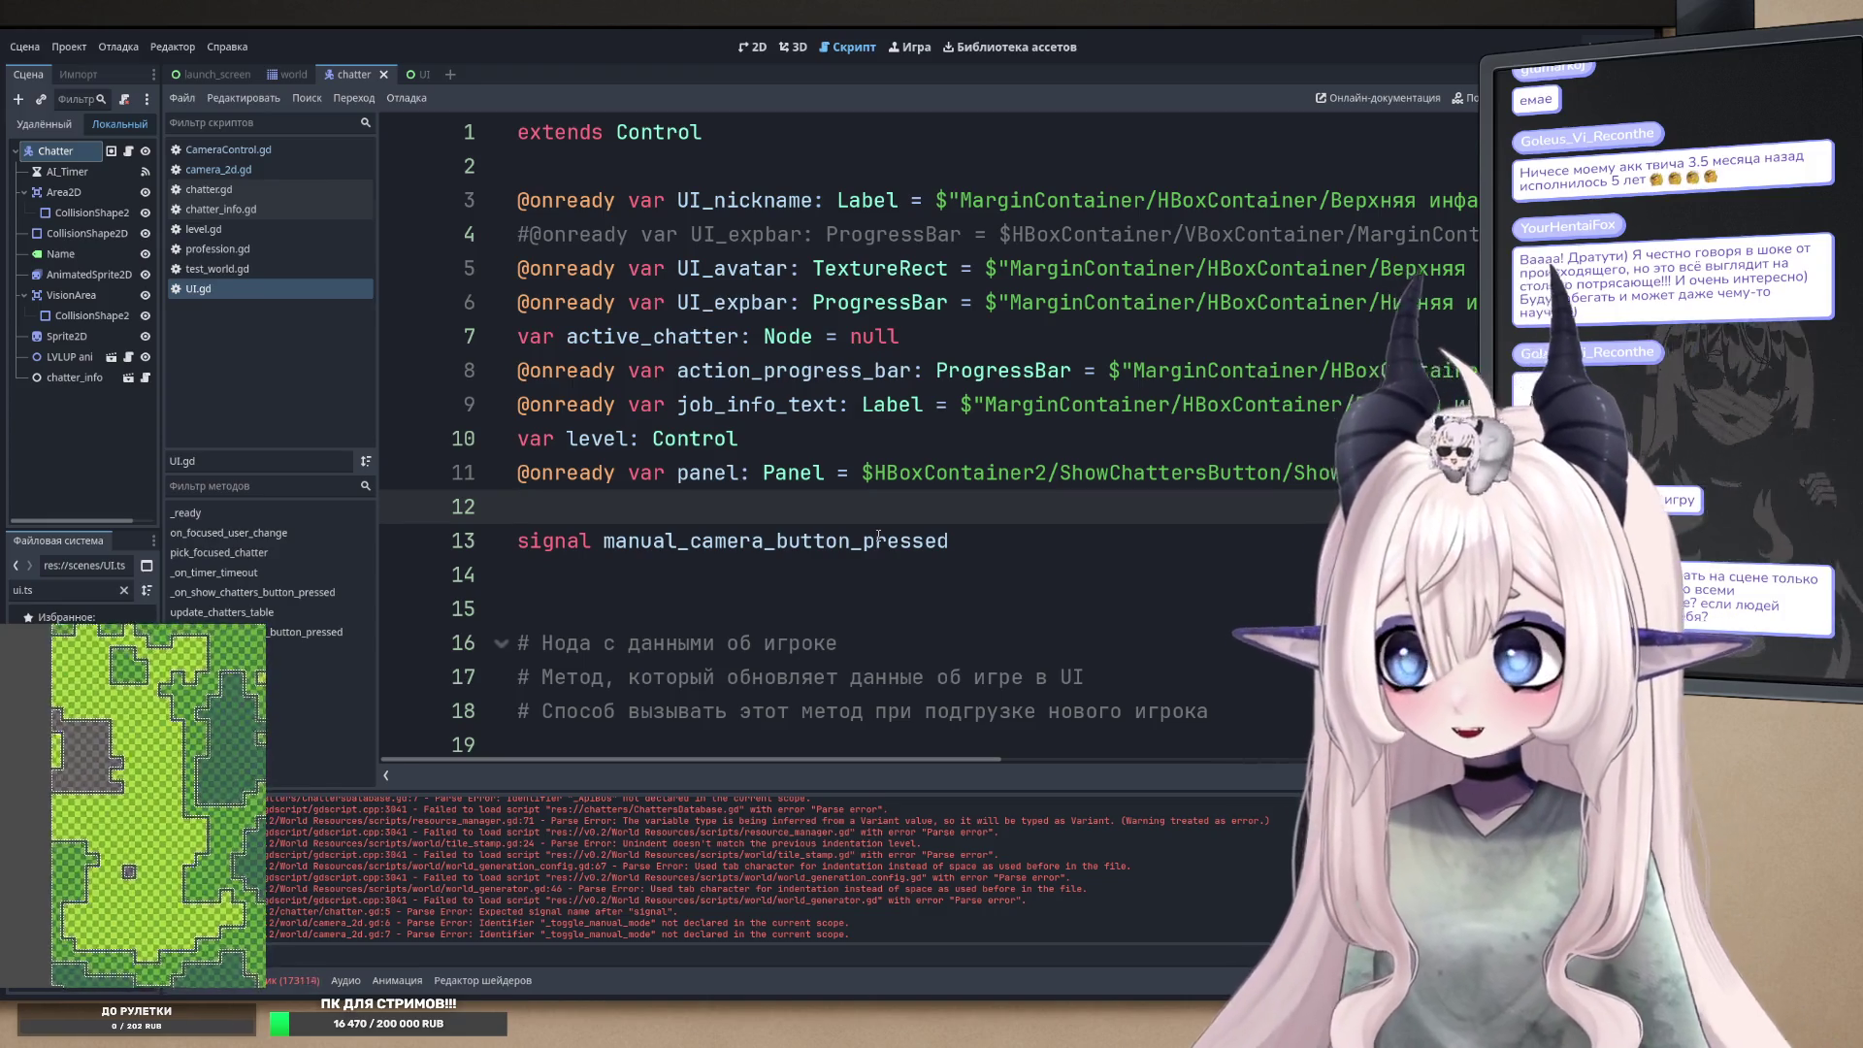
double_click(824, 542)
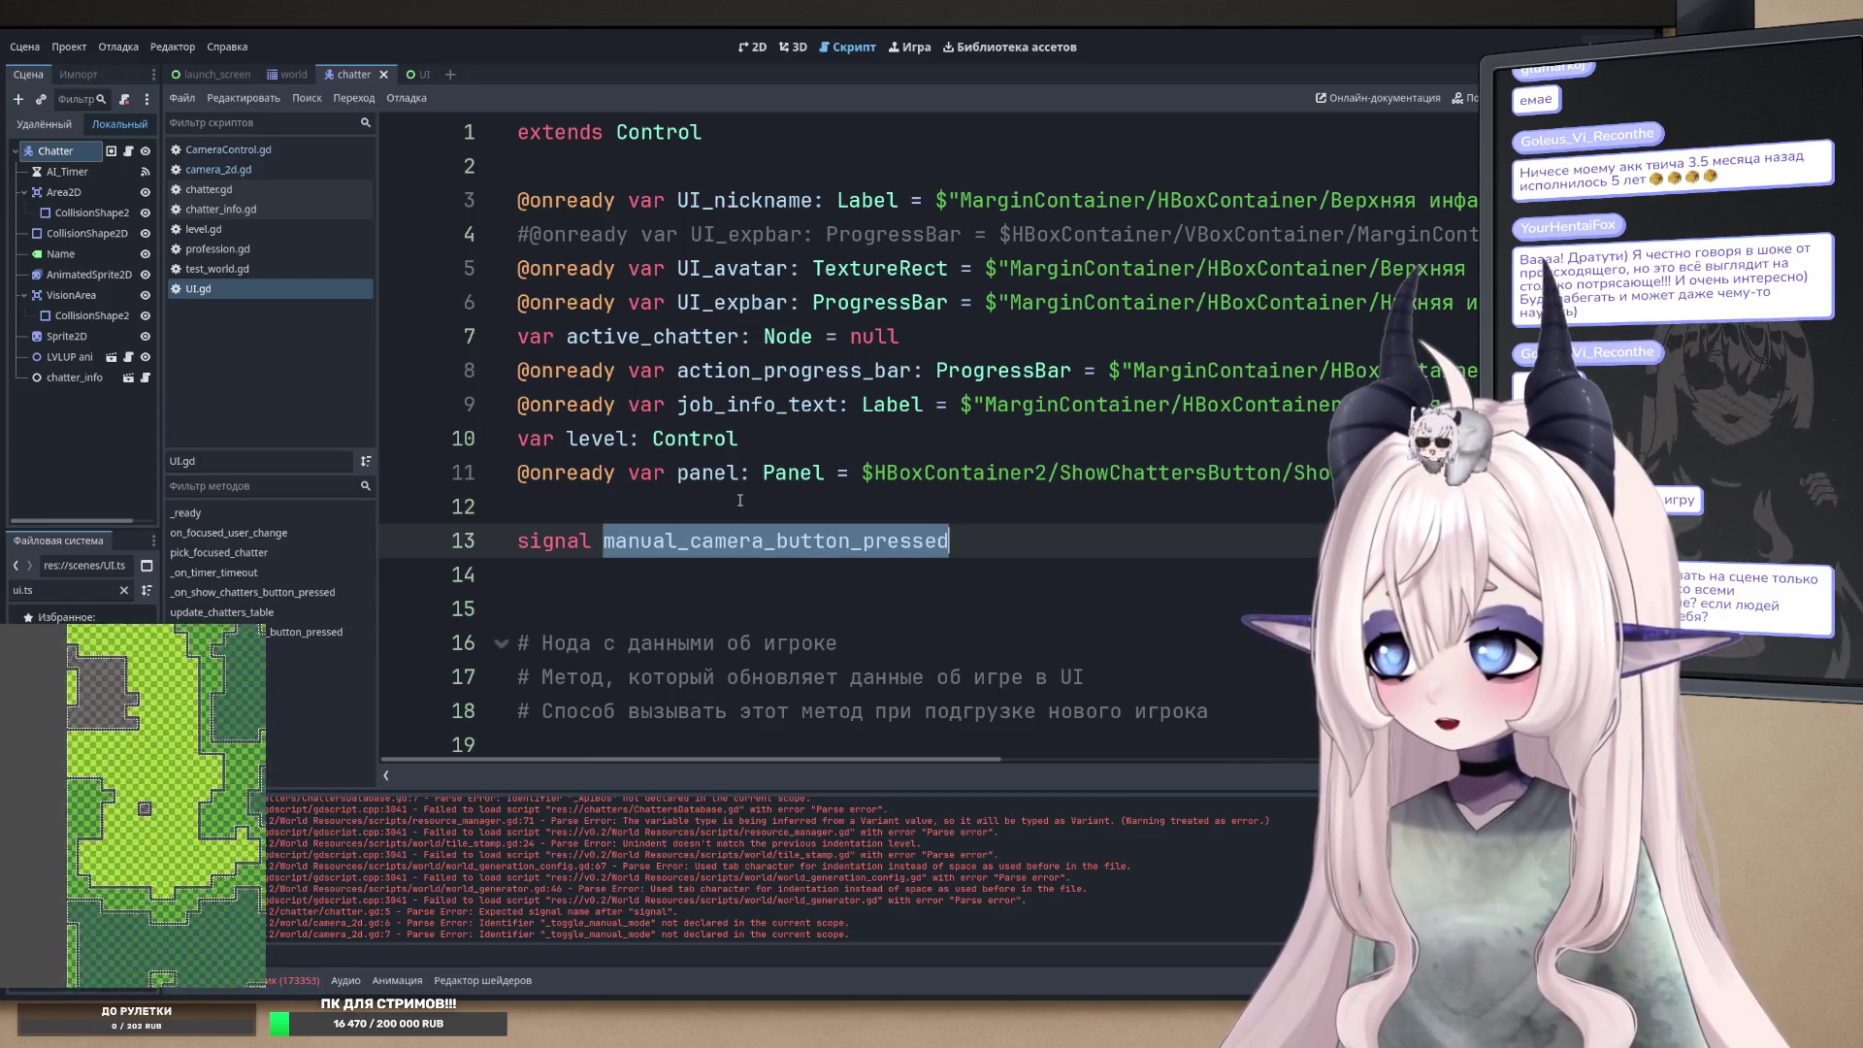
click(814, 512)
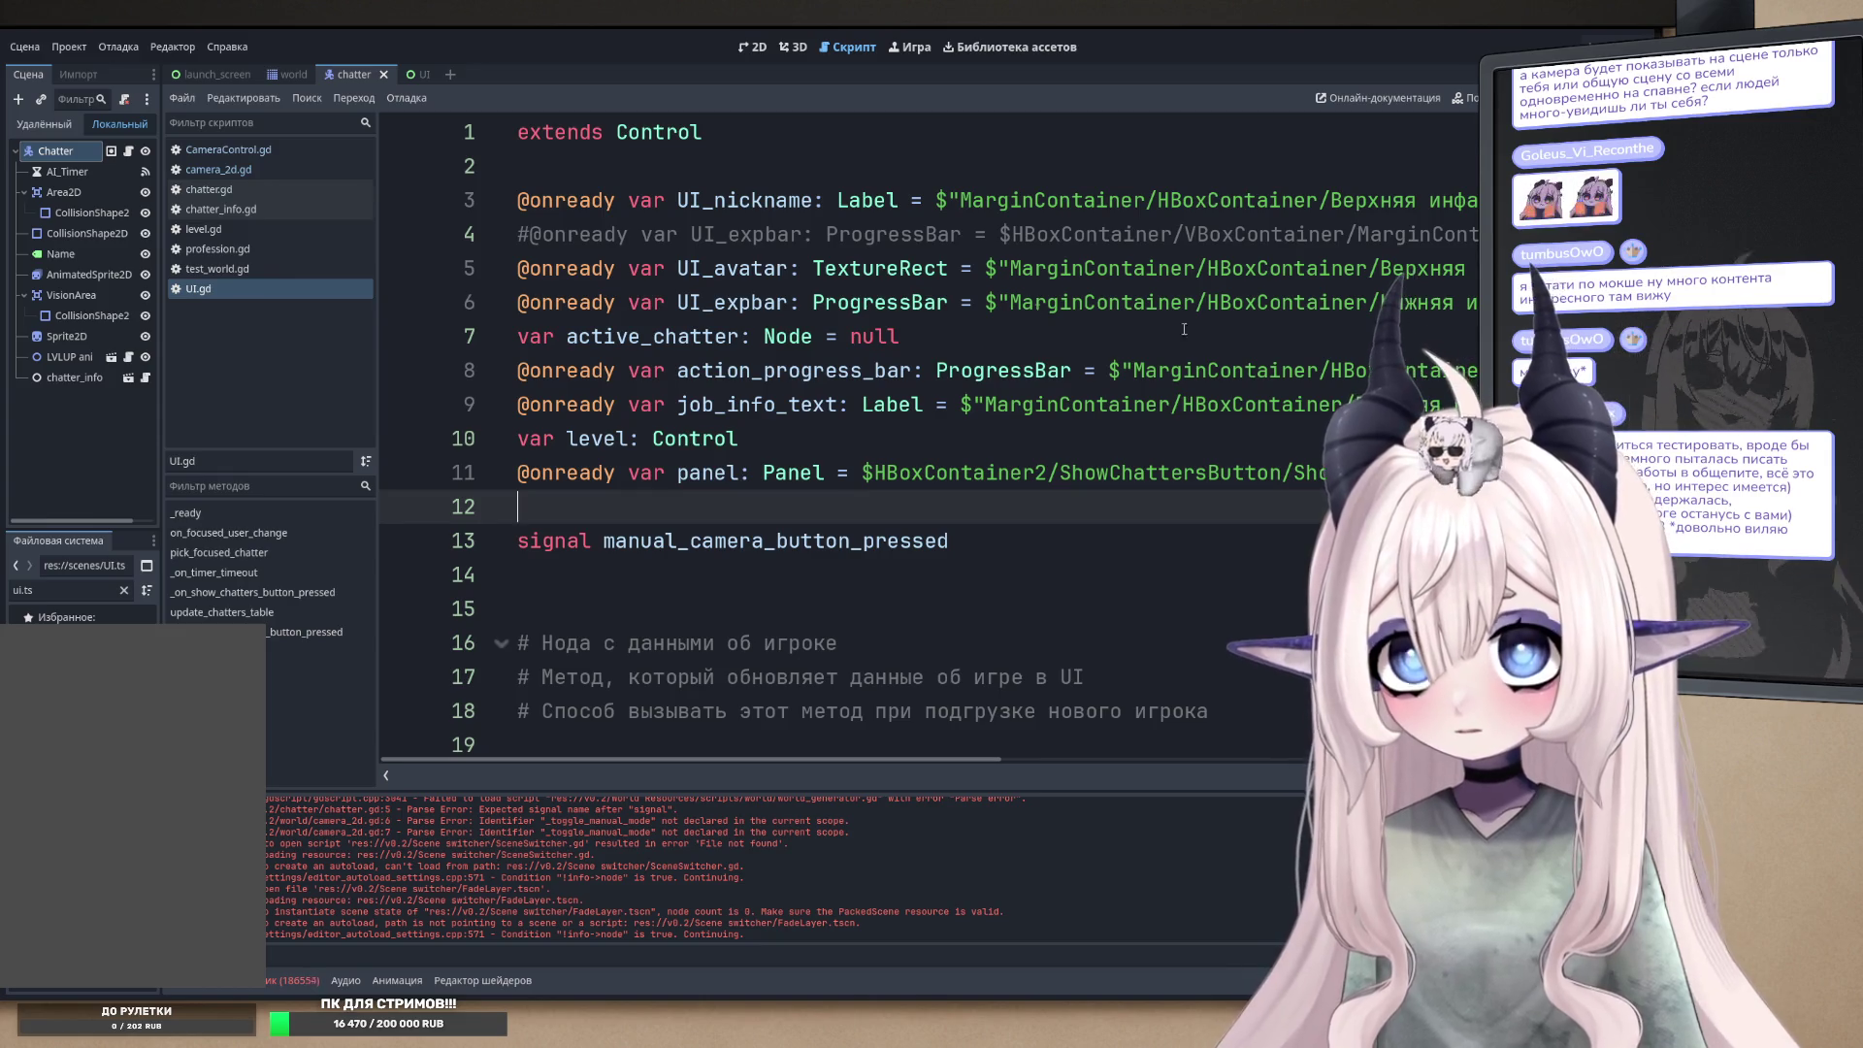
- Return to camera_2d.gd from the script list
click(237, 173)
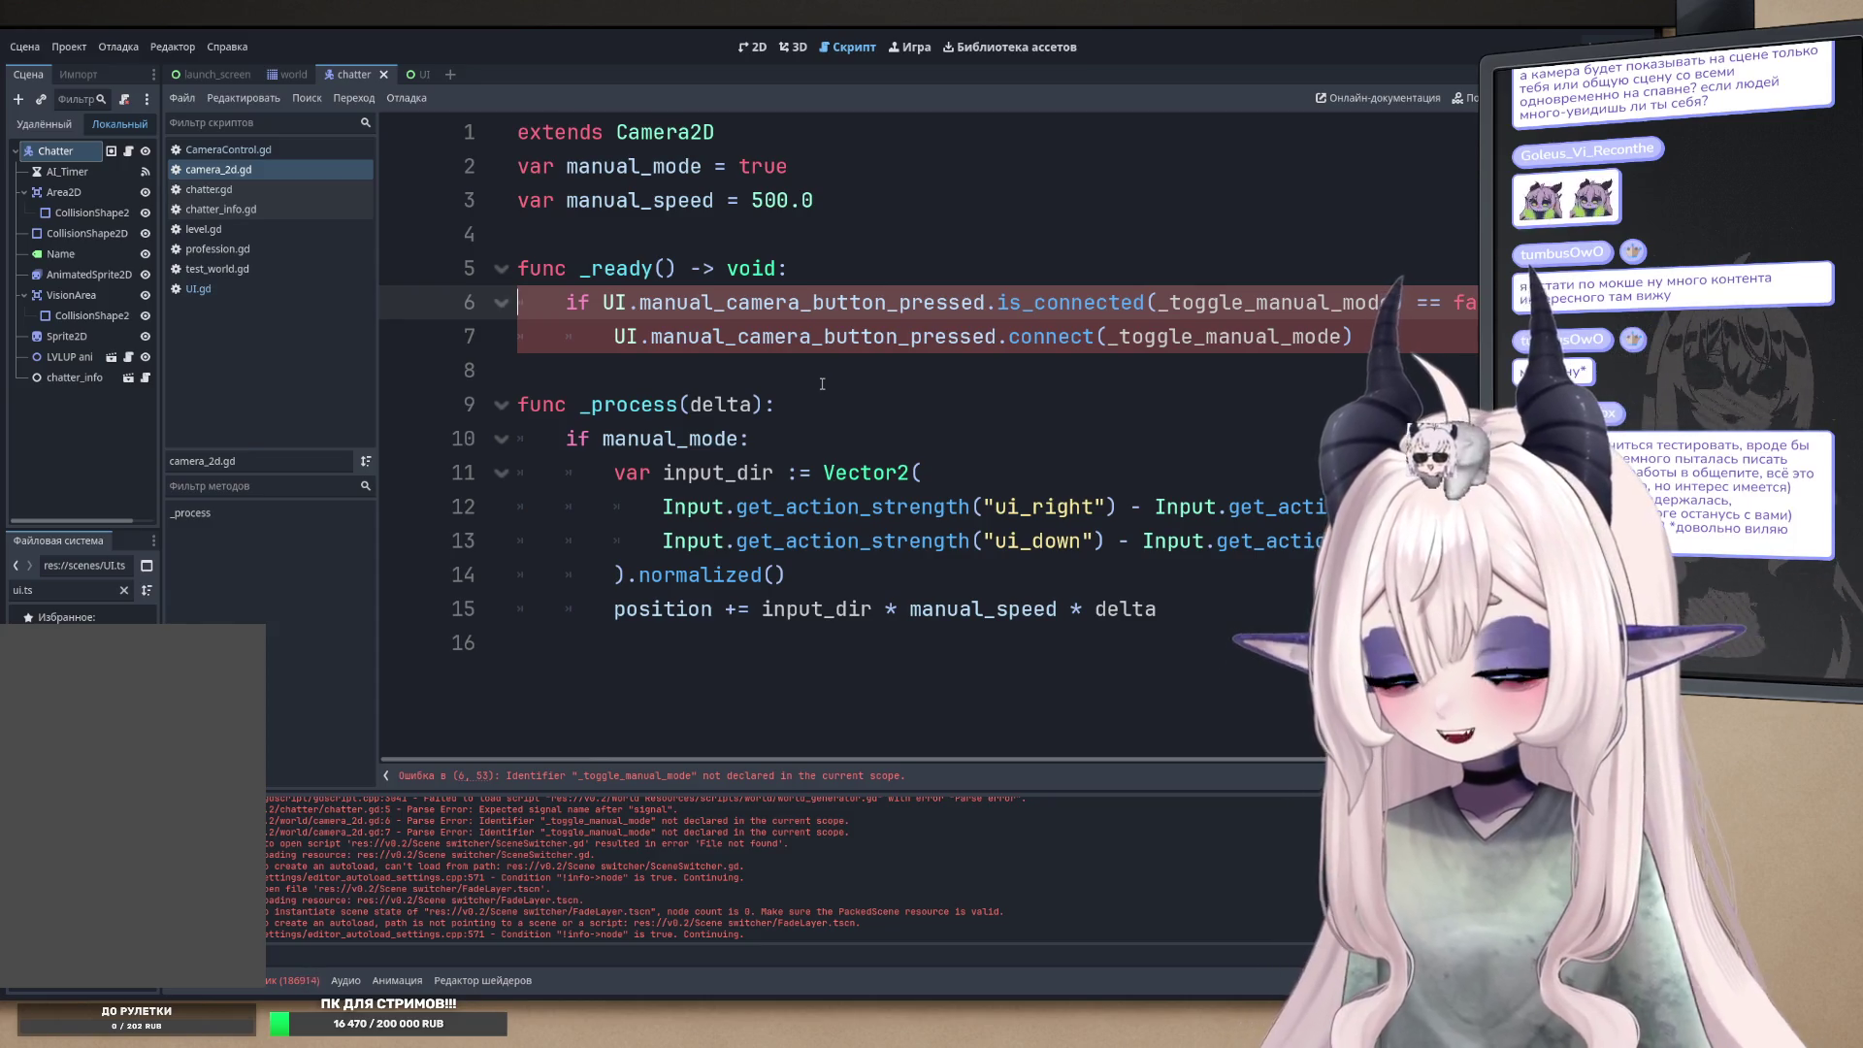
click(779, 386)
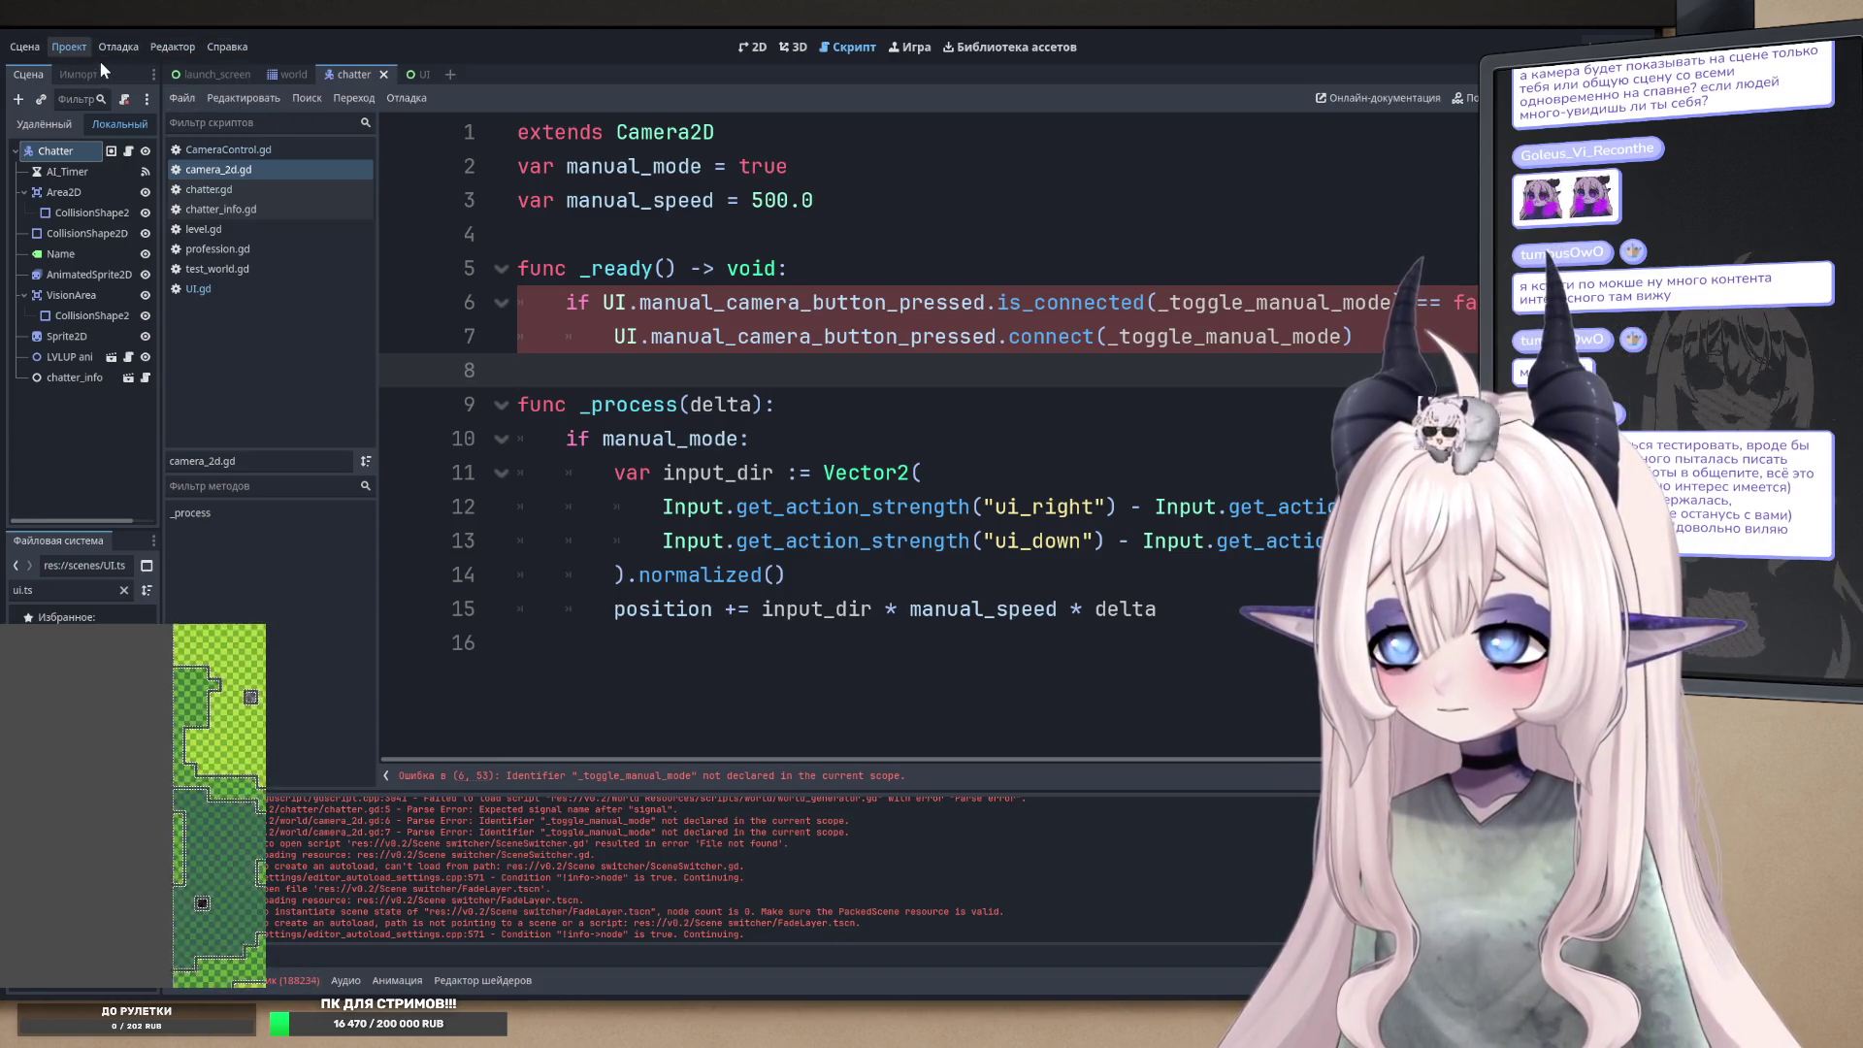
shift+click(519, 234)
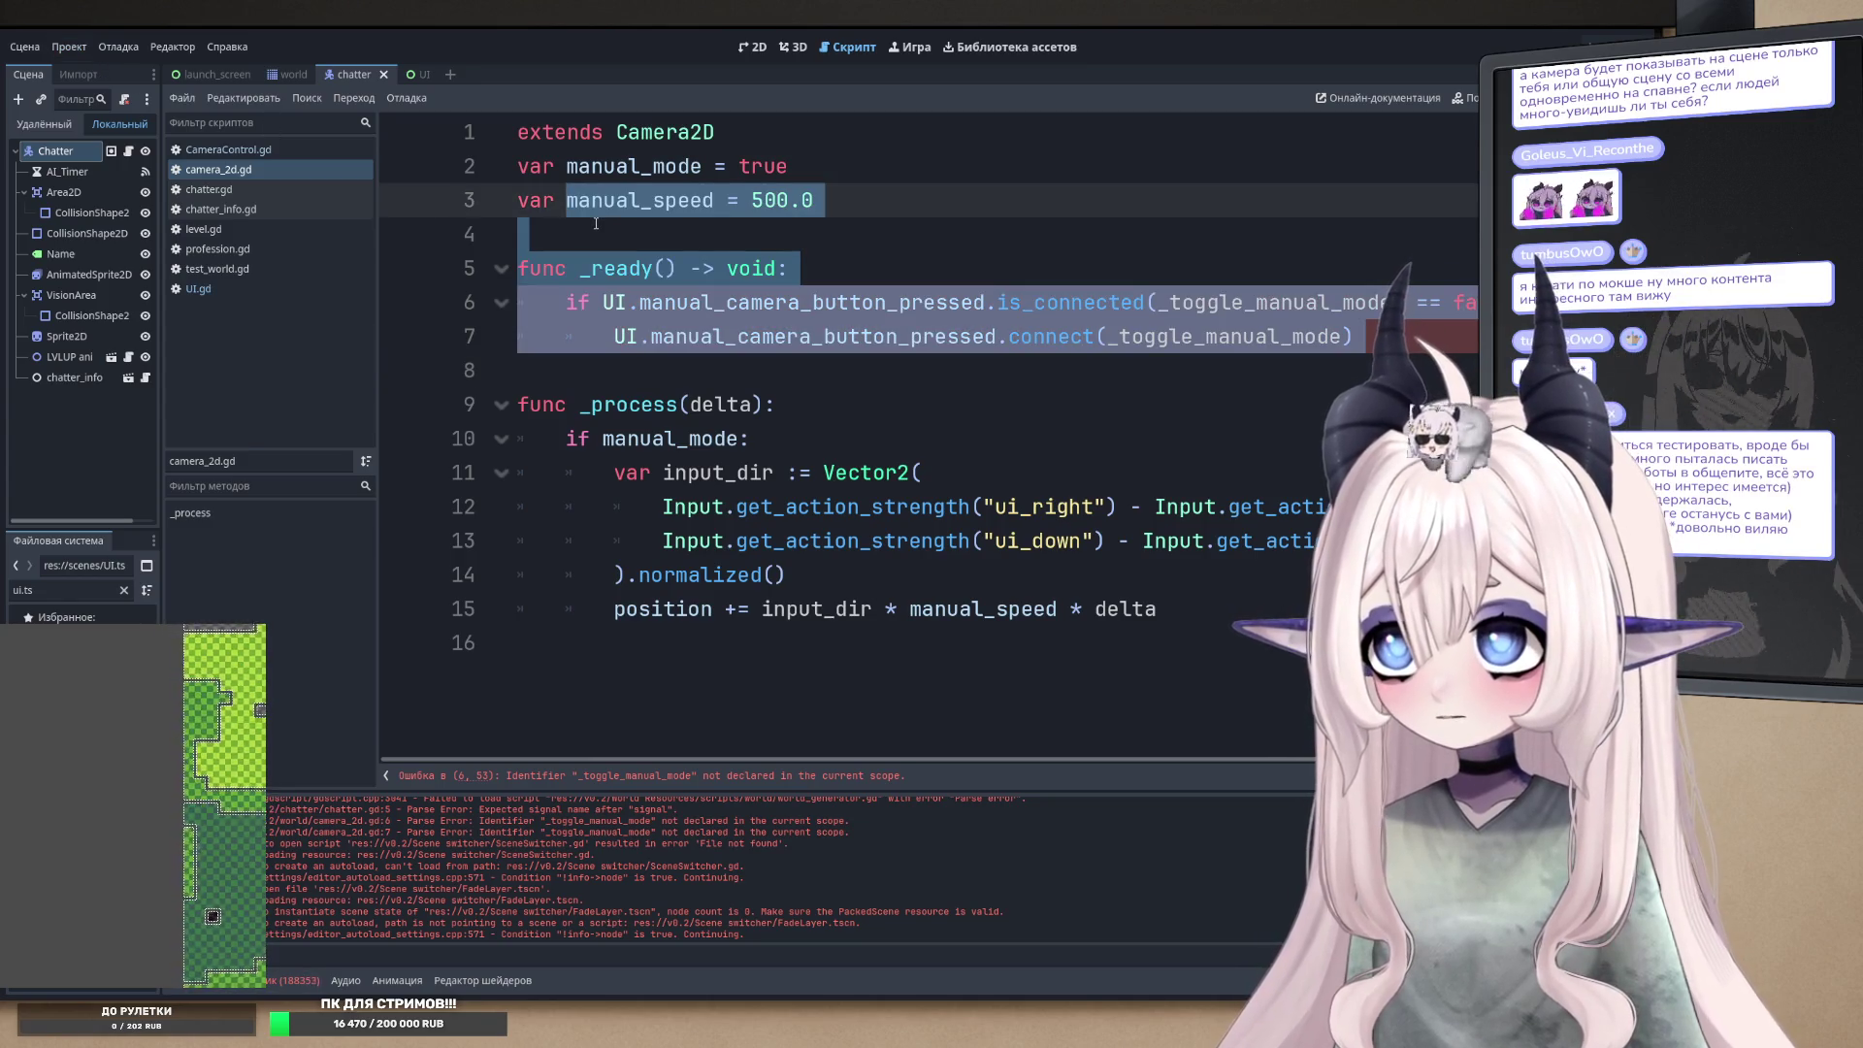
key(Left)
click(218, 190)
scroll(774, 307, up, 20)
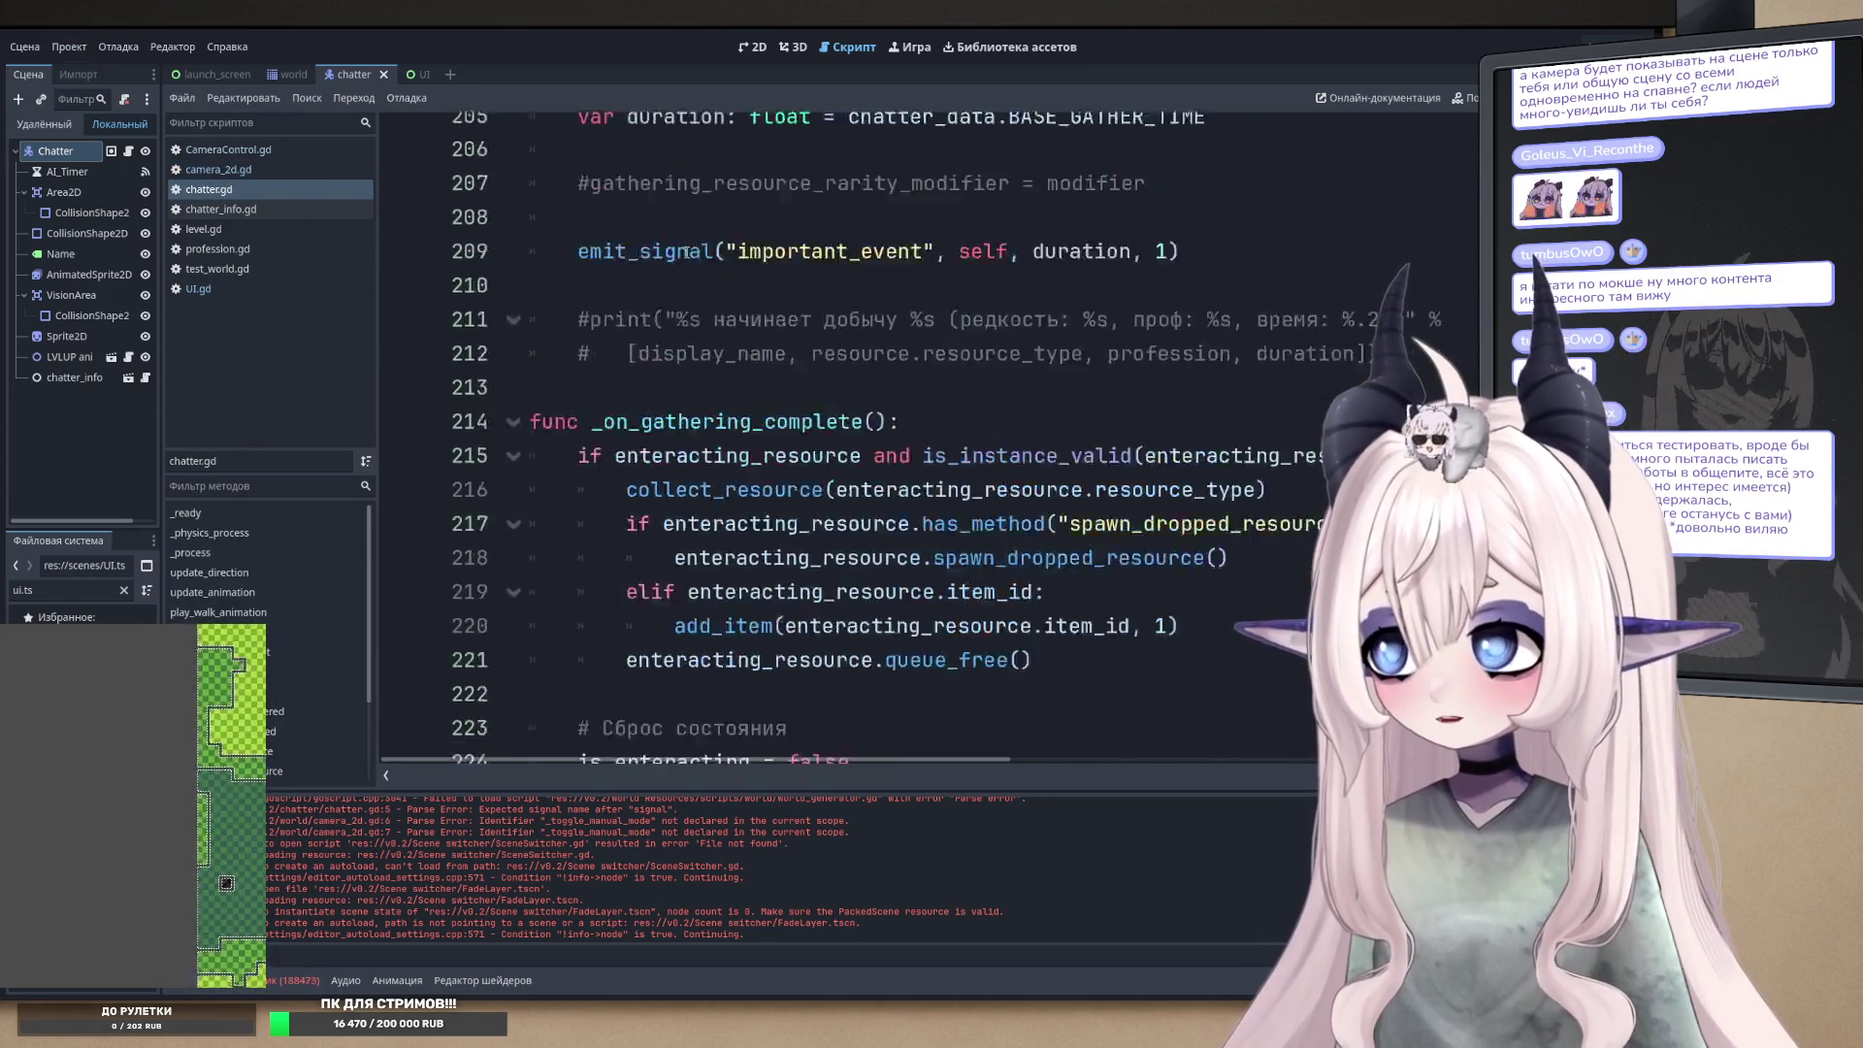
scroll(774, 308, up, 20)
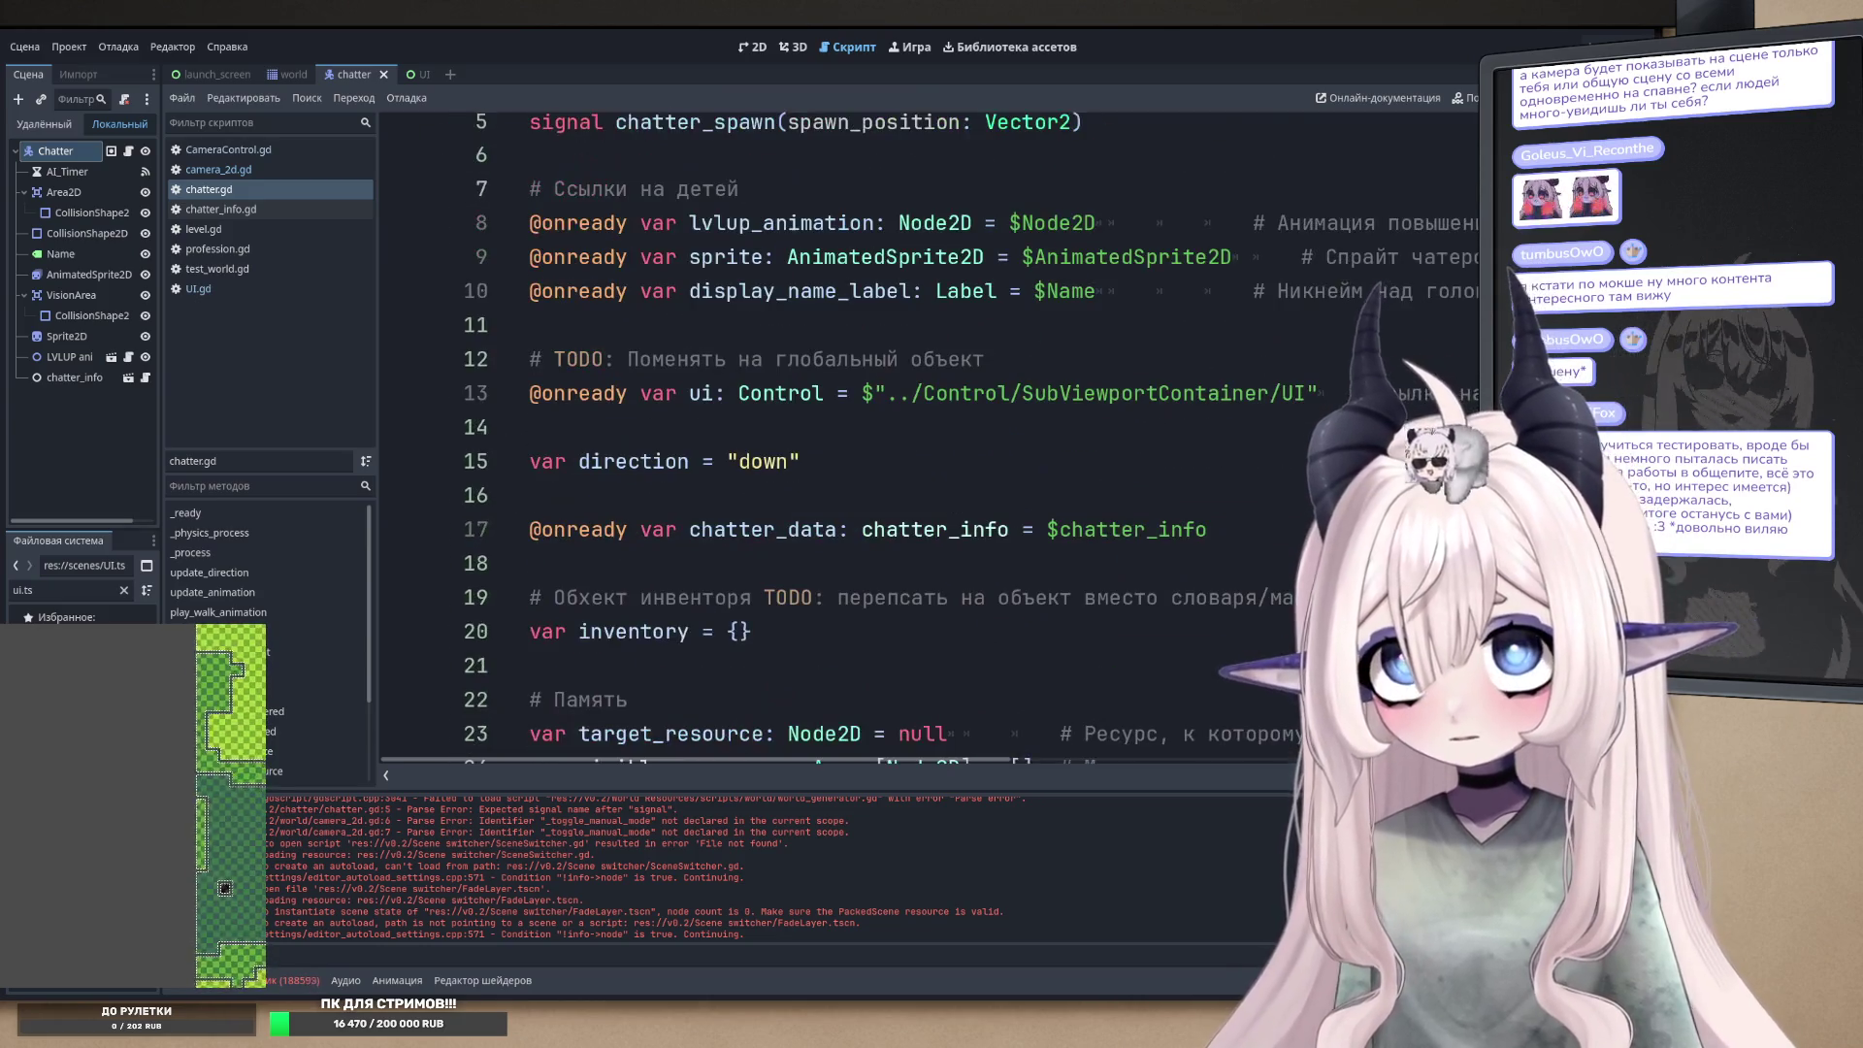
double_click(664, 169)
key(ctrl+c)
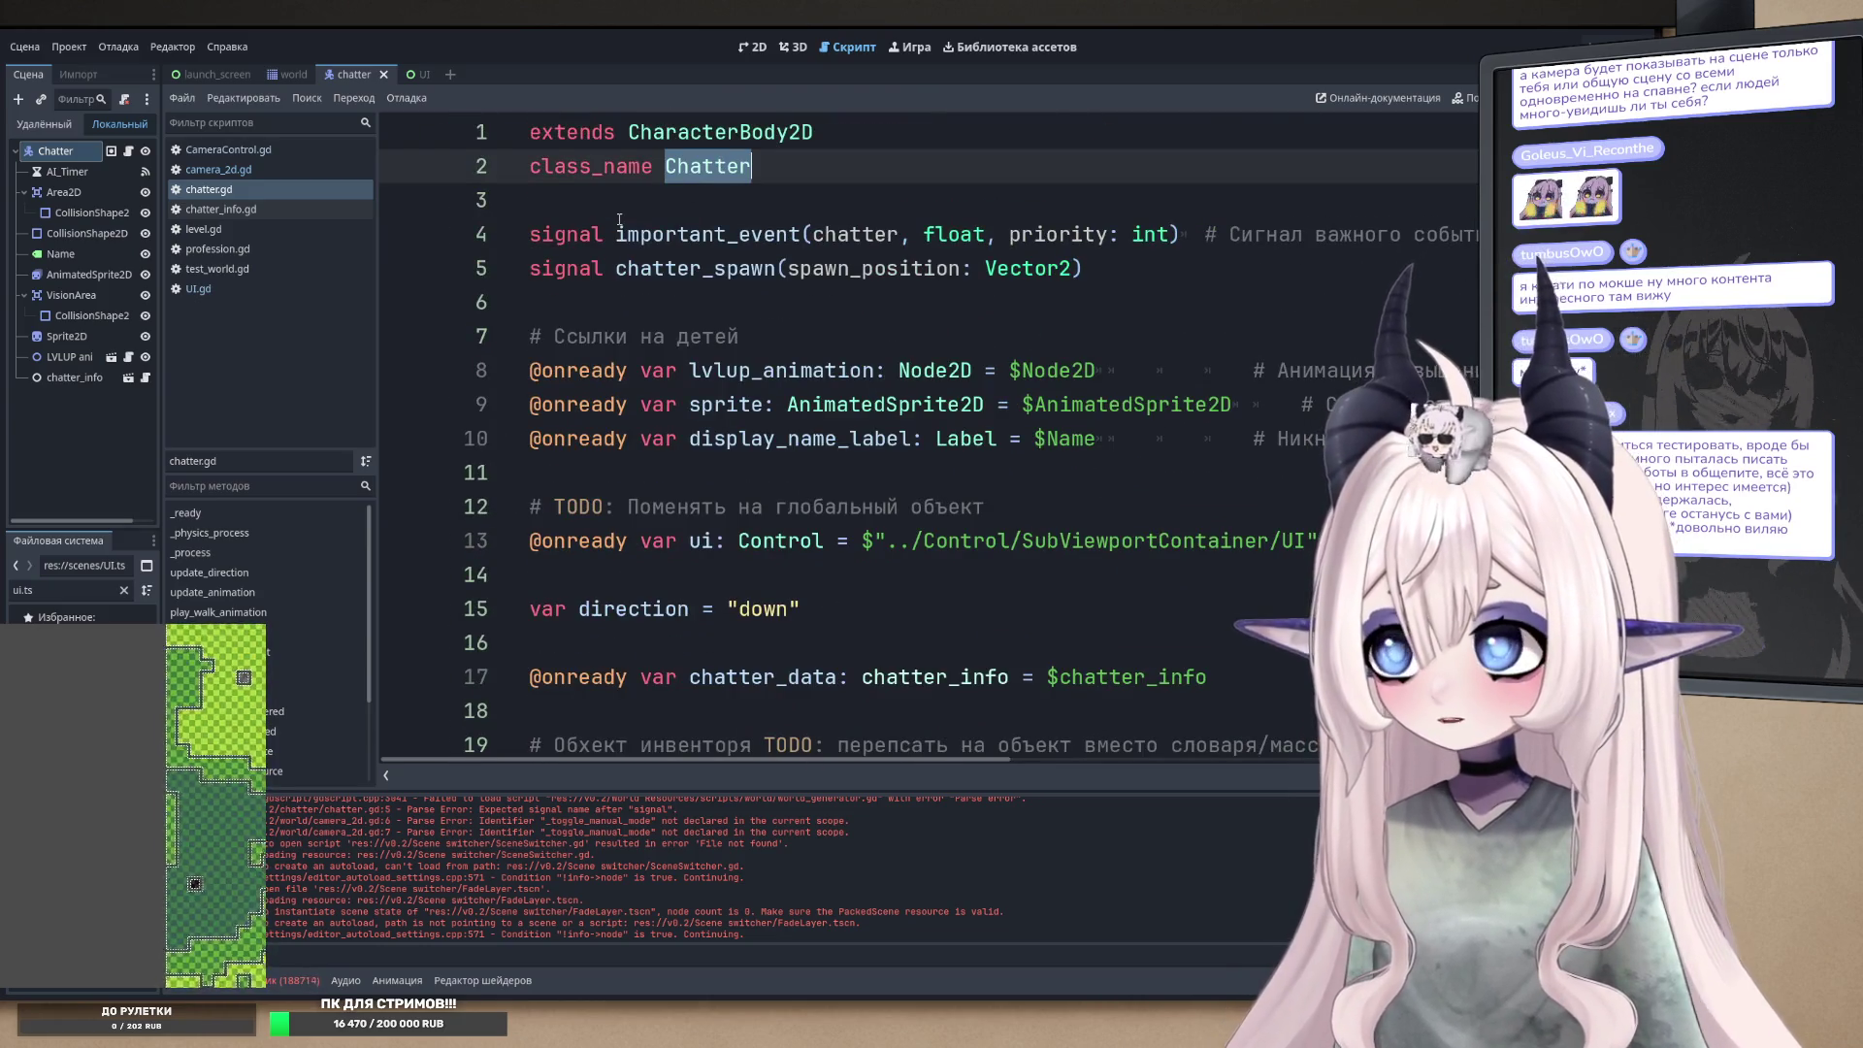
key(alt+Left)
key(alt+Left)
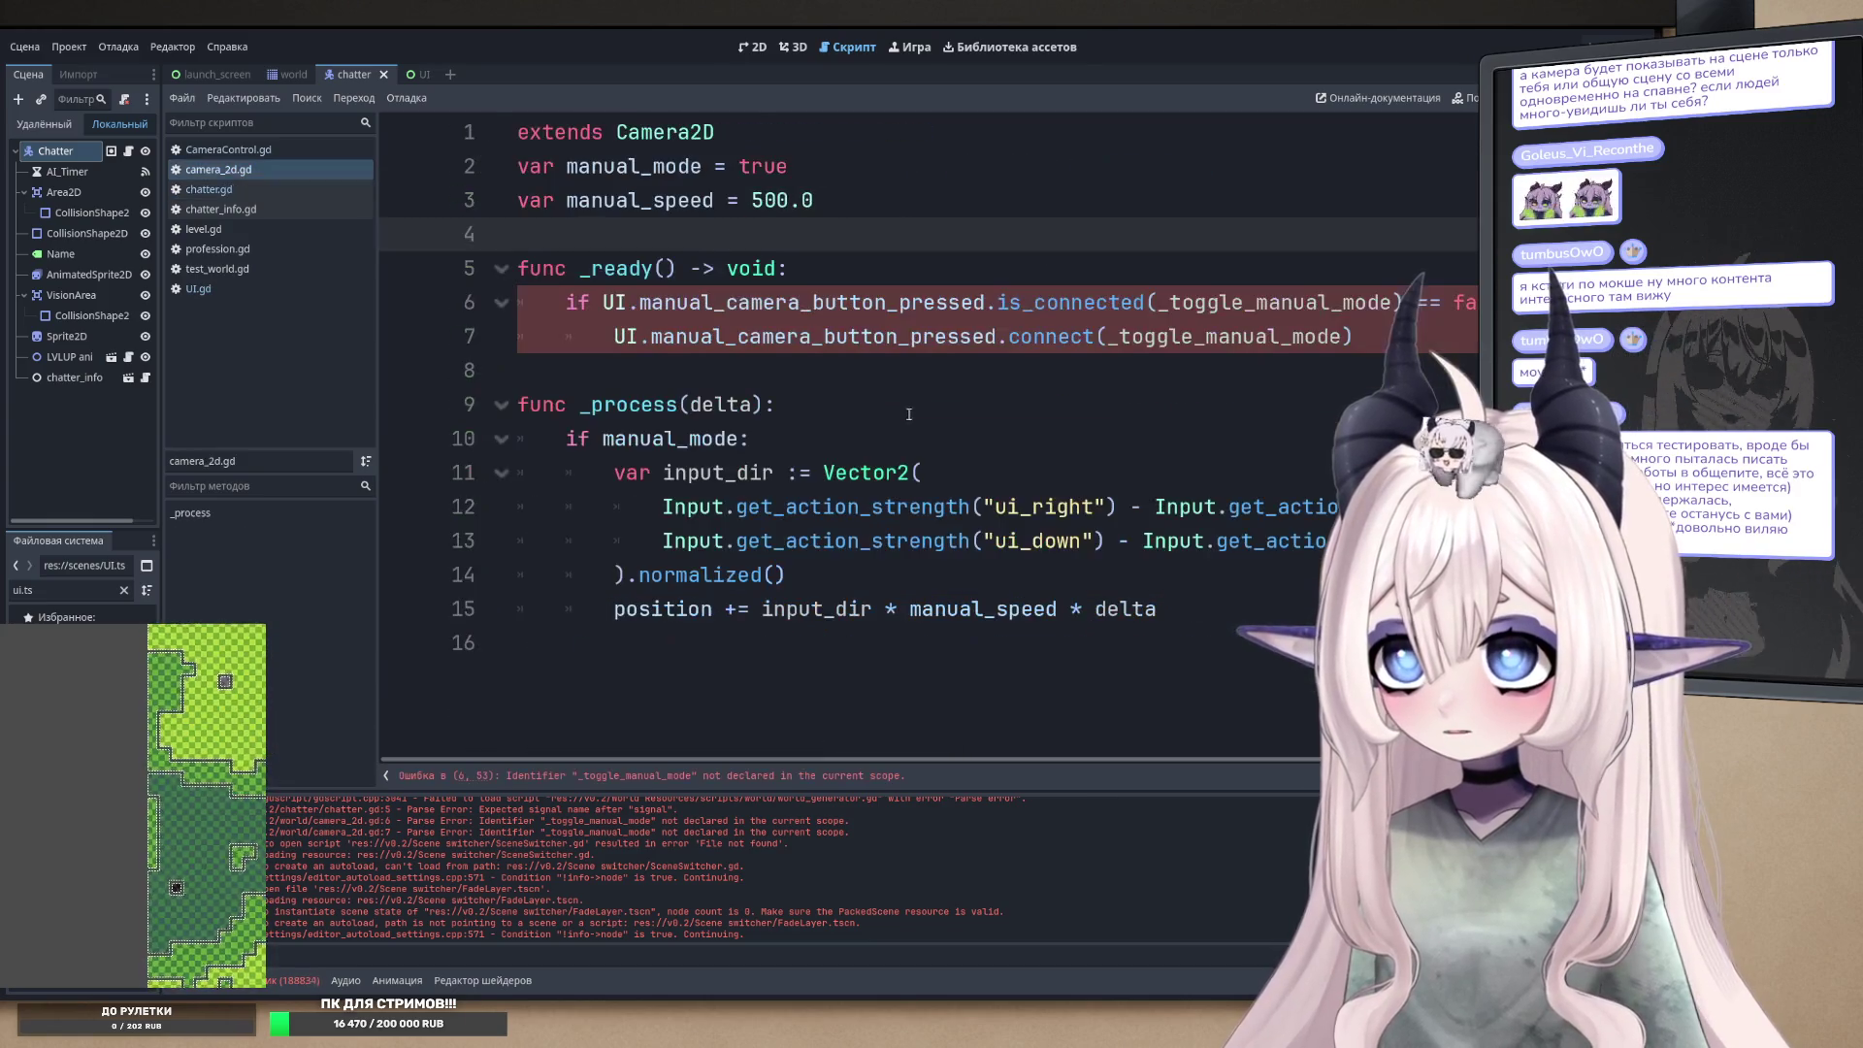
double_click(614, 301)
- Replace UI with Chatter on line 6 and select the old manual_camera_button_pressed name
key(ctrl+v)
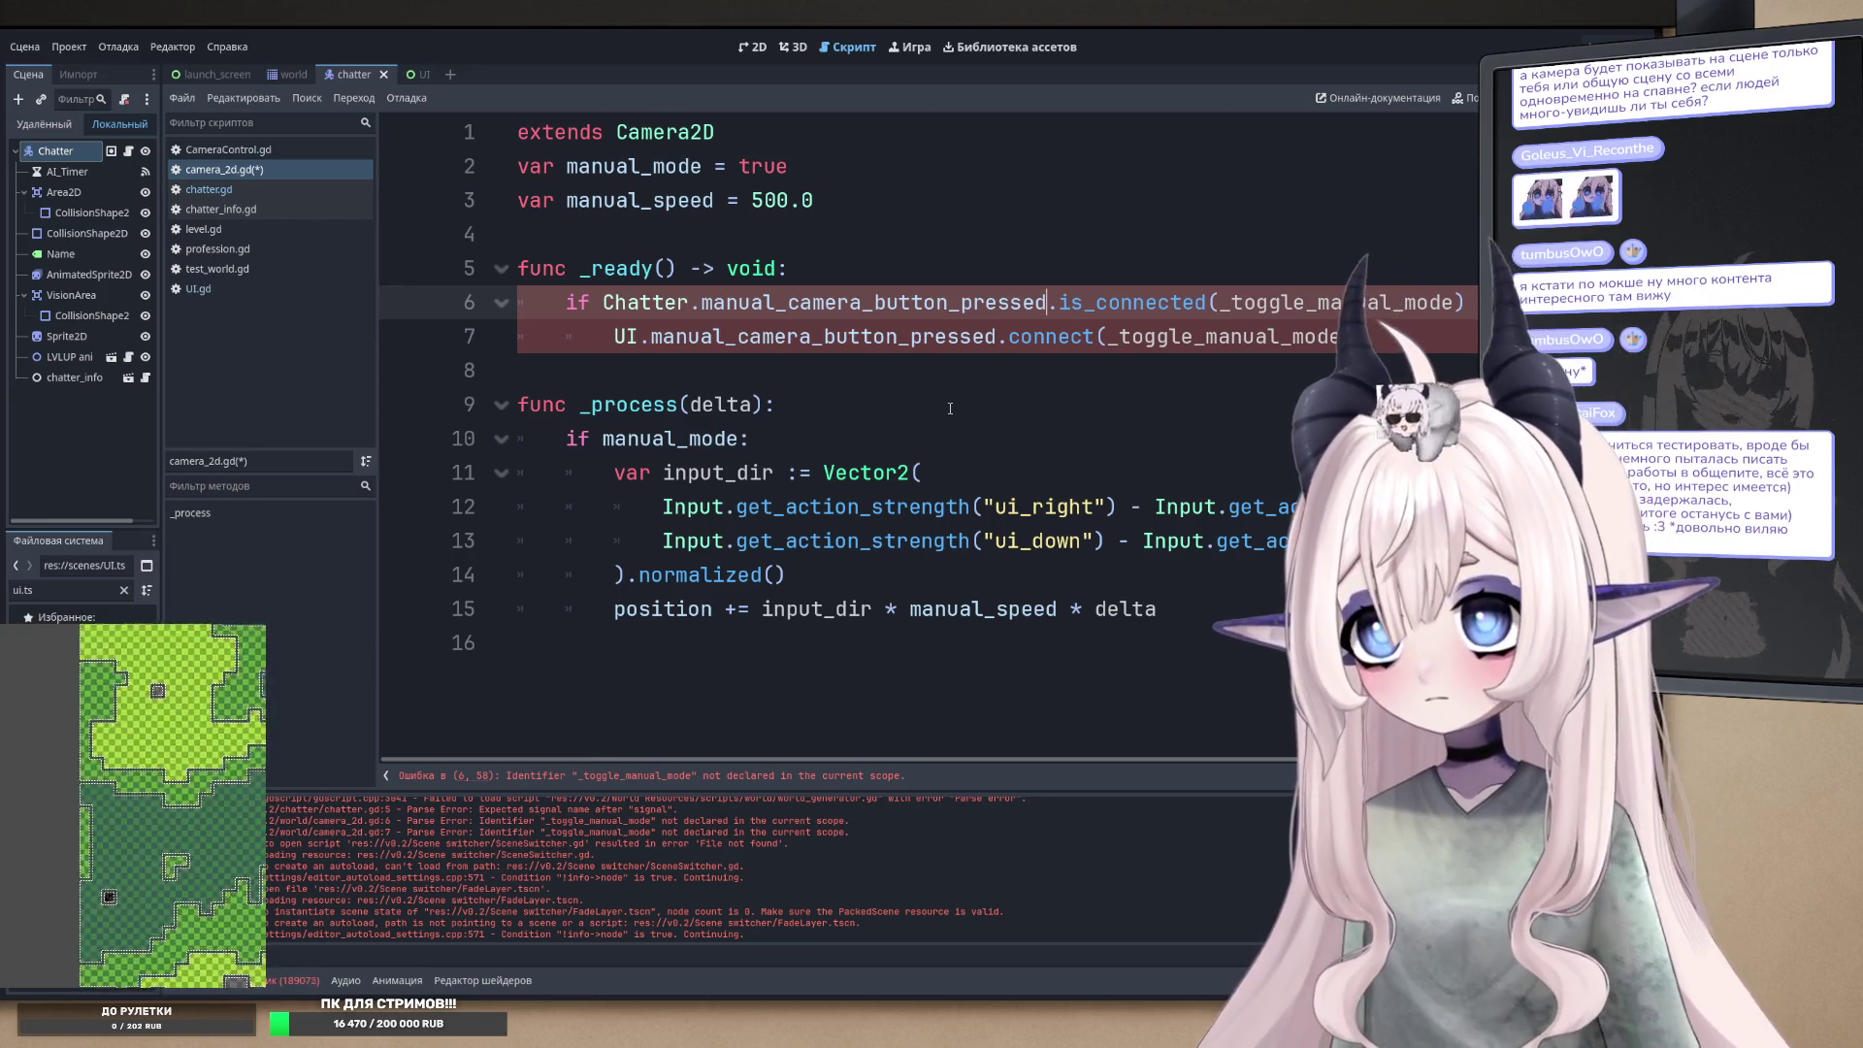
key(Right)
key(ctrl+shift+Right)
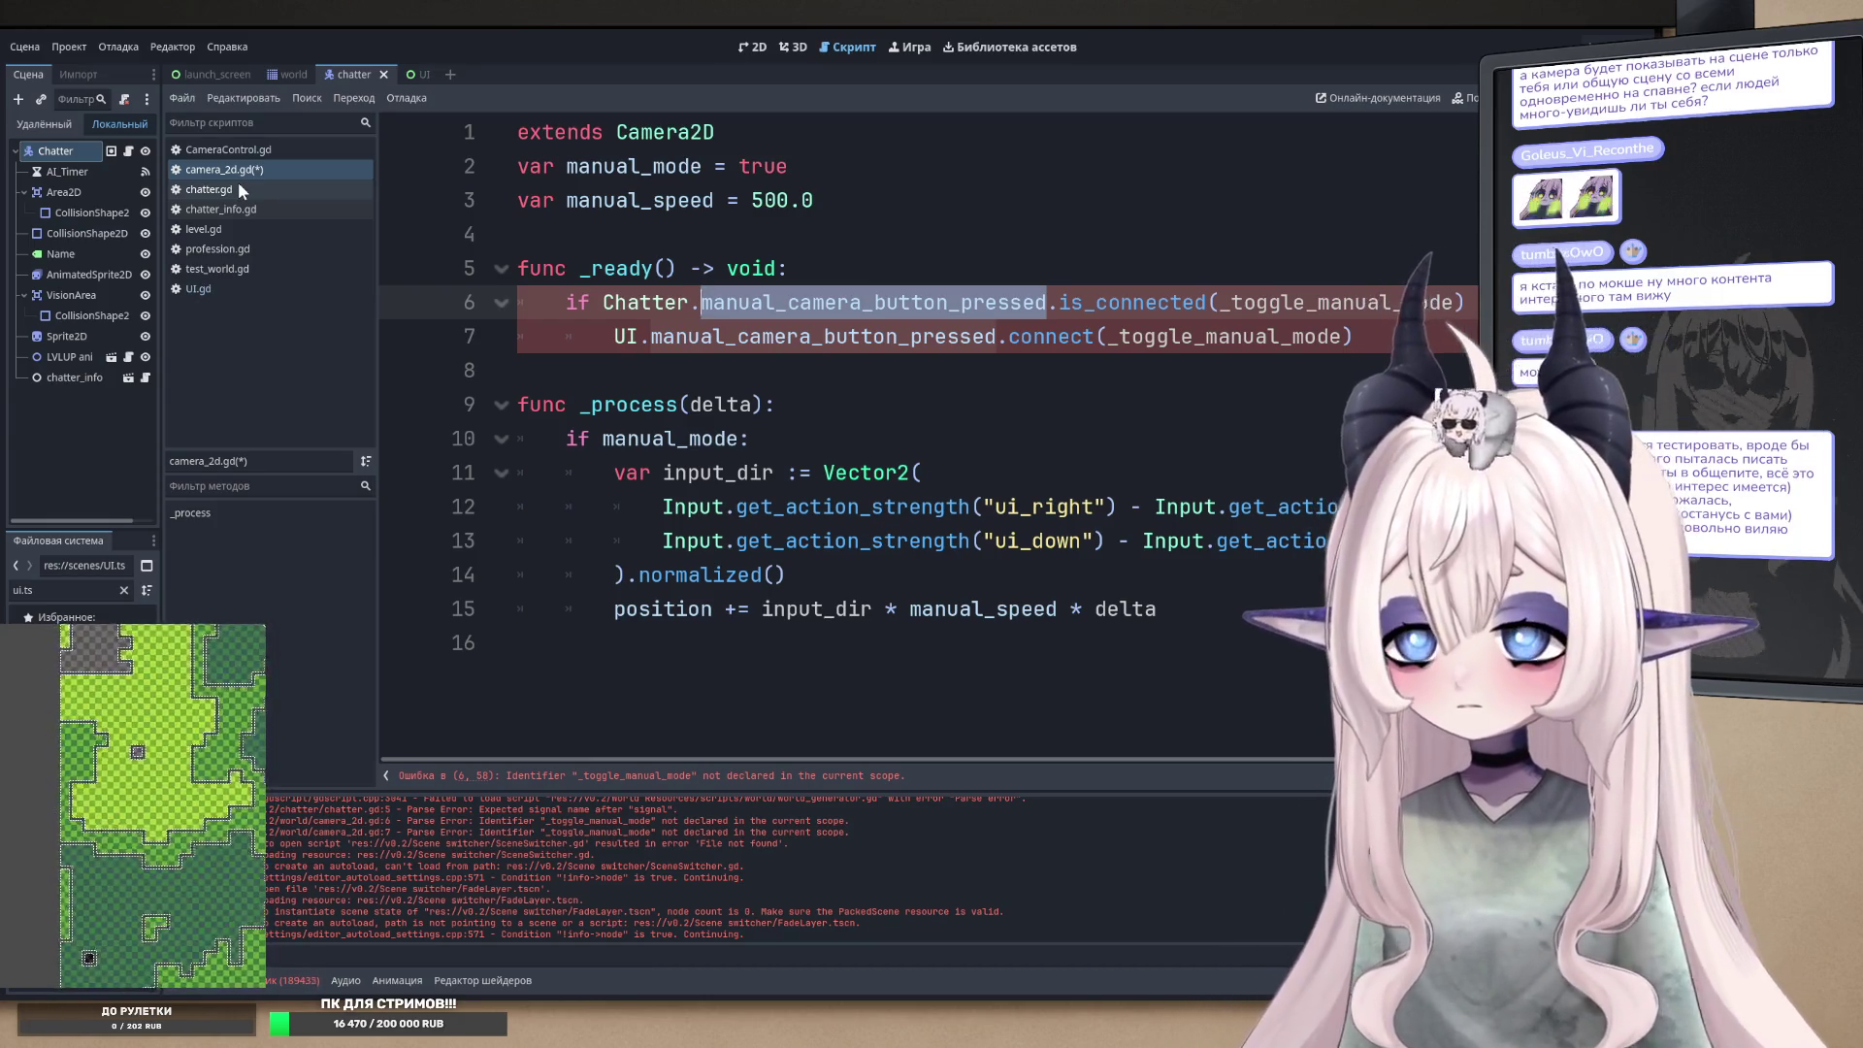
- Take chatter_spawn from line 5 of chatter.gd and paste it over the old signal name on line 6
click(237, 188)
scroll(594, 167, up, 15)
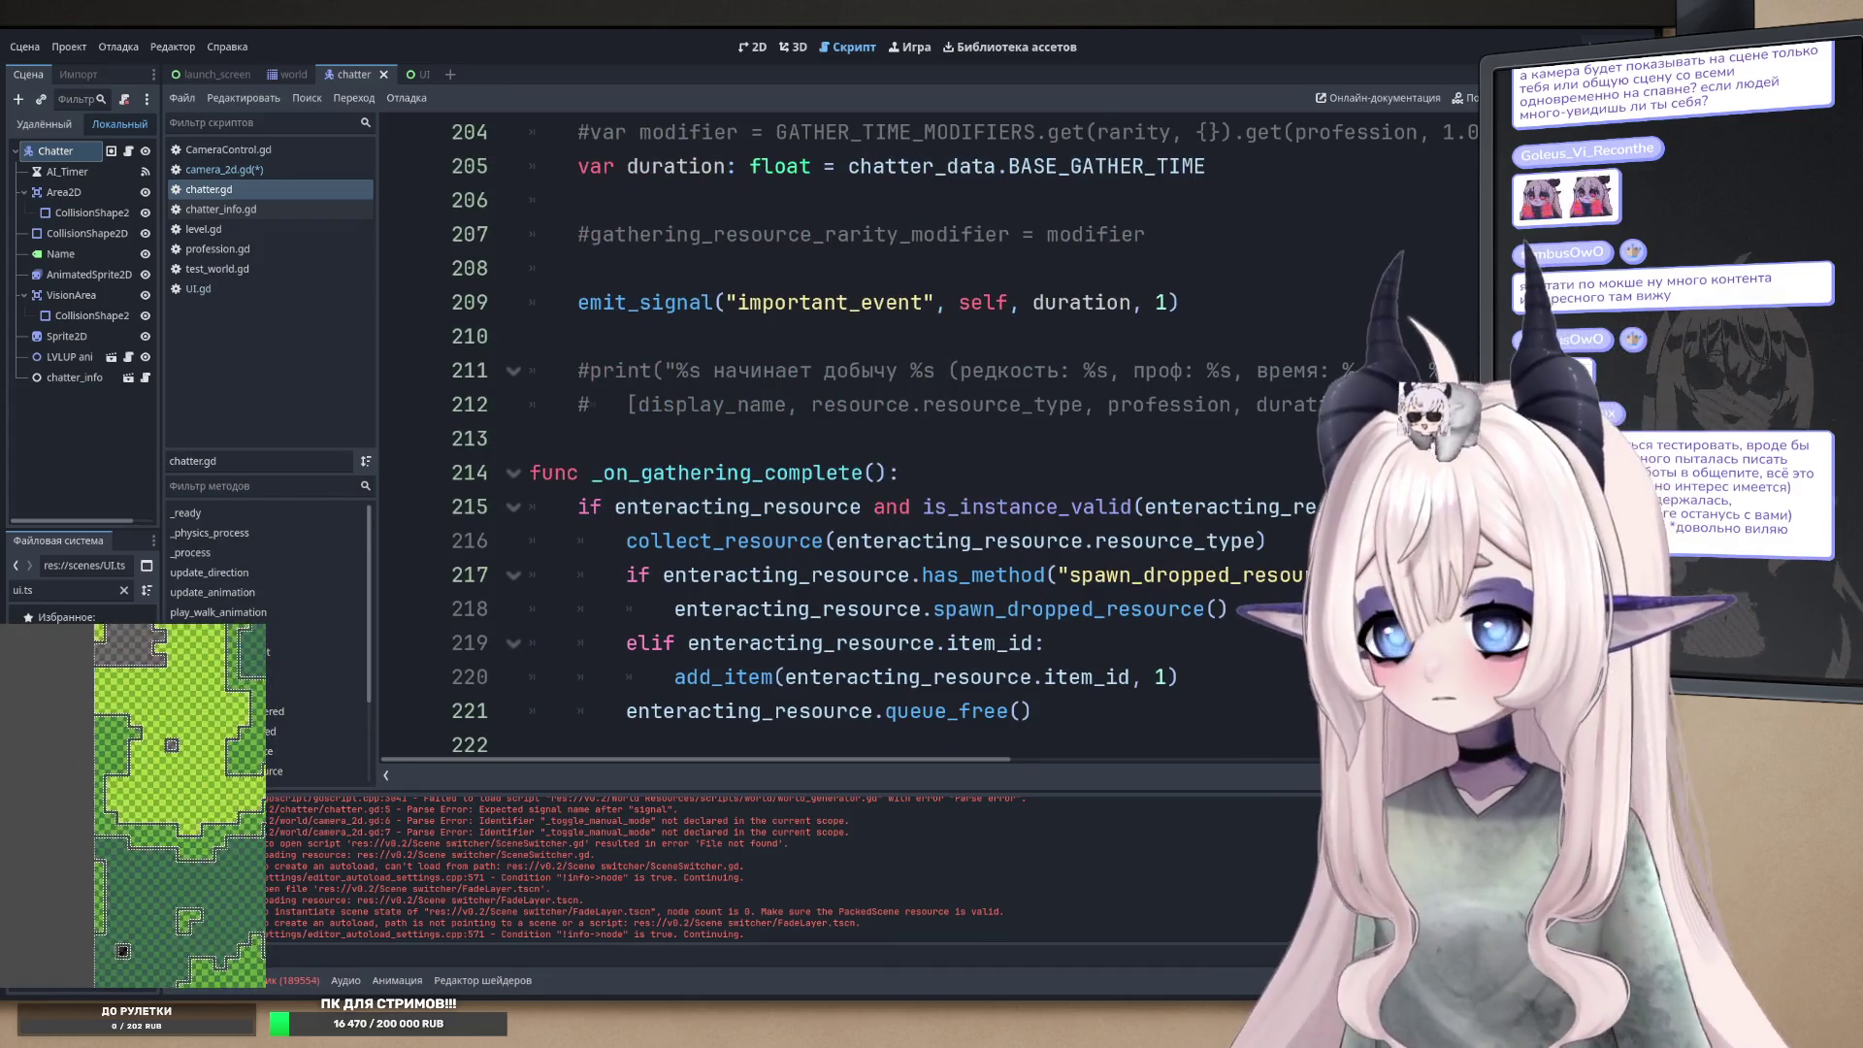
scroll(1001, 272, up, 20)
click(626, 249)
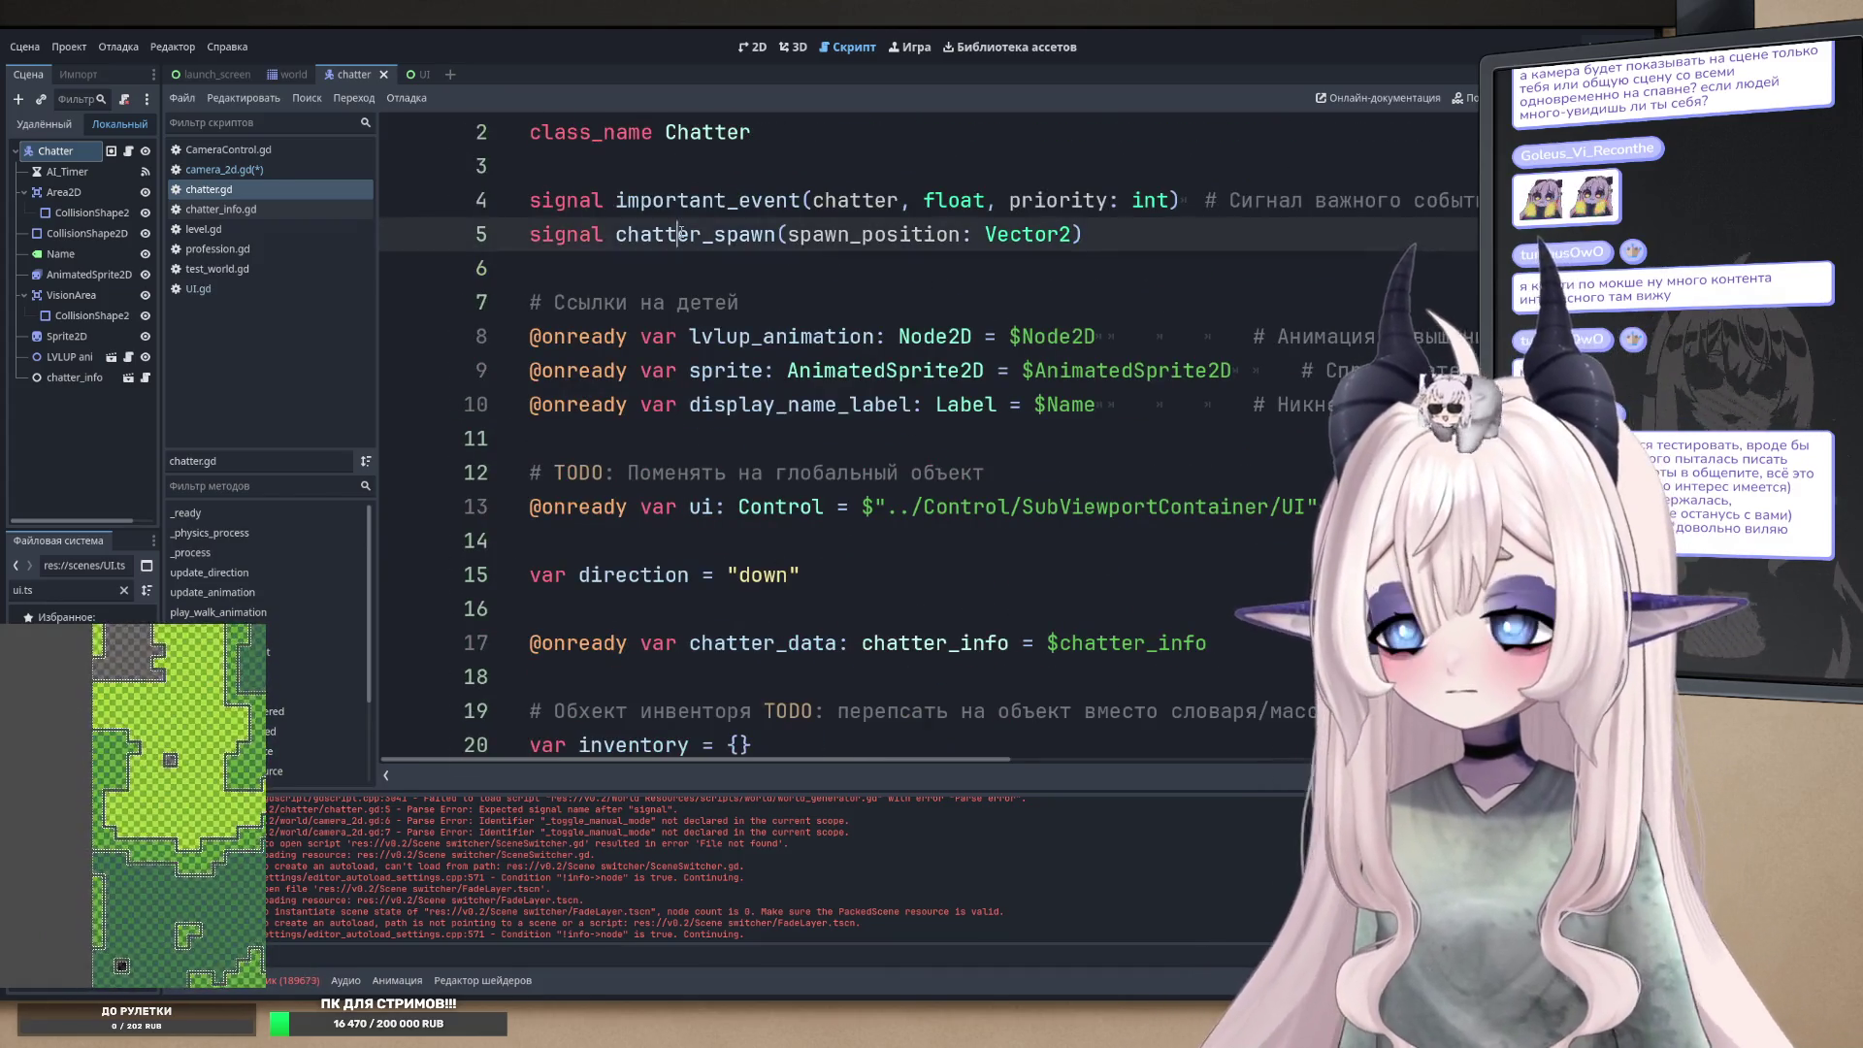
click(233, 169)
text(chatter_spawn)
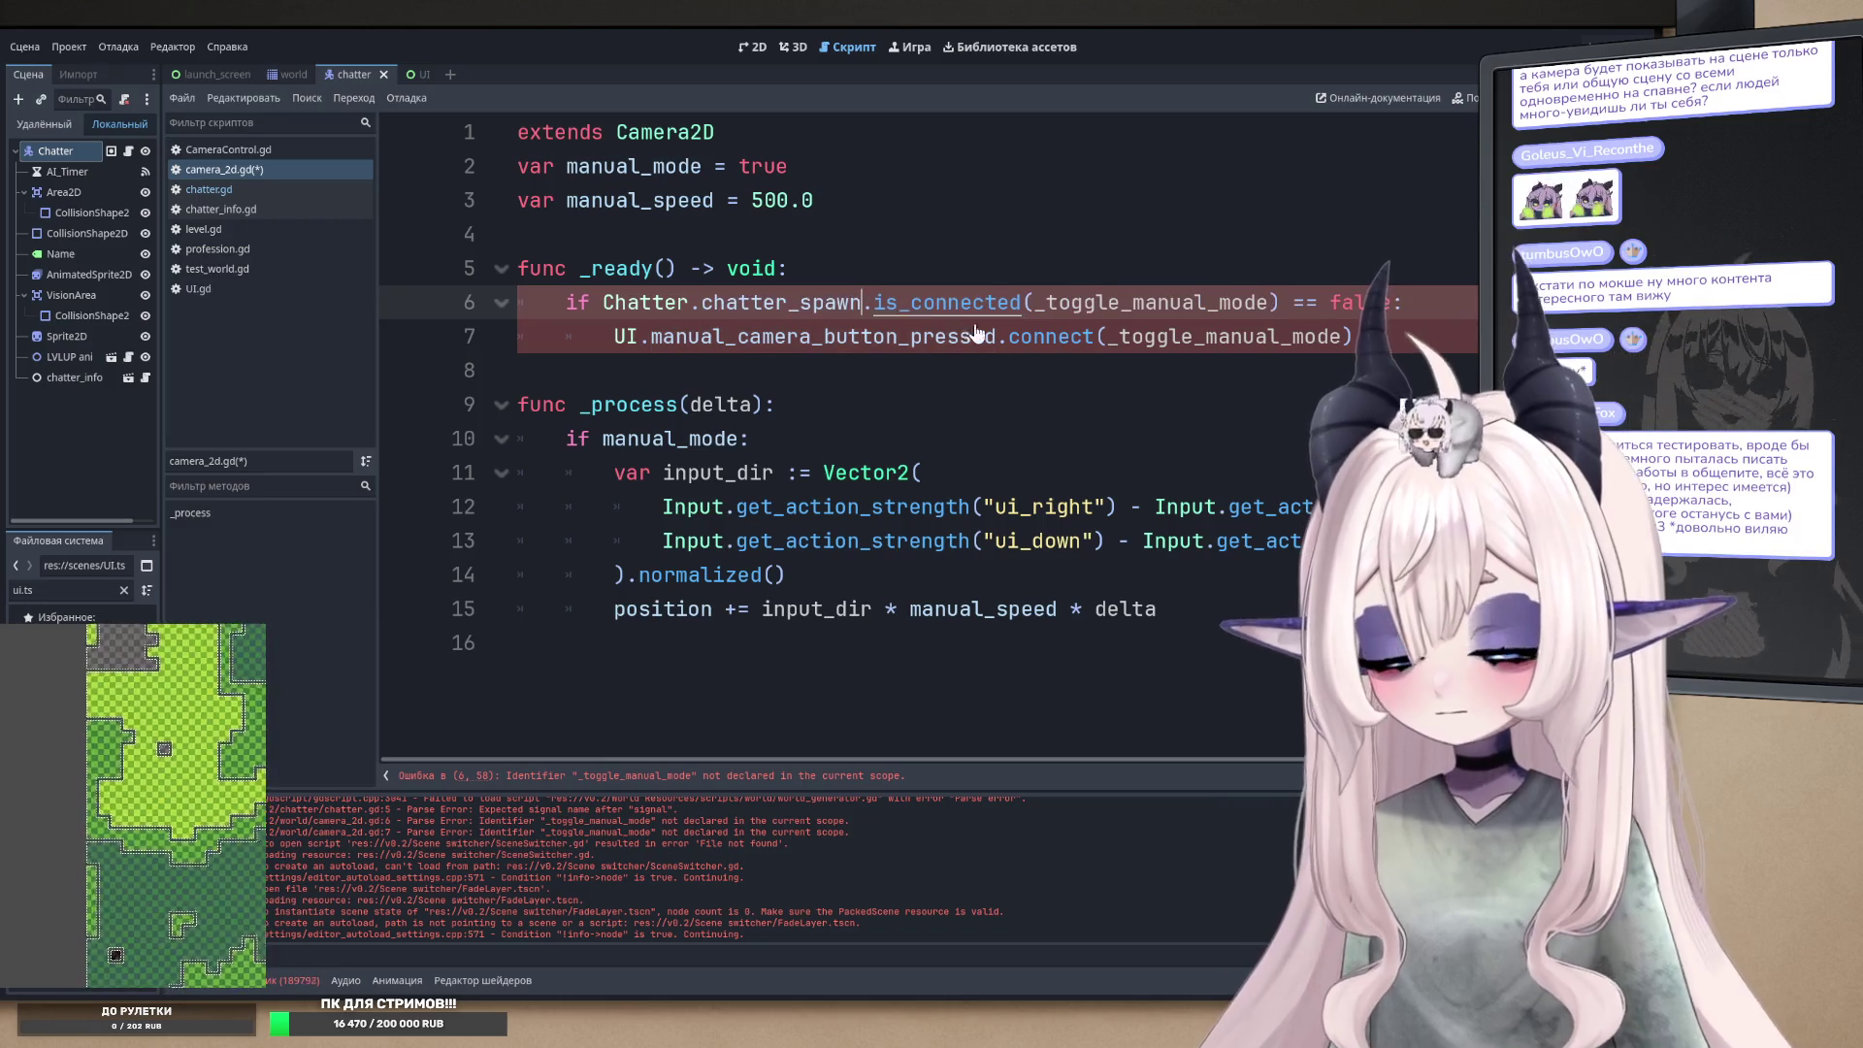
click(829, 732)
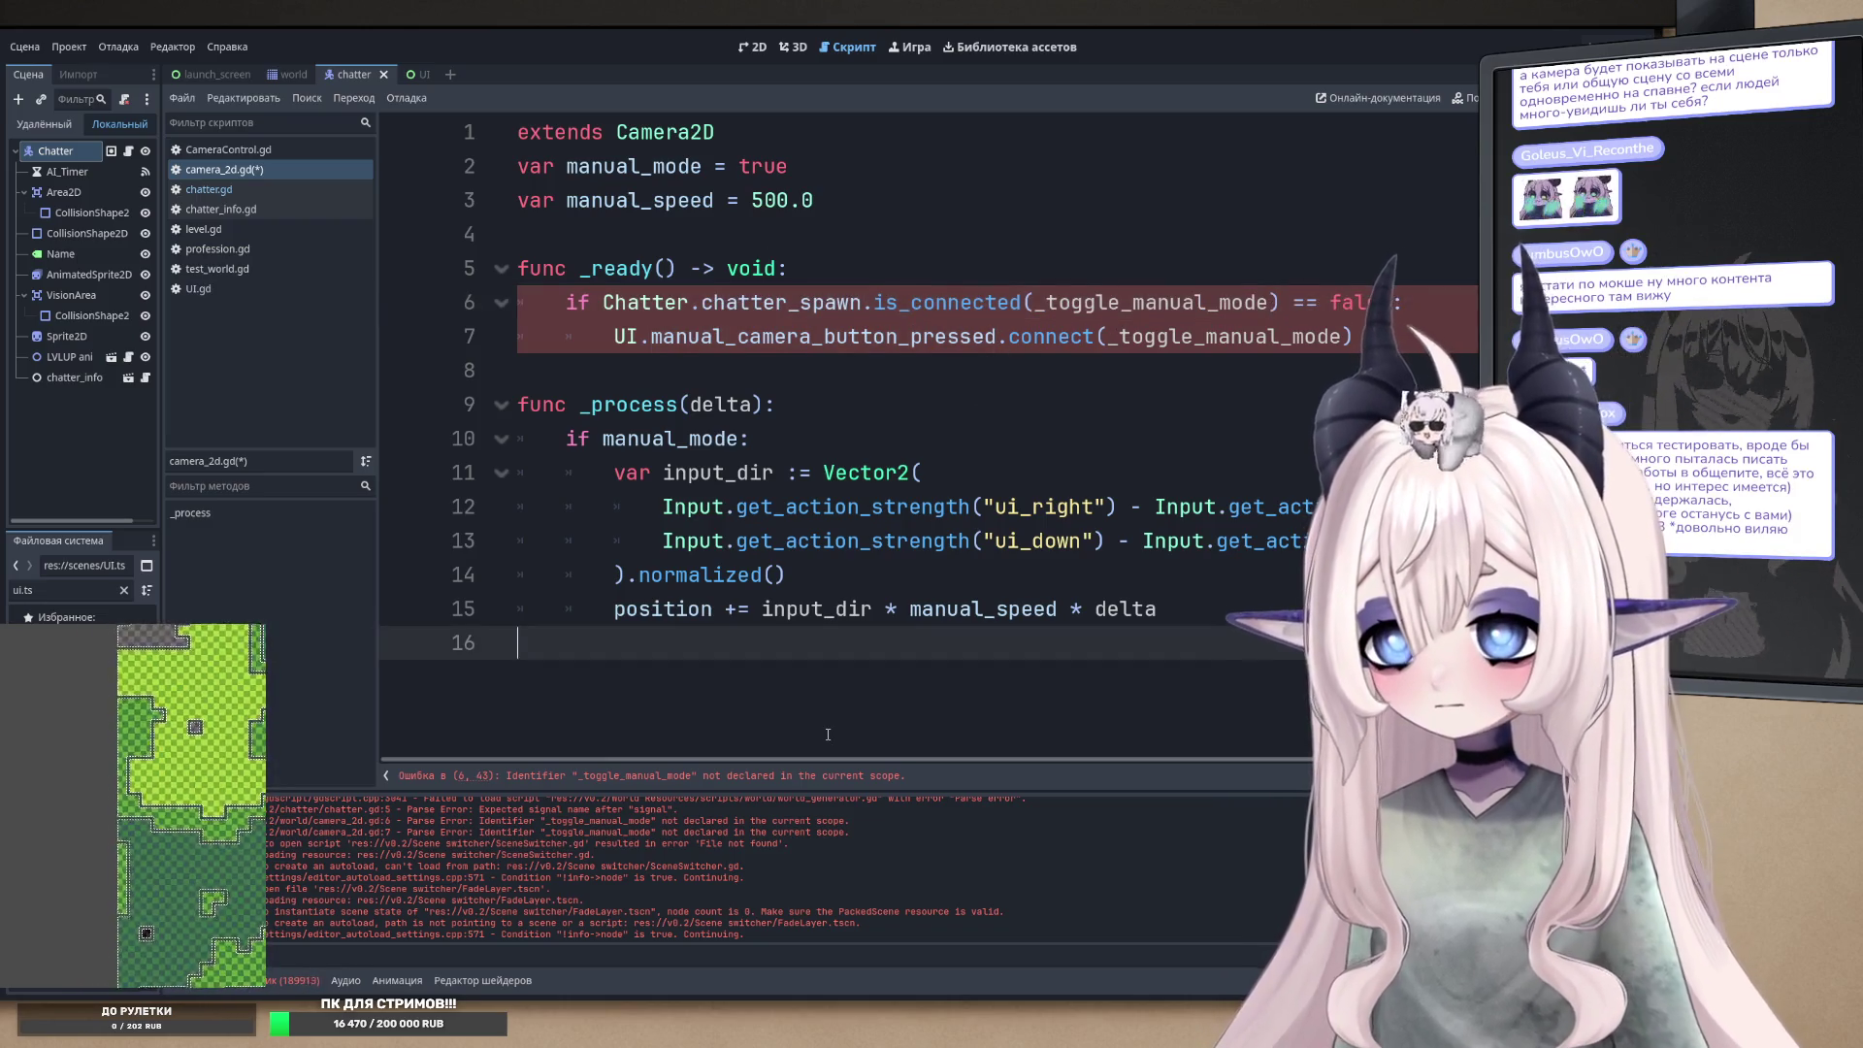
- Append func _chatter_present(spawn_position: Vector2): with a pass body to camera_2d.gd and save
key(Return)
text(func )
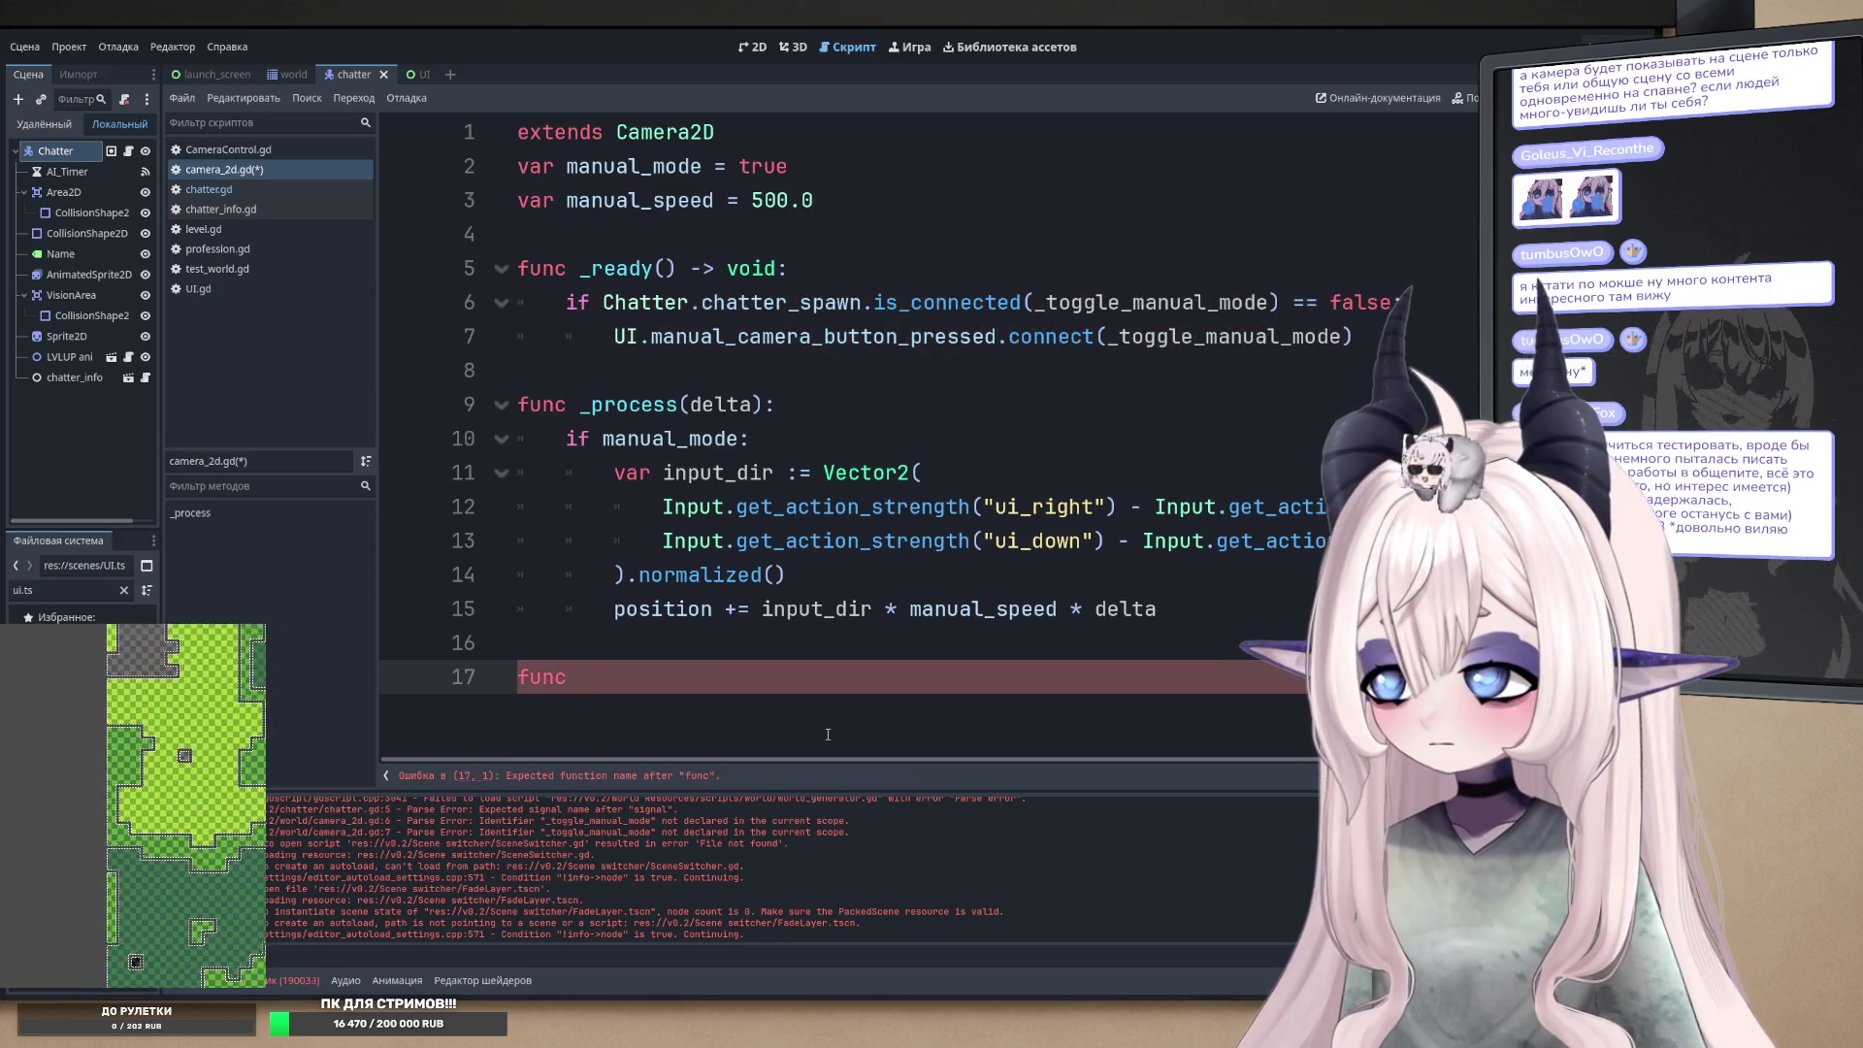
text(_)
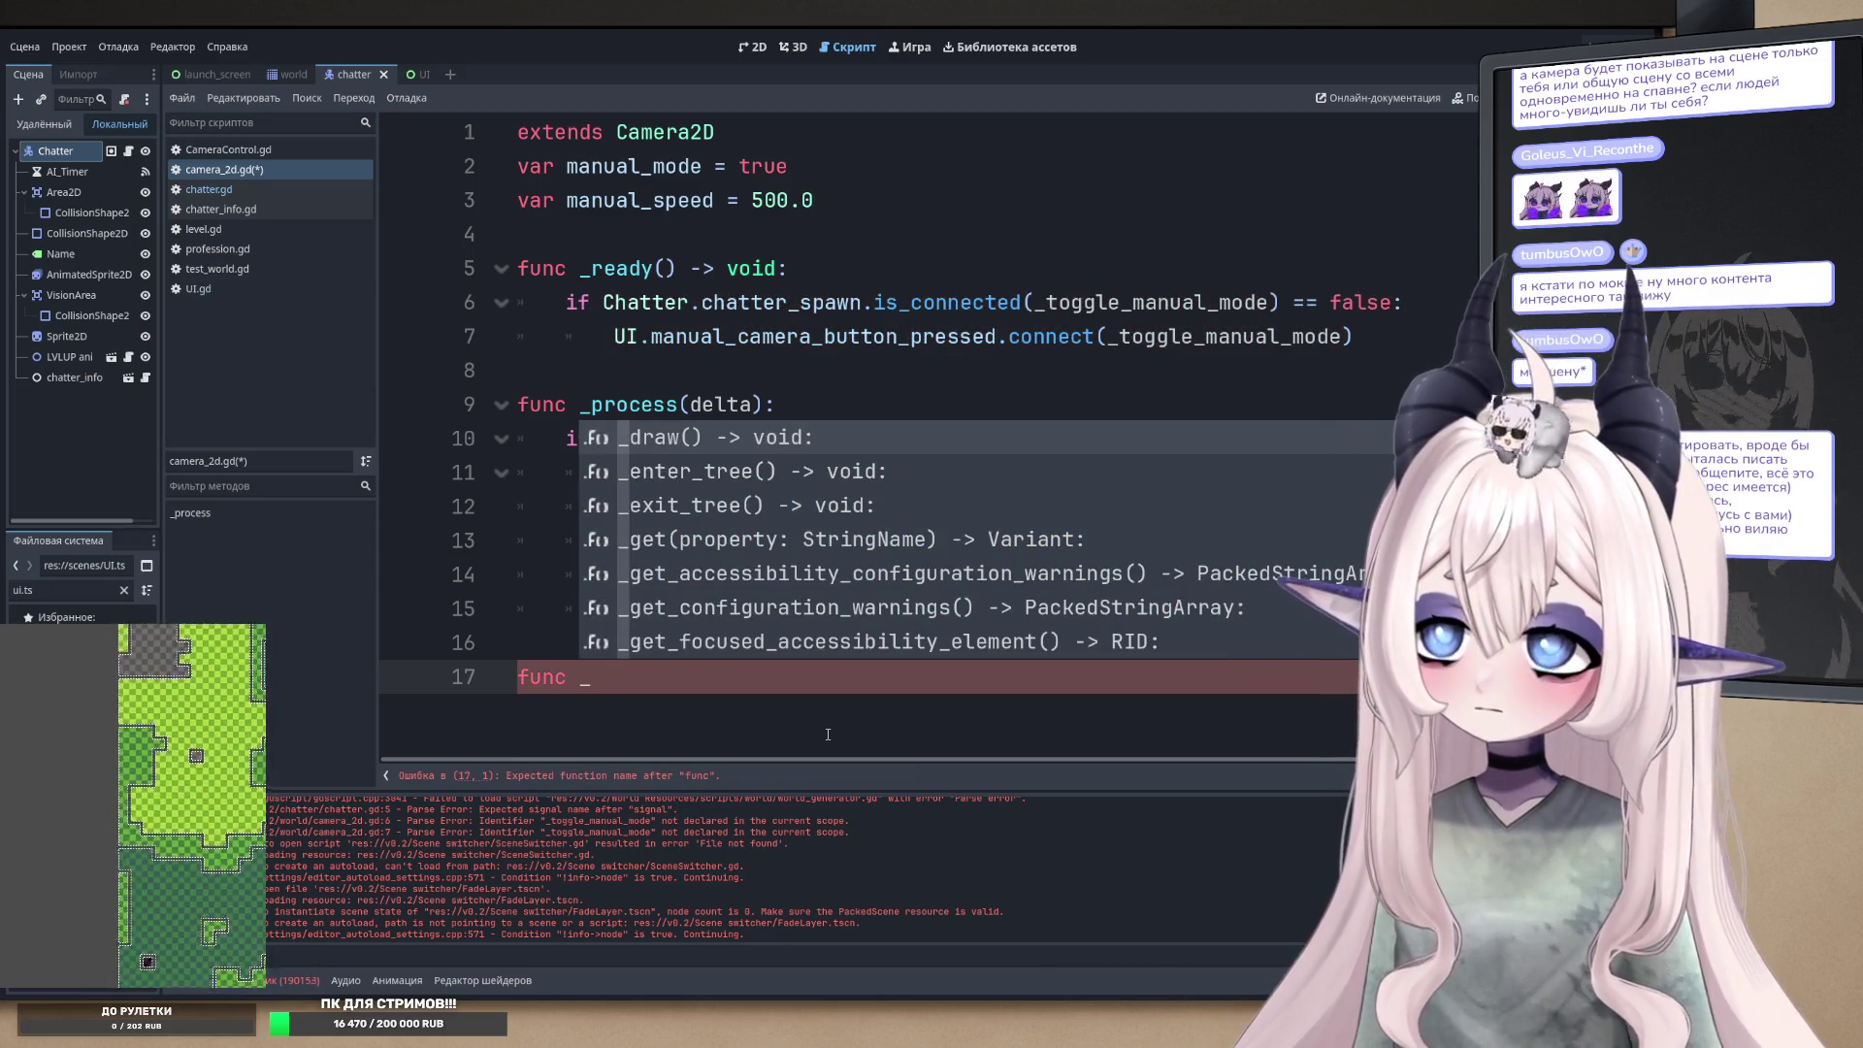
text(preseny)
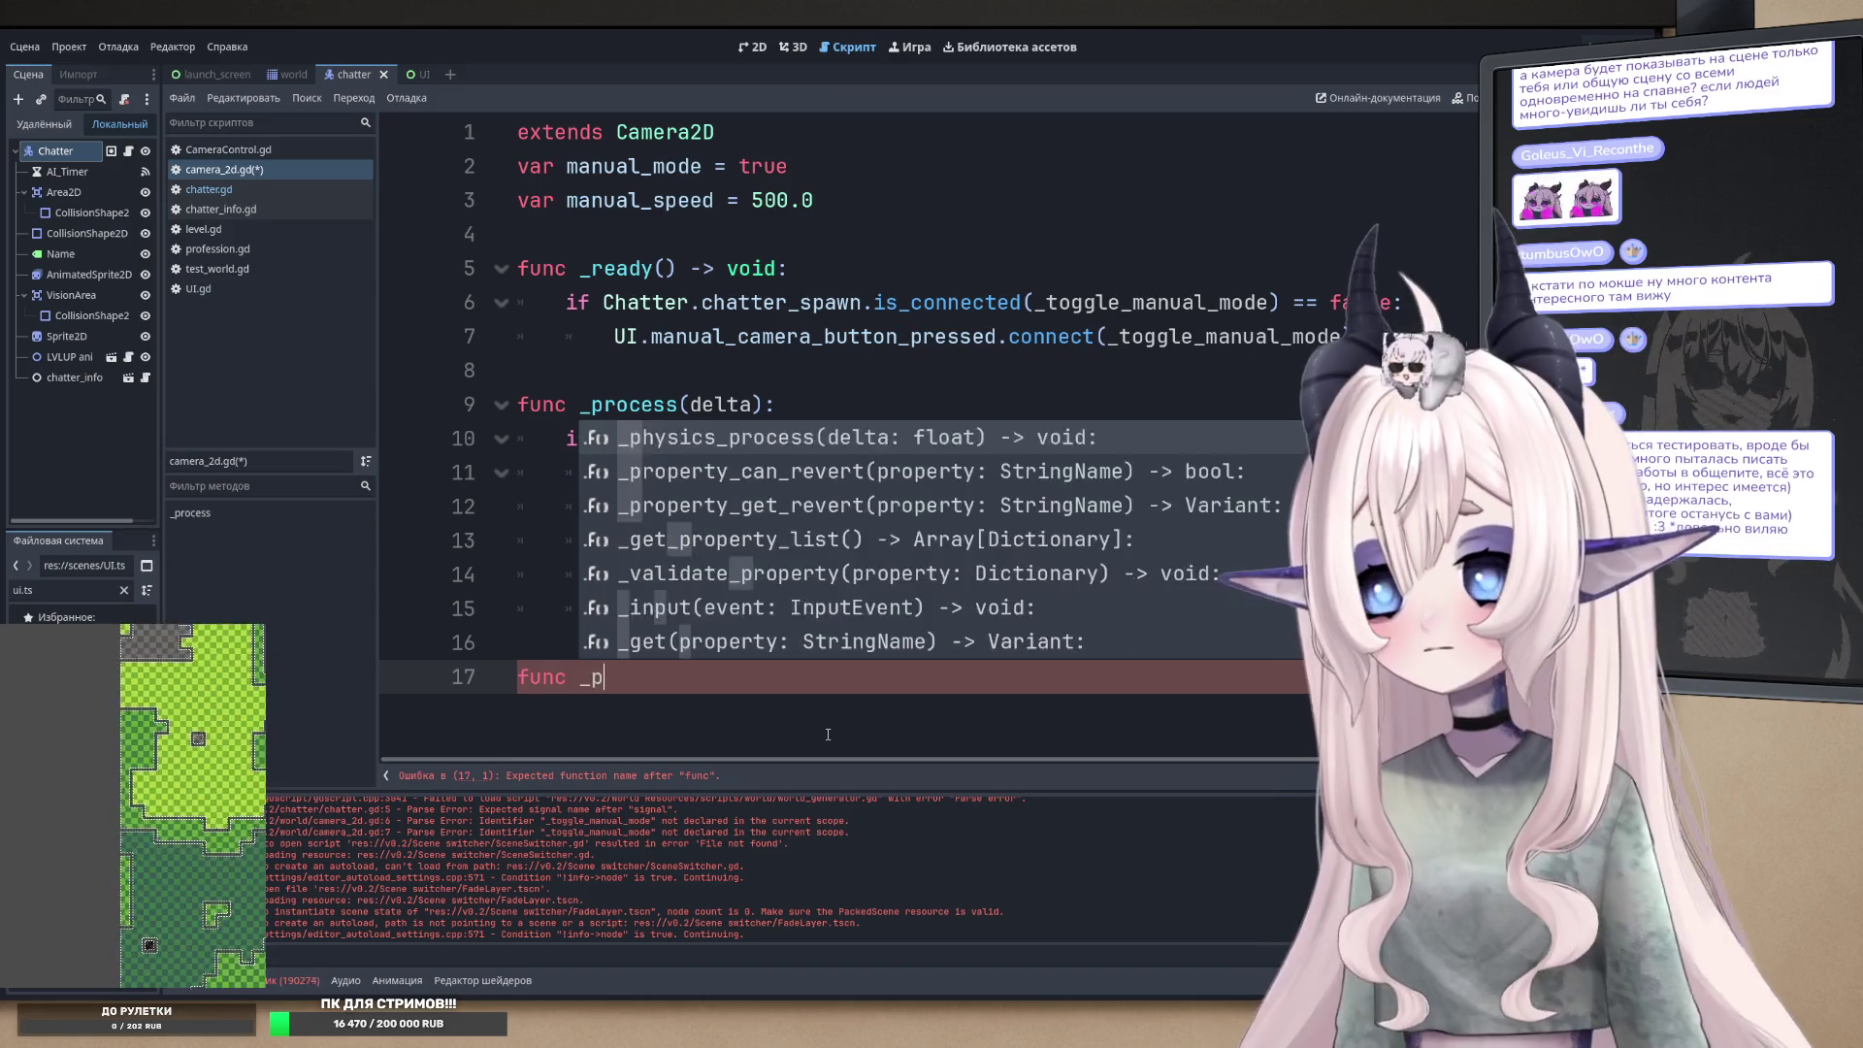
key(ctrl+BackSpace)
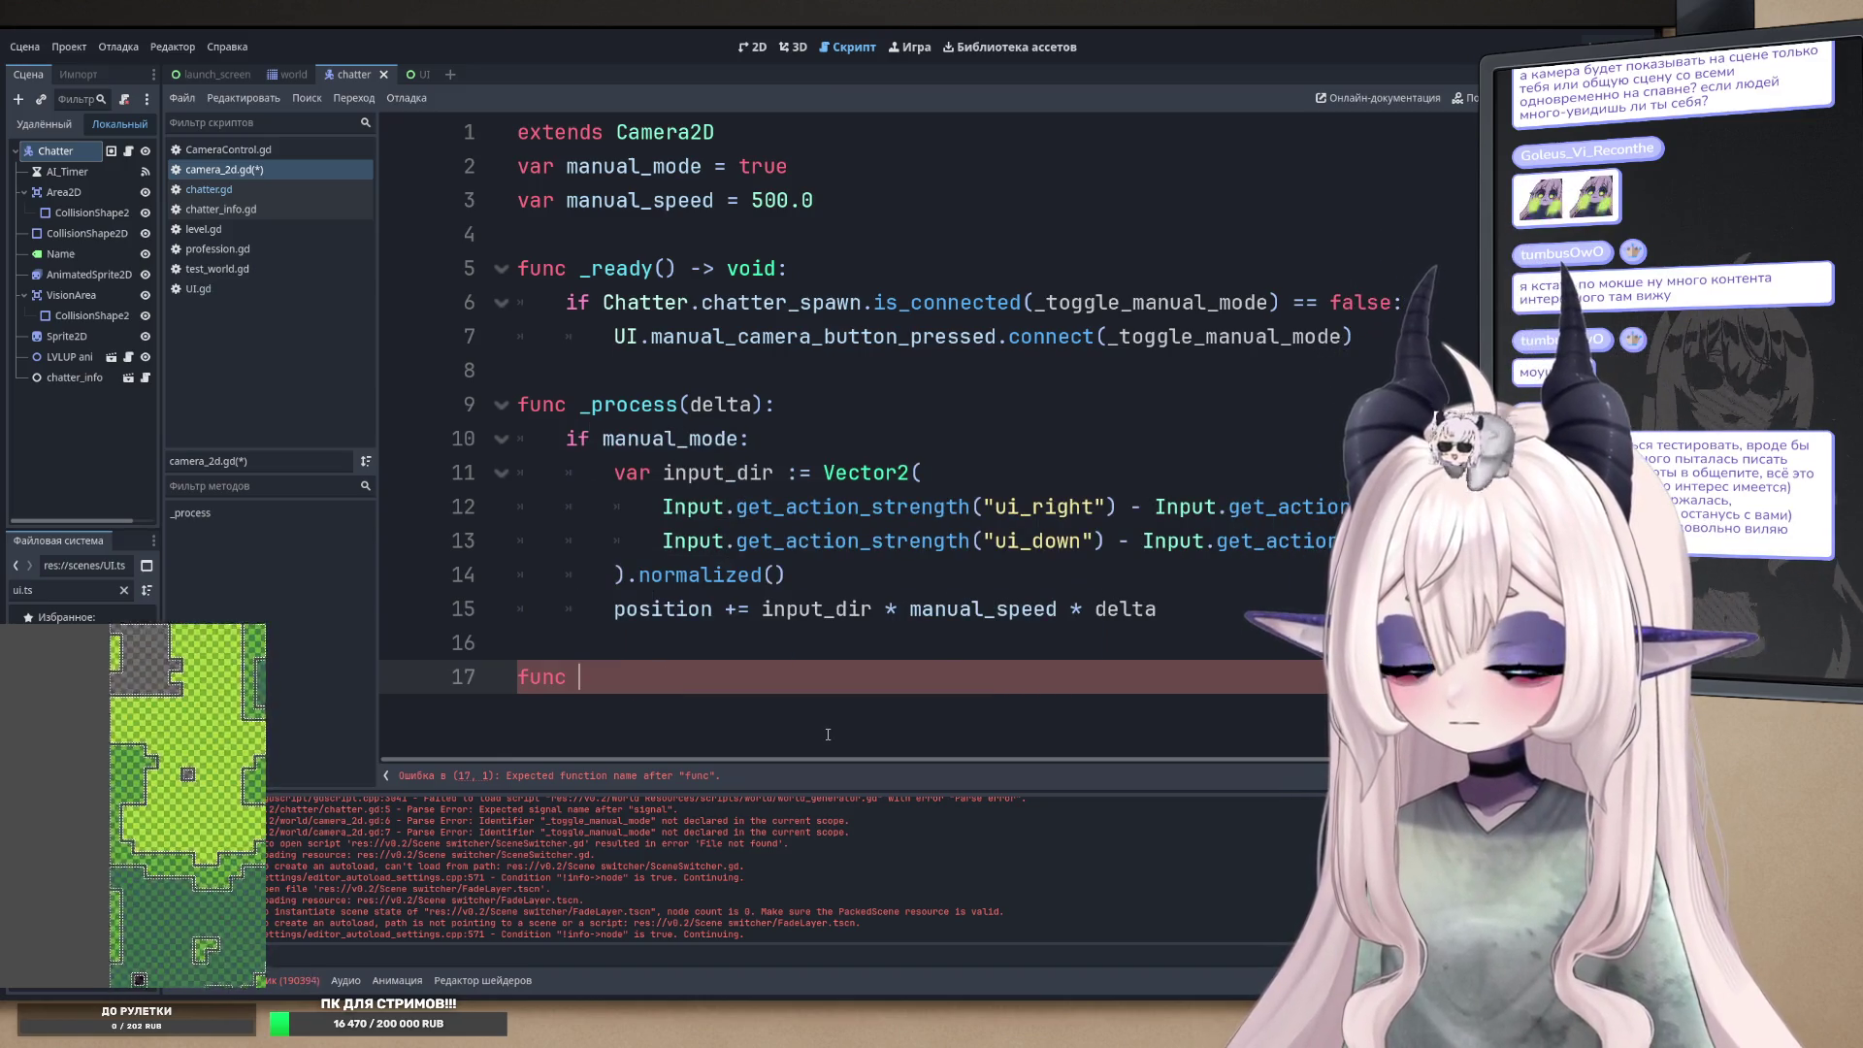
text(_)
text(tter_present)
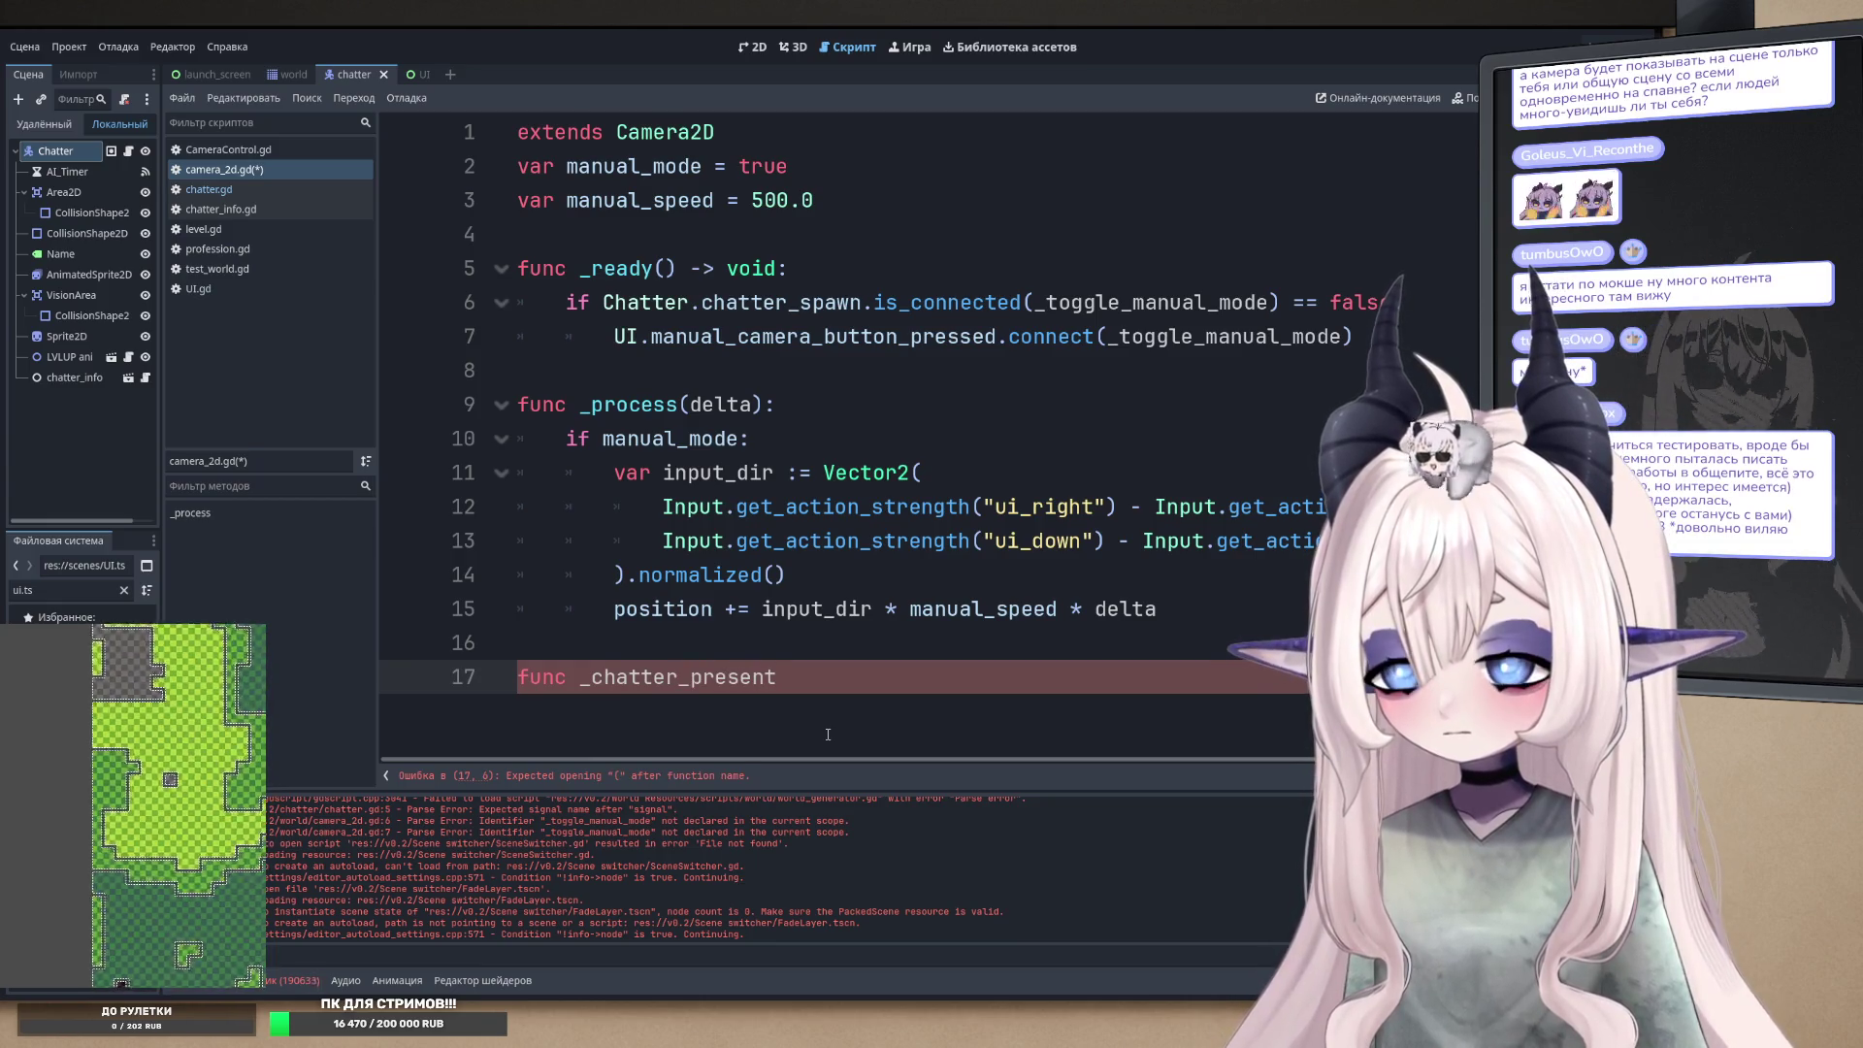
text((pos))
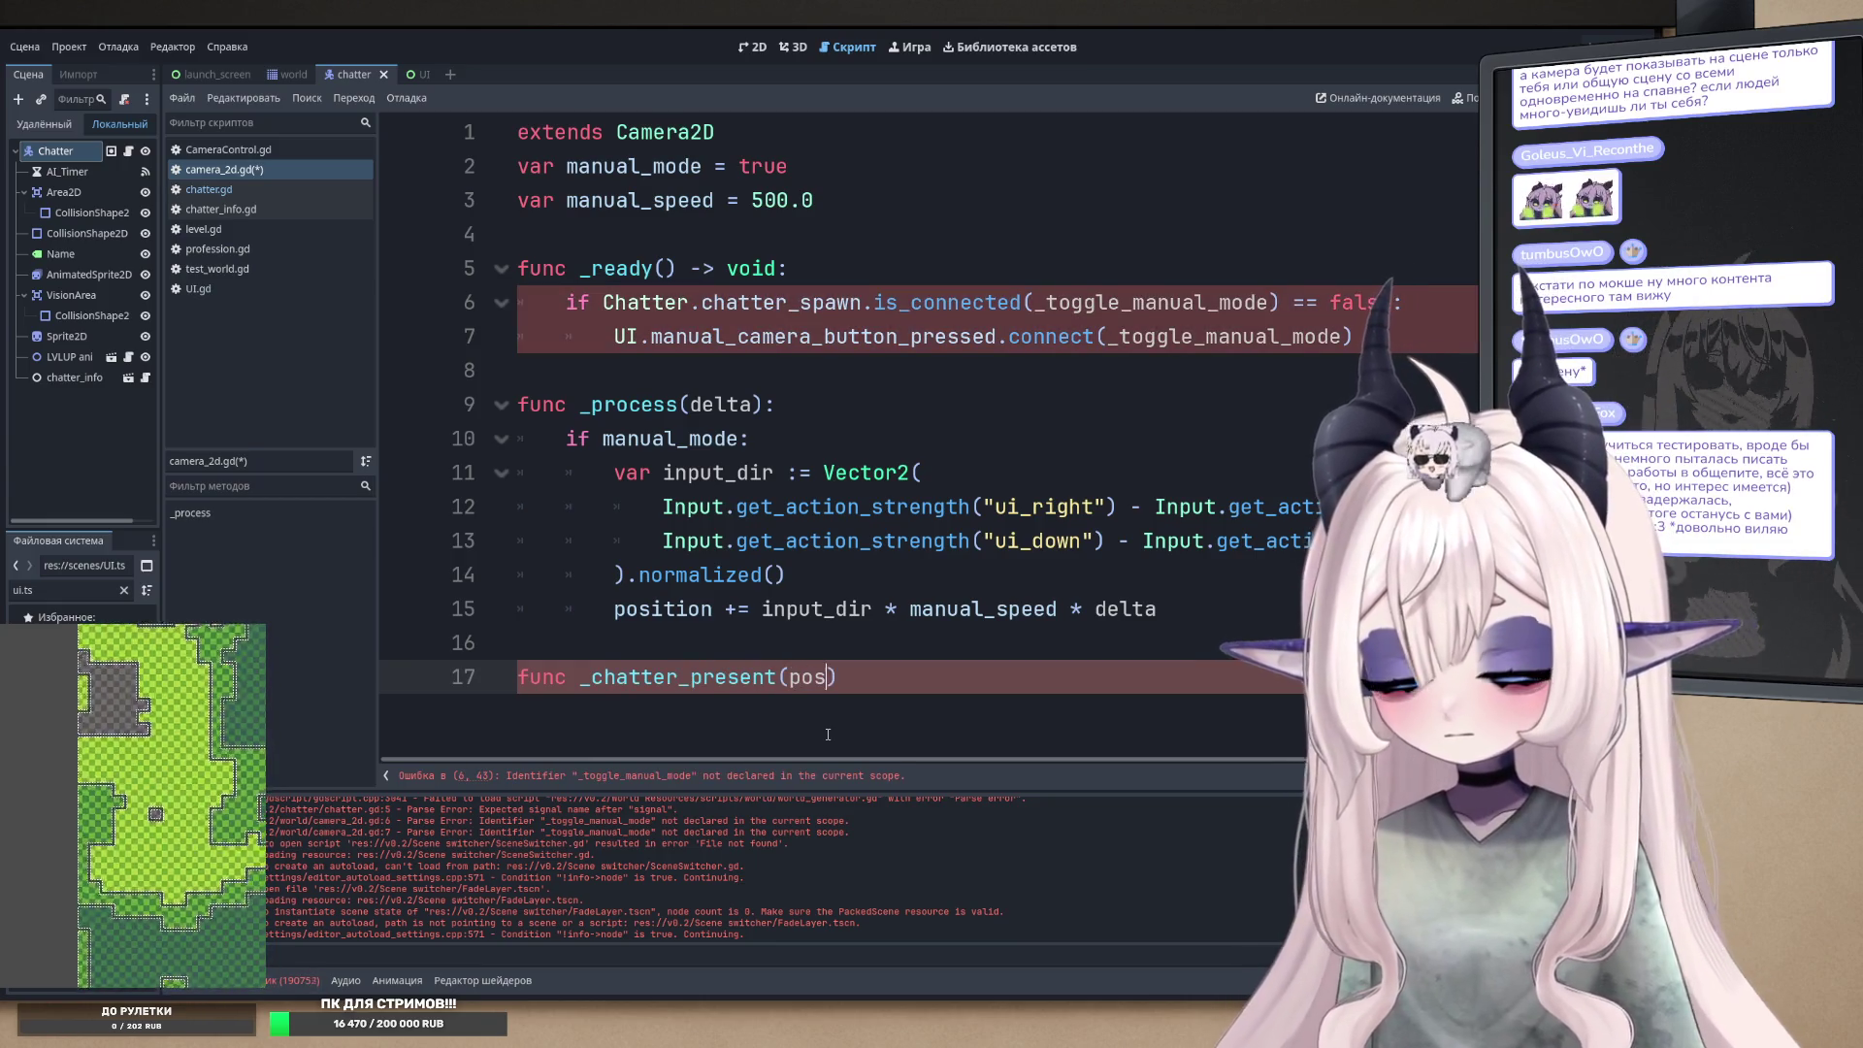
text(spawn_)
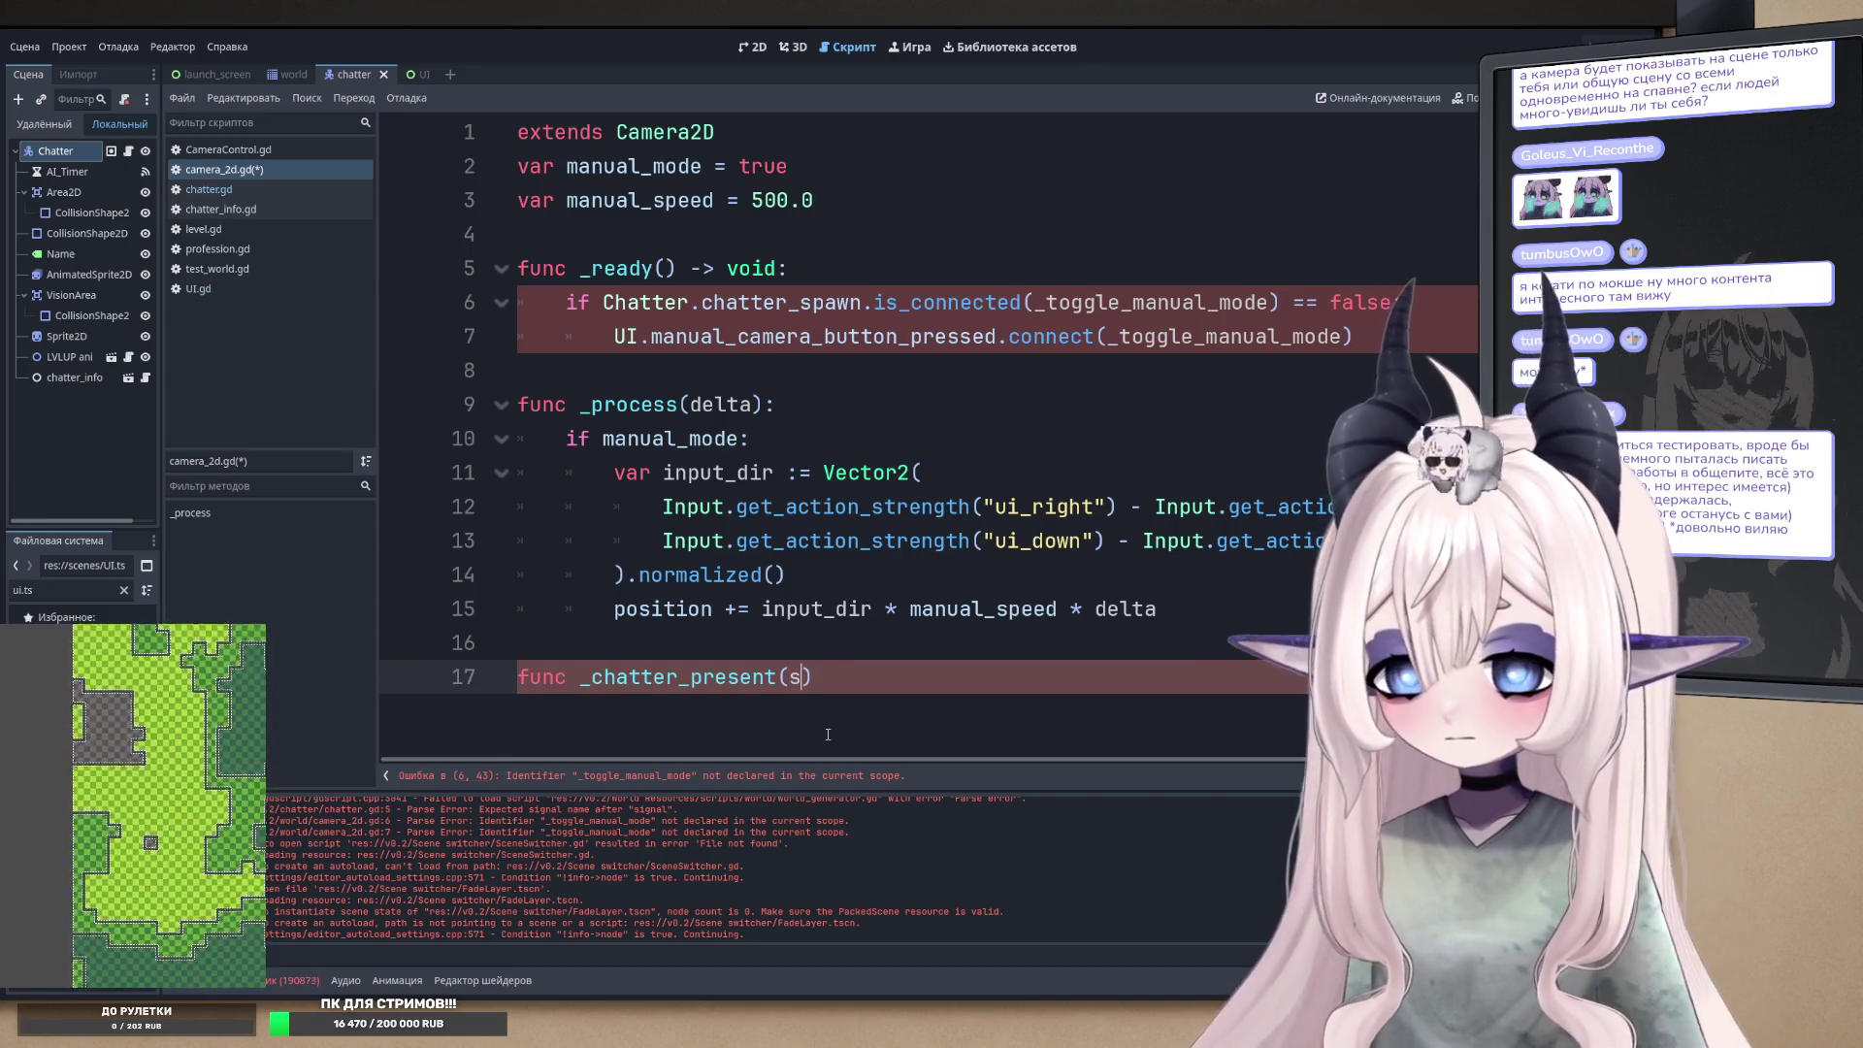
text(position:)
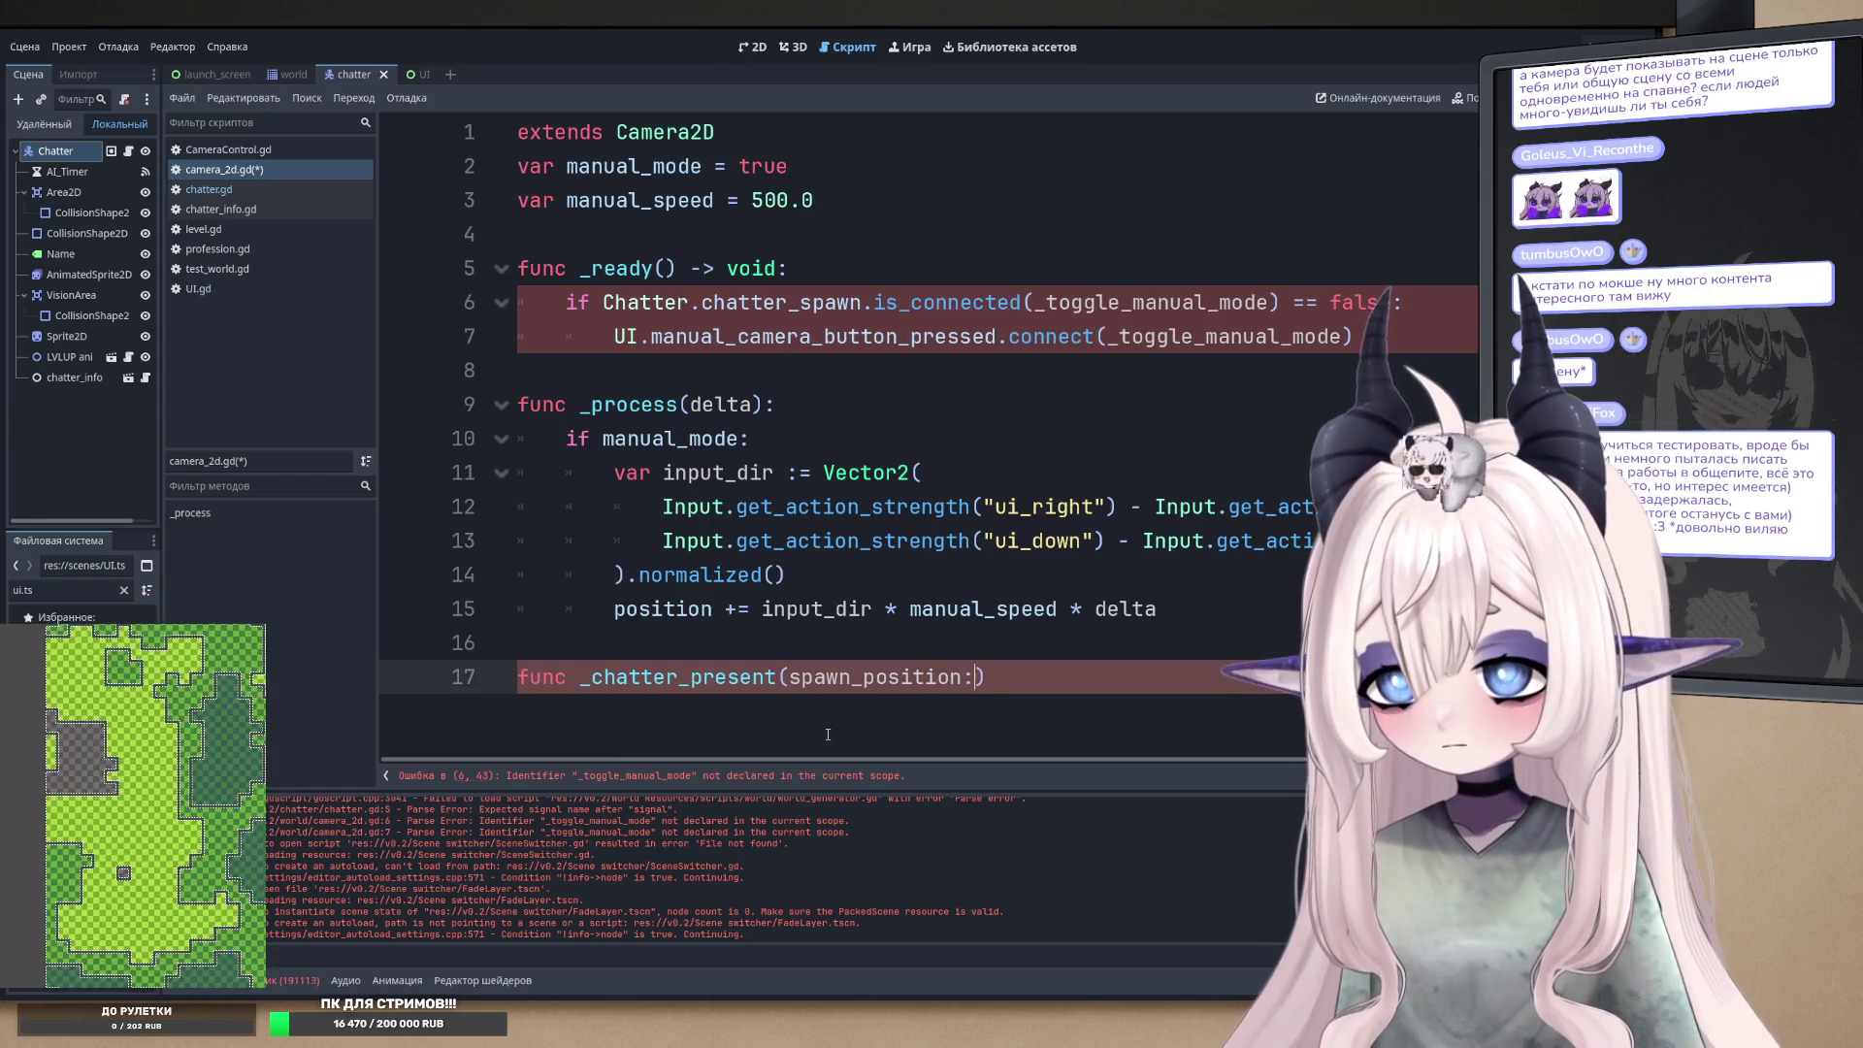
text( Vector)
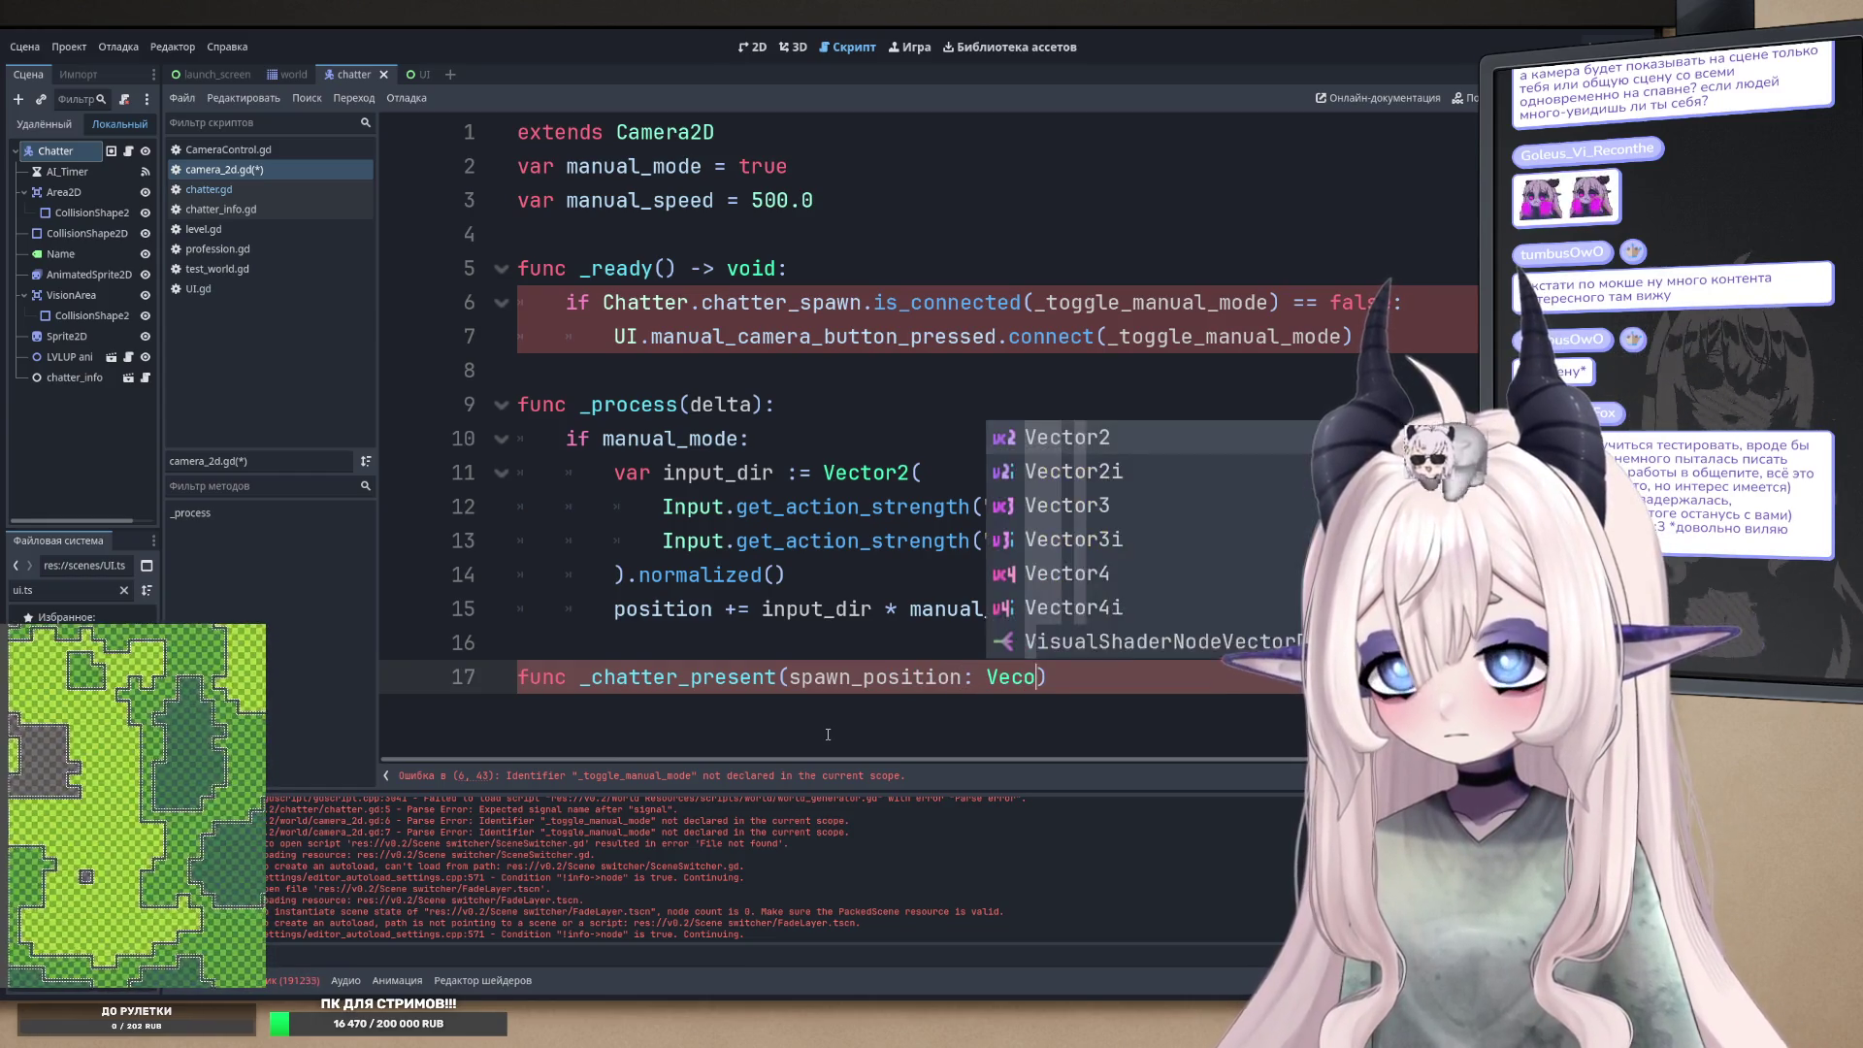
key(Return)
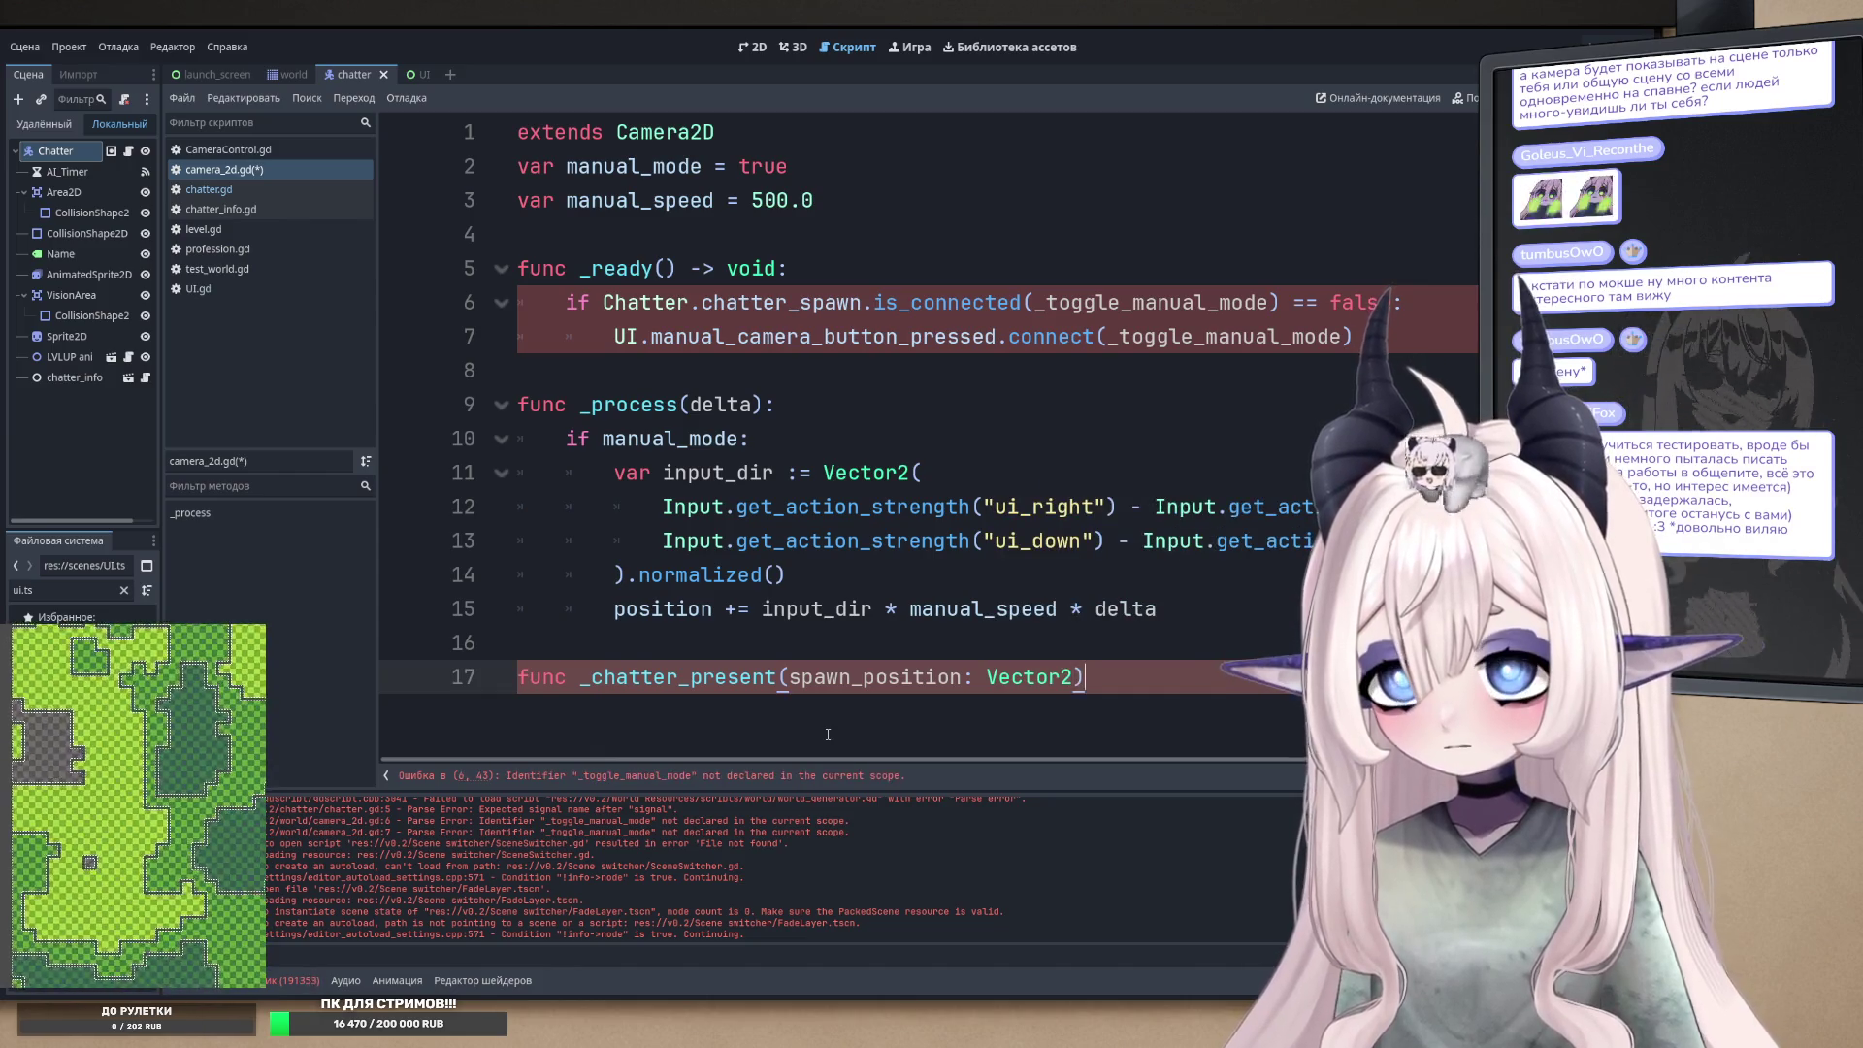
text():)
key(Return)
text(pass)
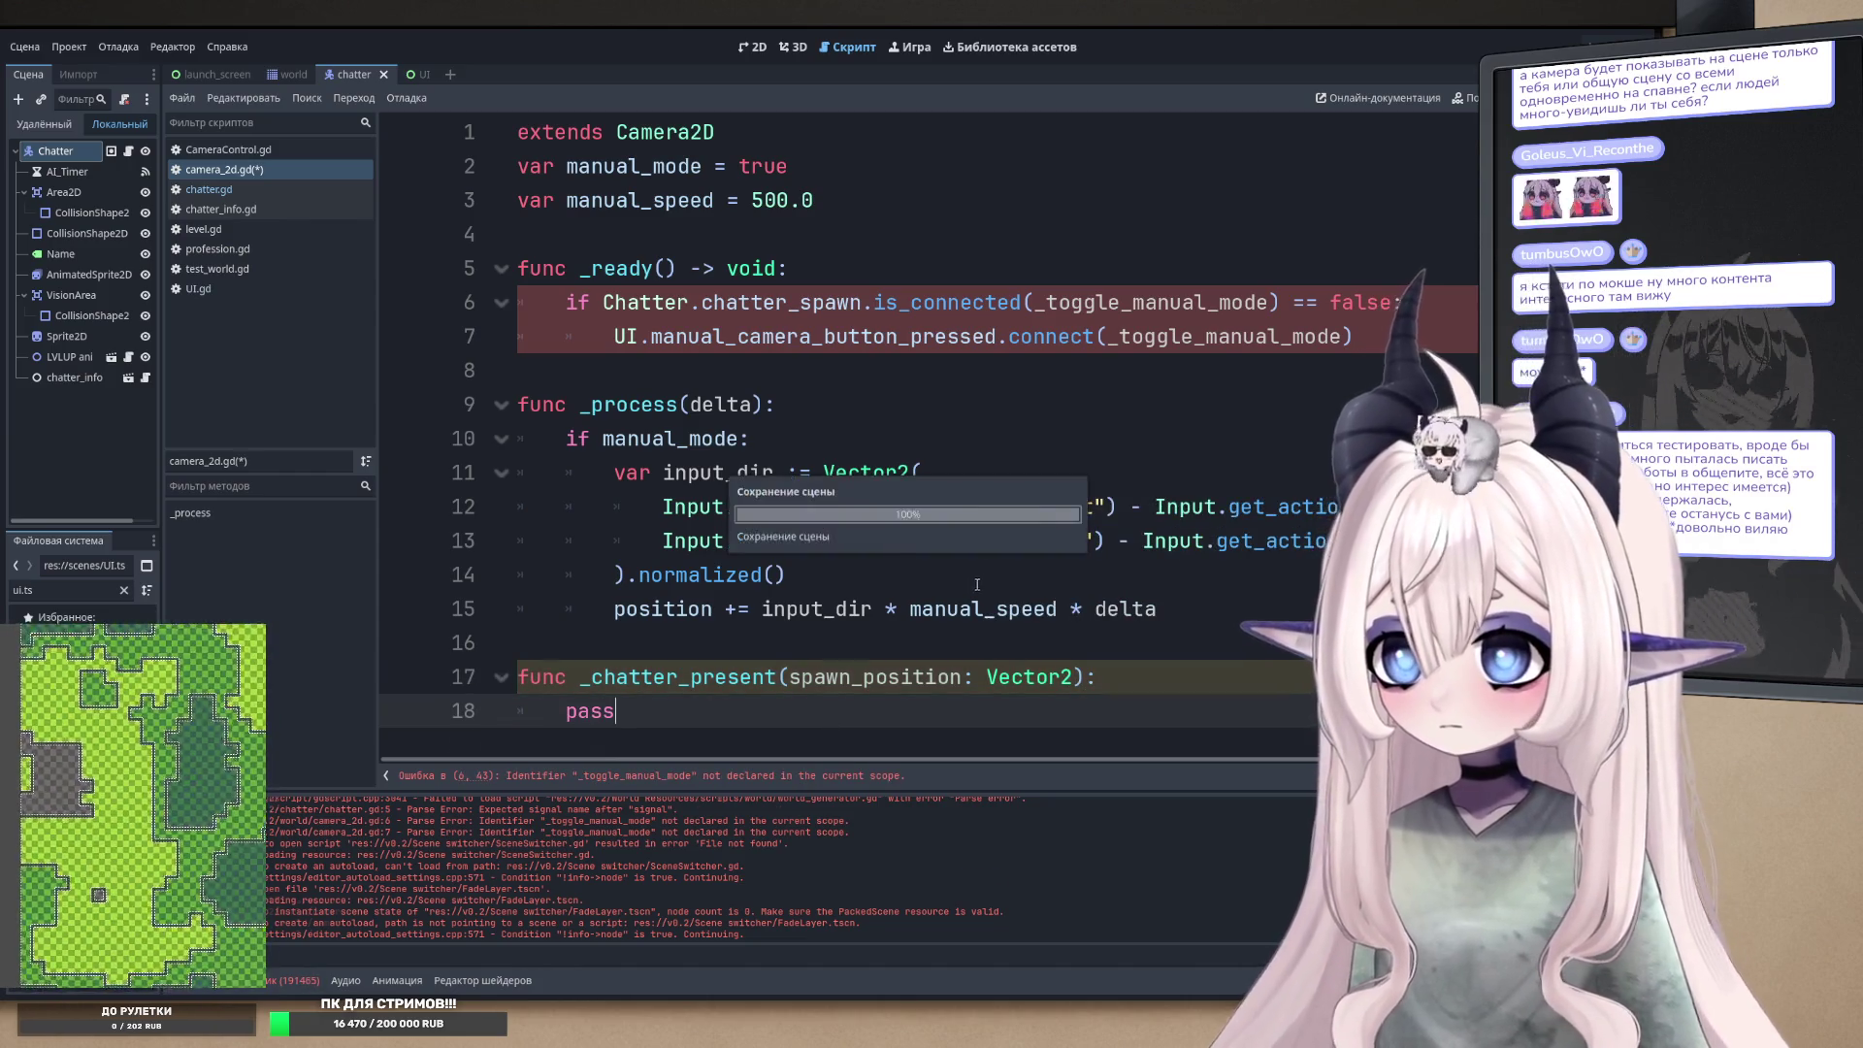
key(ctrl+s)
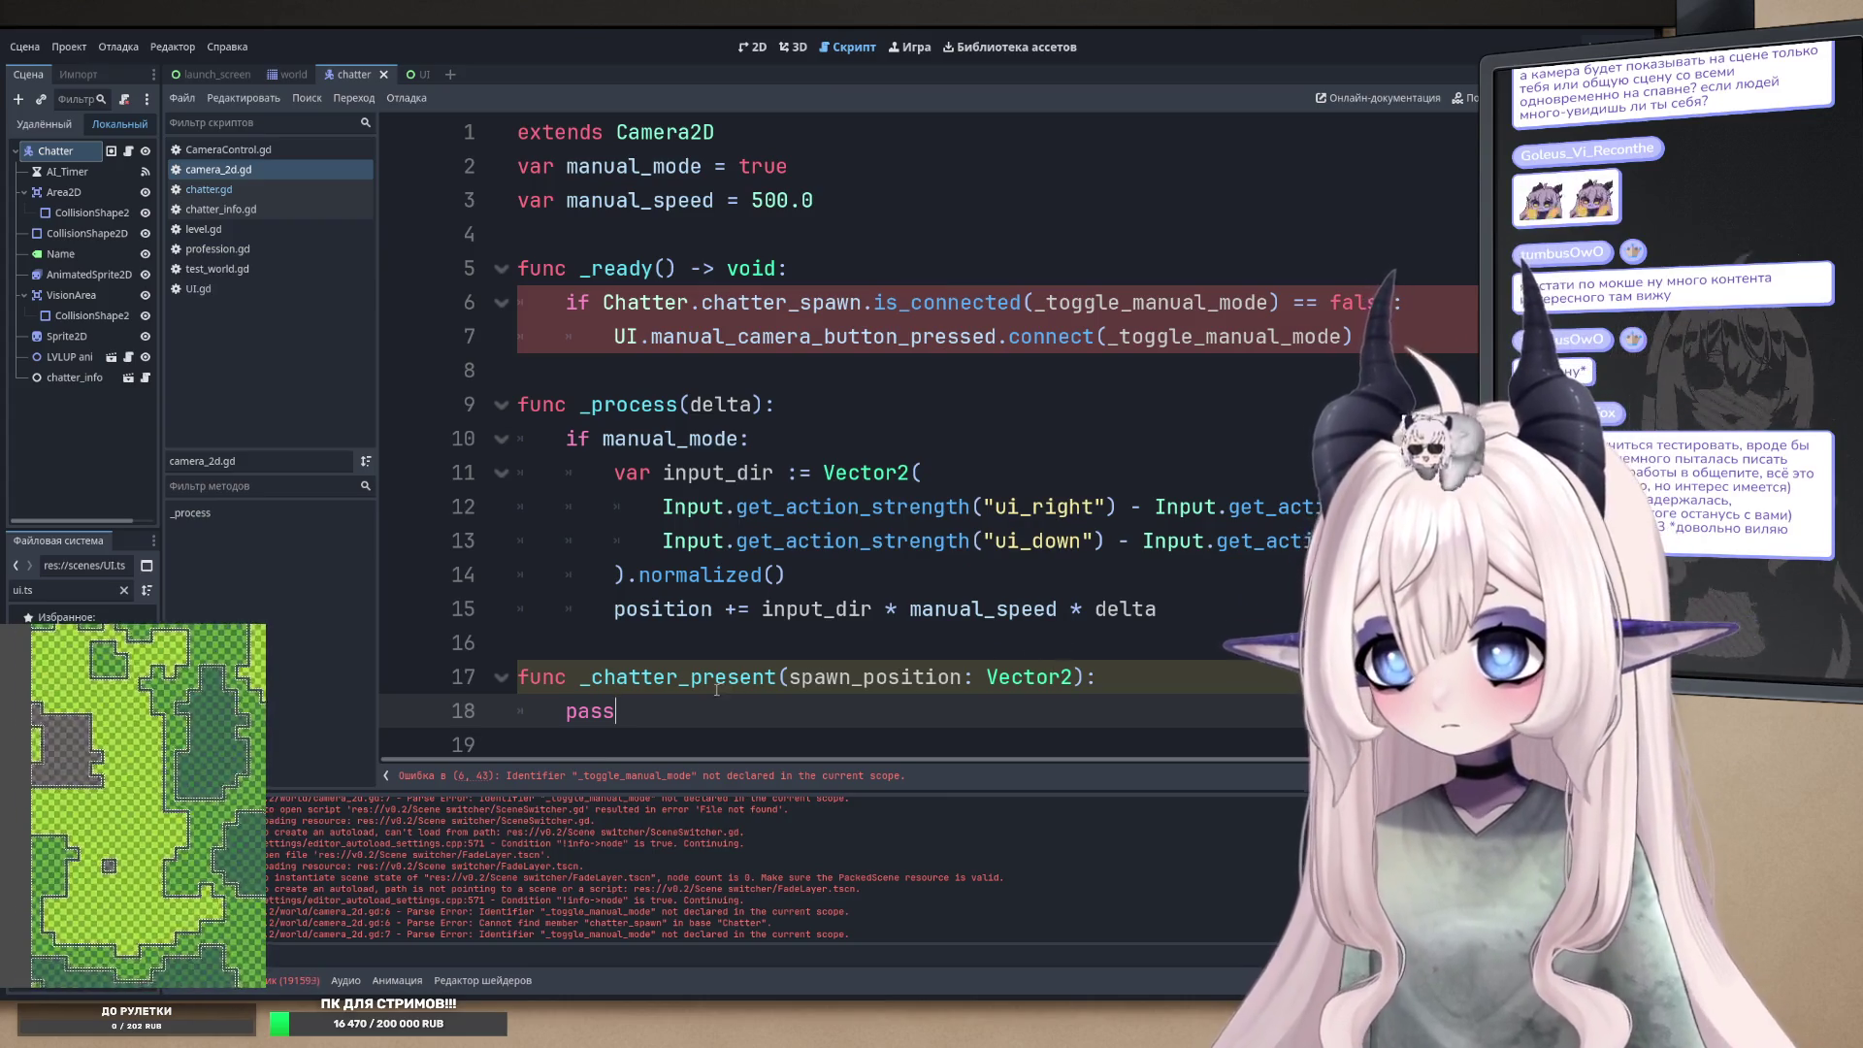
- Replace _toggle_manual_mode with _chatter_present in both lines 6 and 7
double_click(717, 679)
key(ctrl+c)
double_click(1155, 302)
key(ctrl+v)
click(1205, 335)
double_click(1205, 336)
key(ctrl+v)
- Make line 7 connect Chatter.chatter_spawn instead of UI.manual_camera_button_pressed, then save camera_2d.gd
double_click(781, 302)
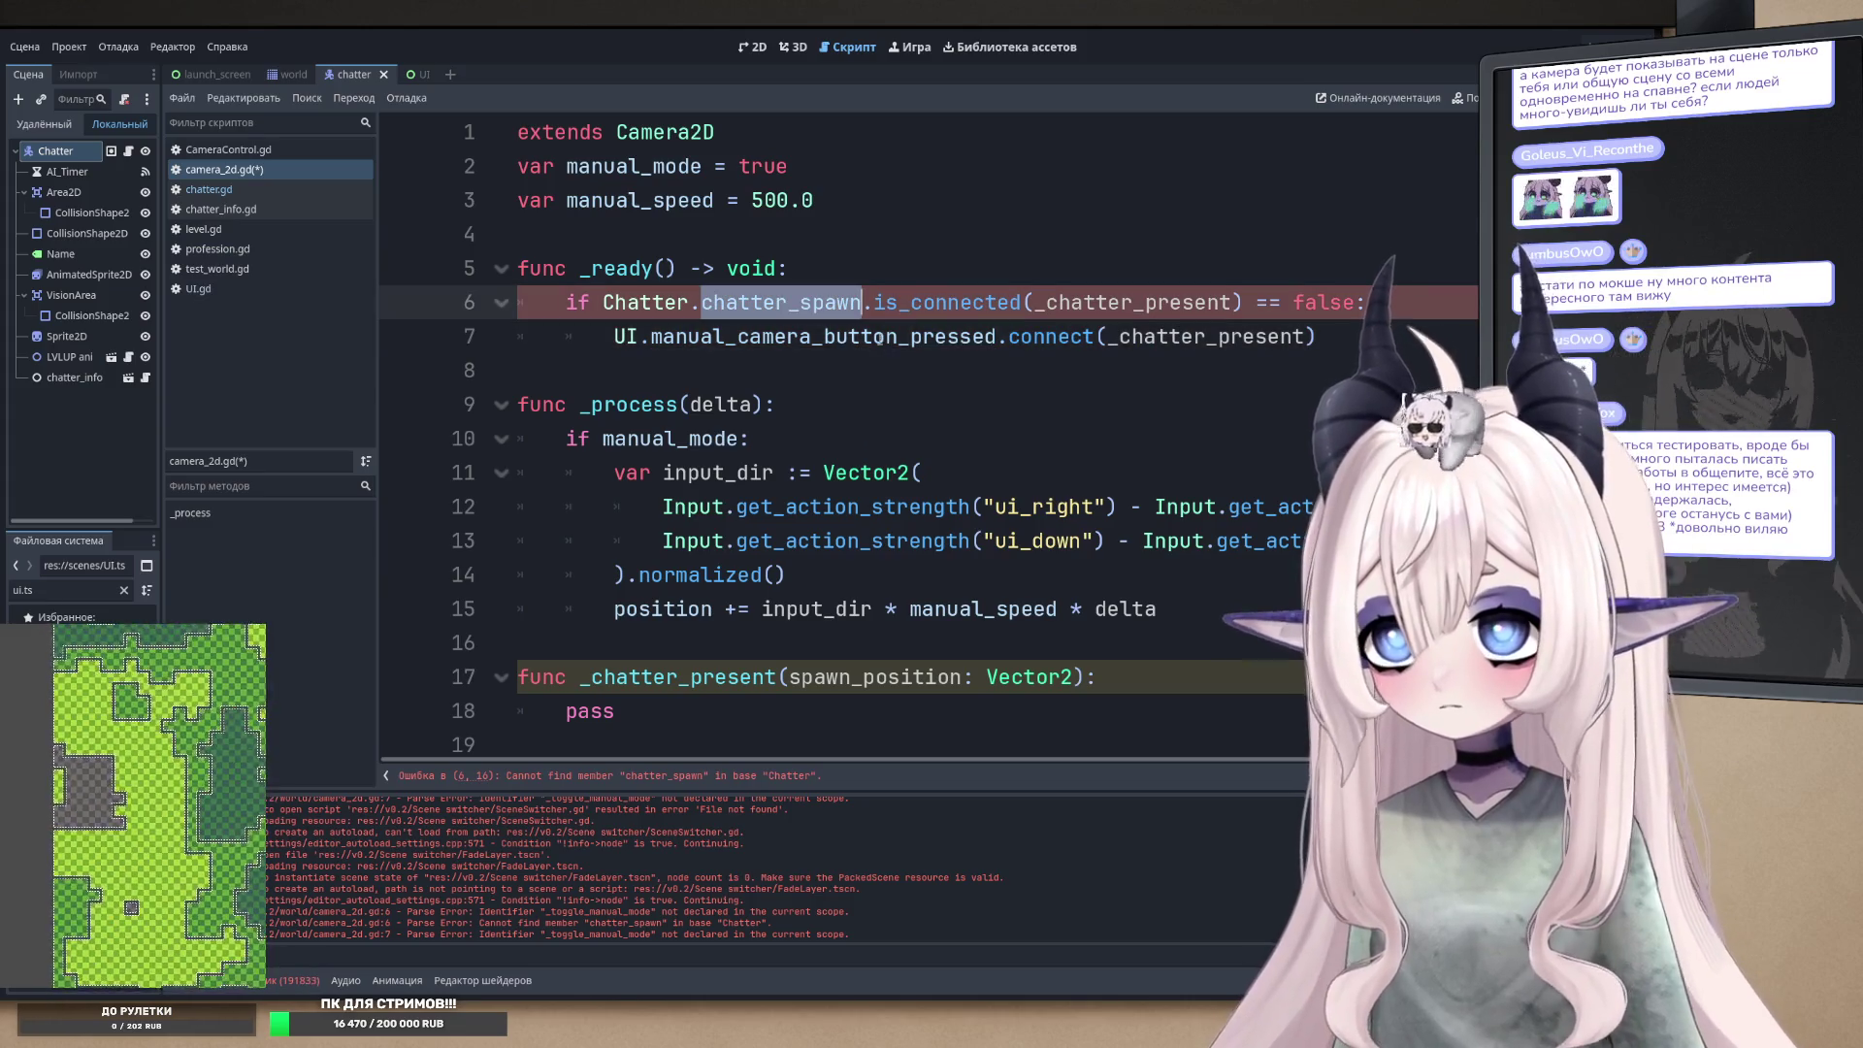
key(ctrl+c)
double_click(879, 335)
key(ctrl+v)
click(633, 311)
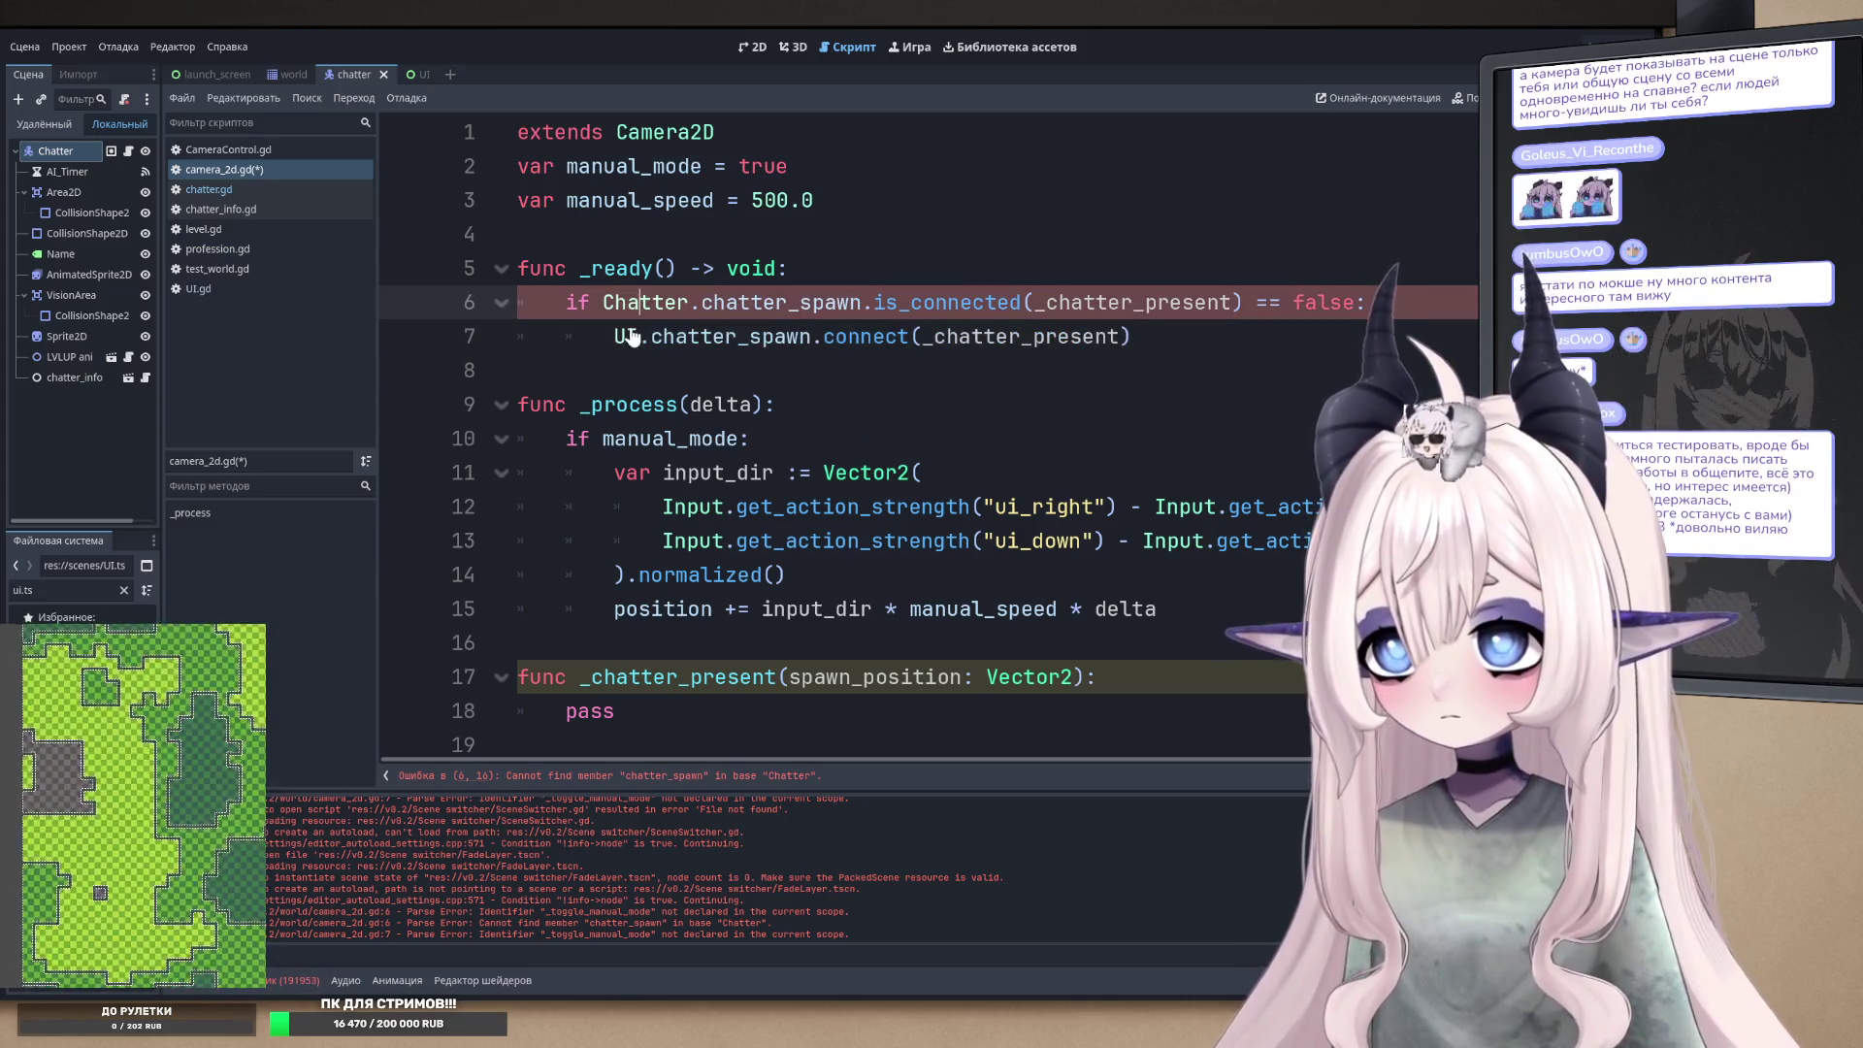
double_click(640, 301)
key(ctrl+c)
double_click(625, 336)
key(ctrl+v)
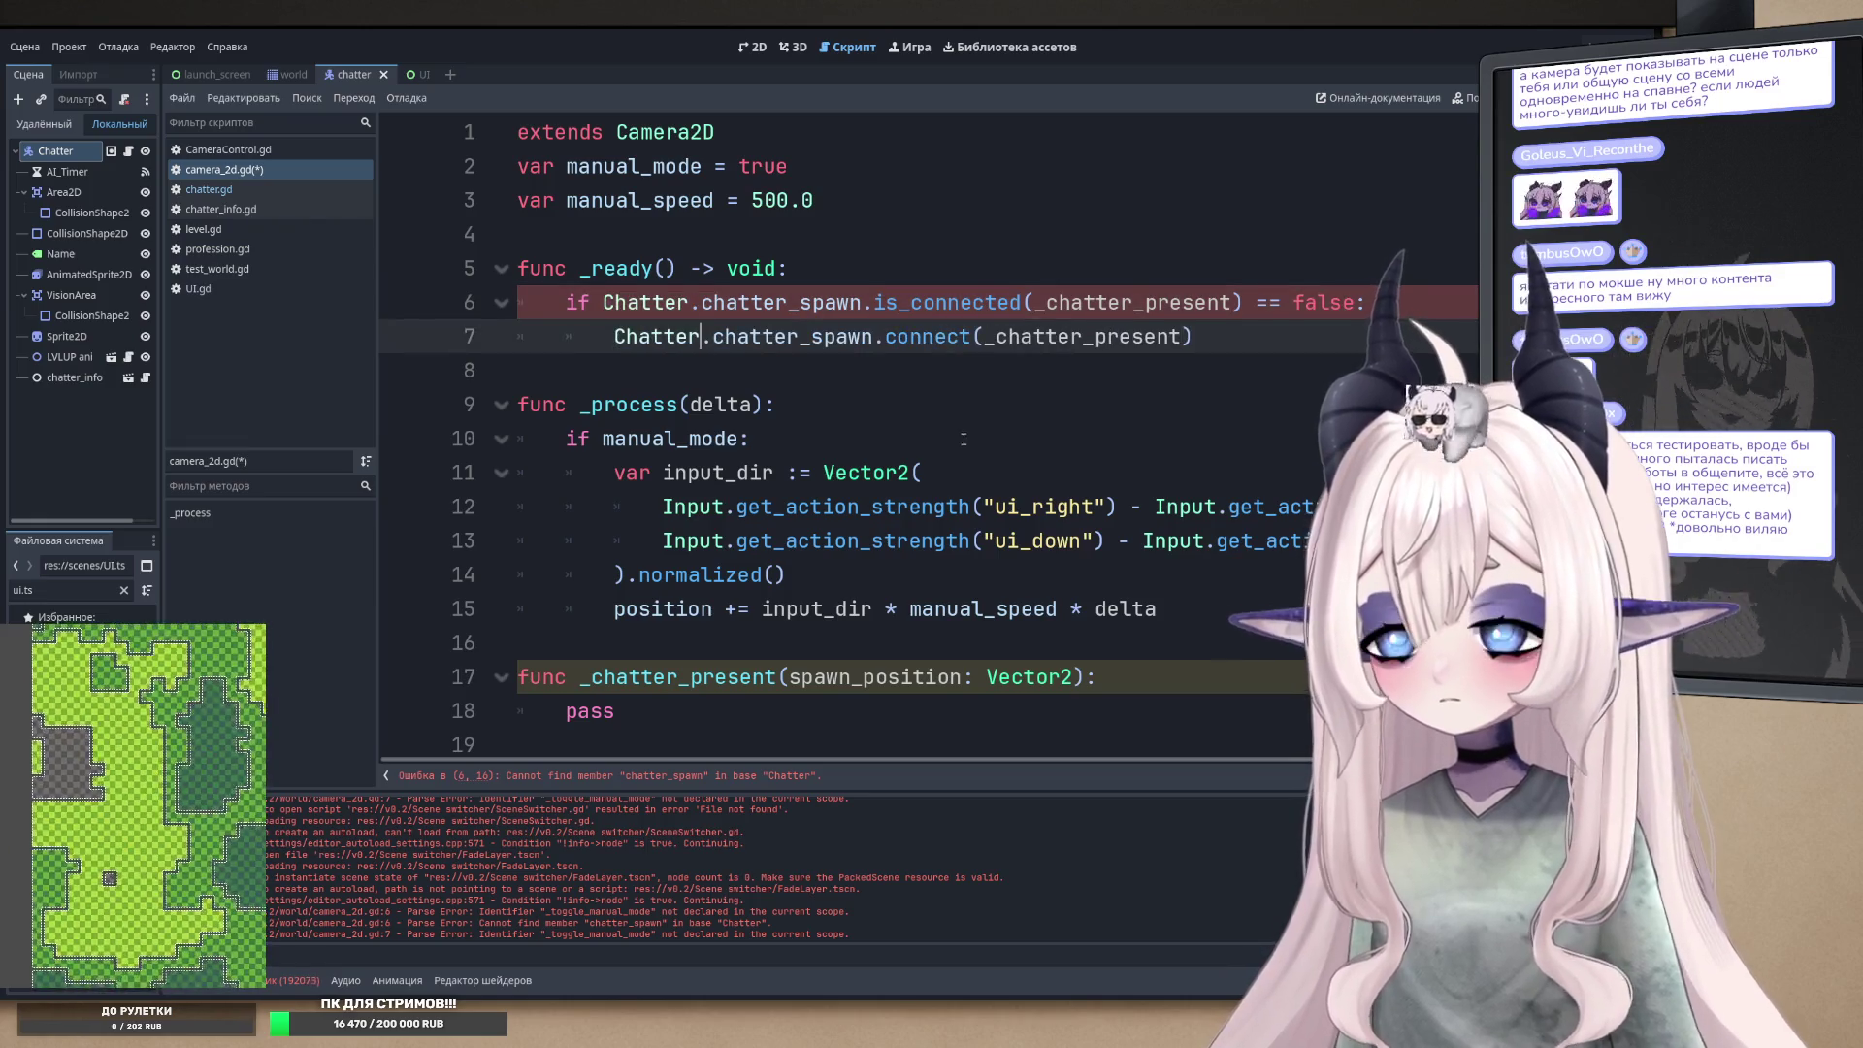
click(911, 402)
key(ctrl+s)
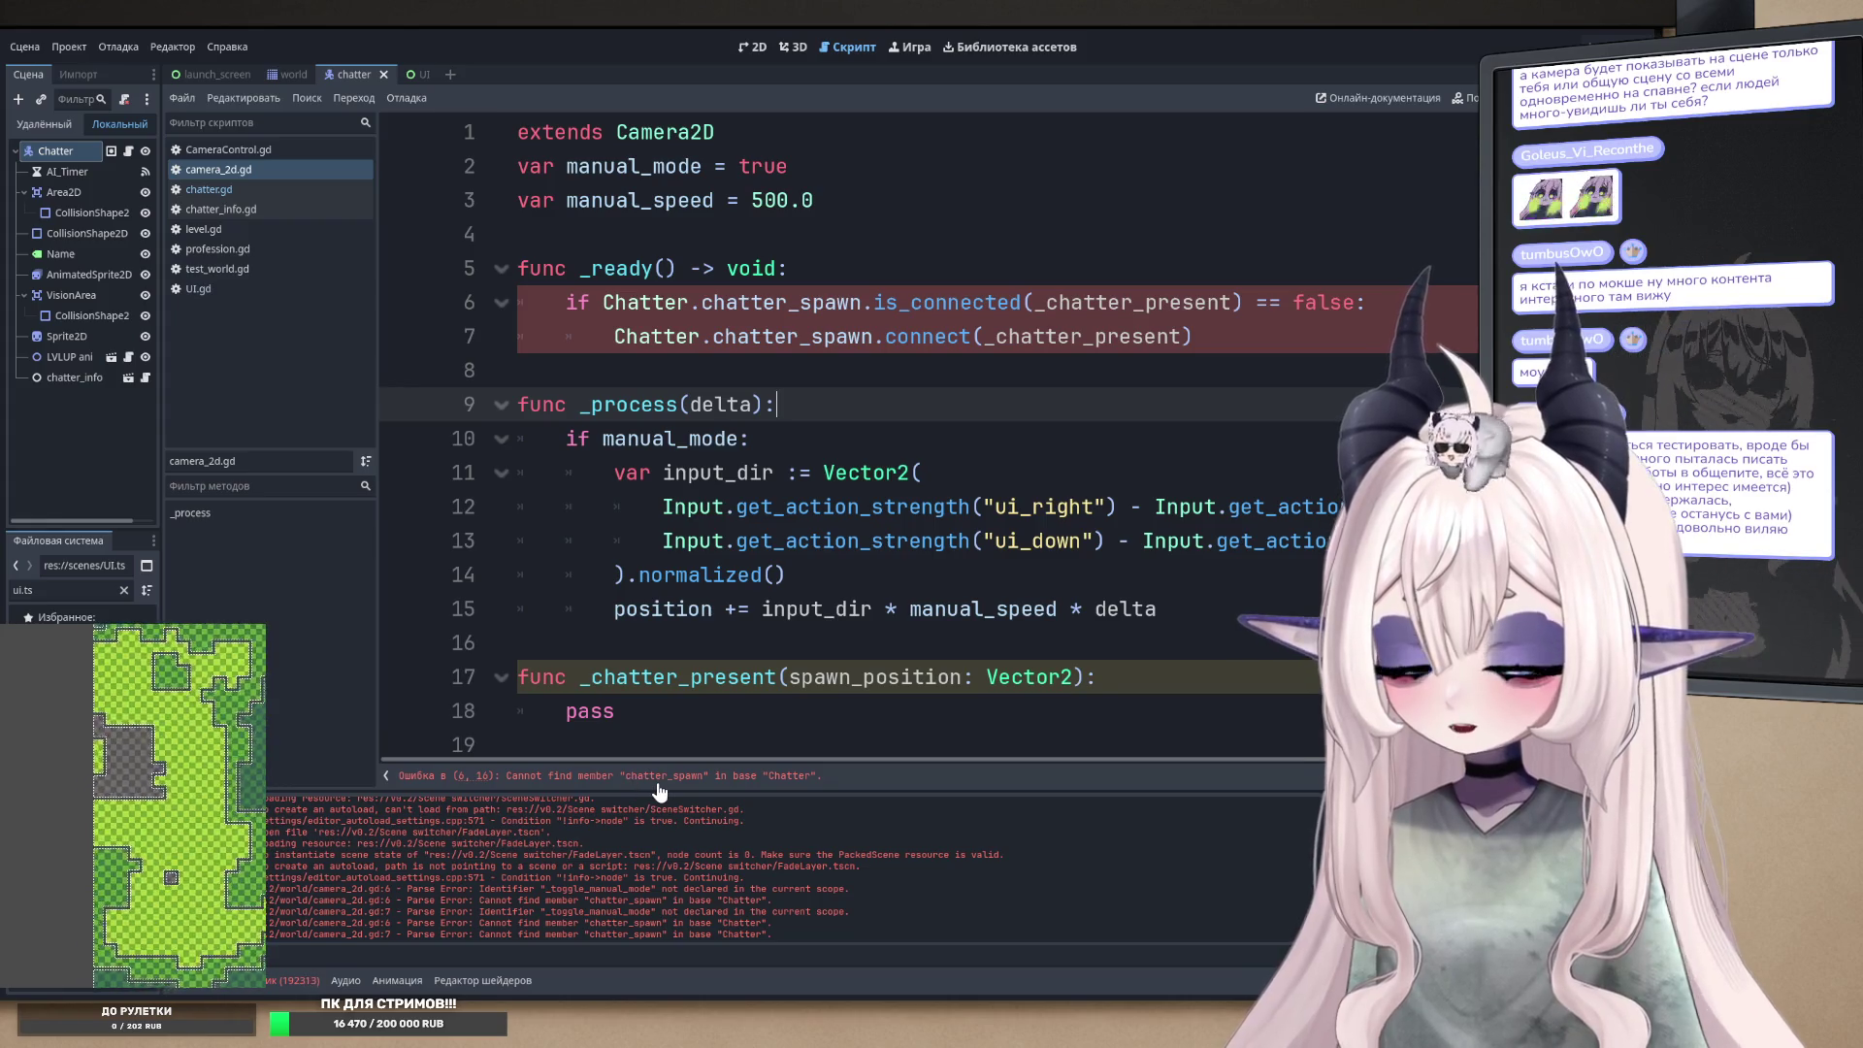
- Go to the chatter_spawn signal's declaration in chatter.gd
ctrl+click(764, 309)
scroll(784, 277, down, 1)
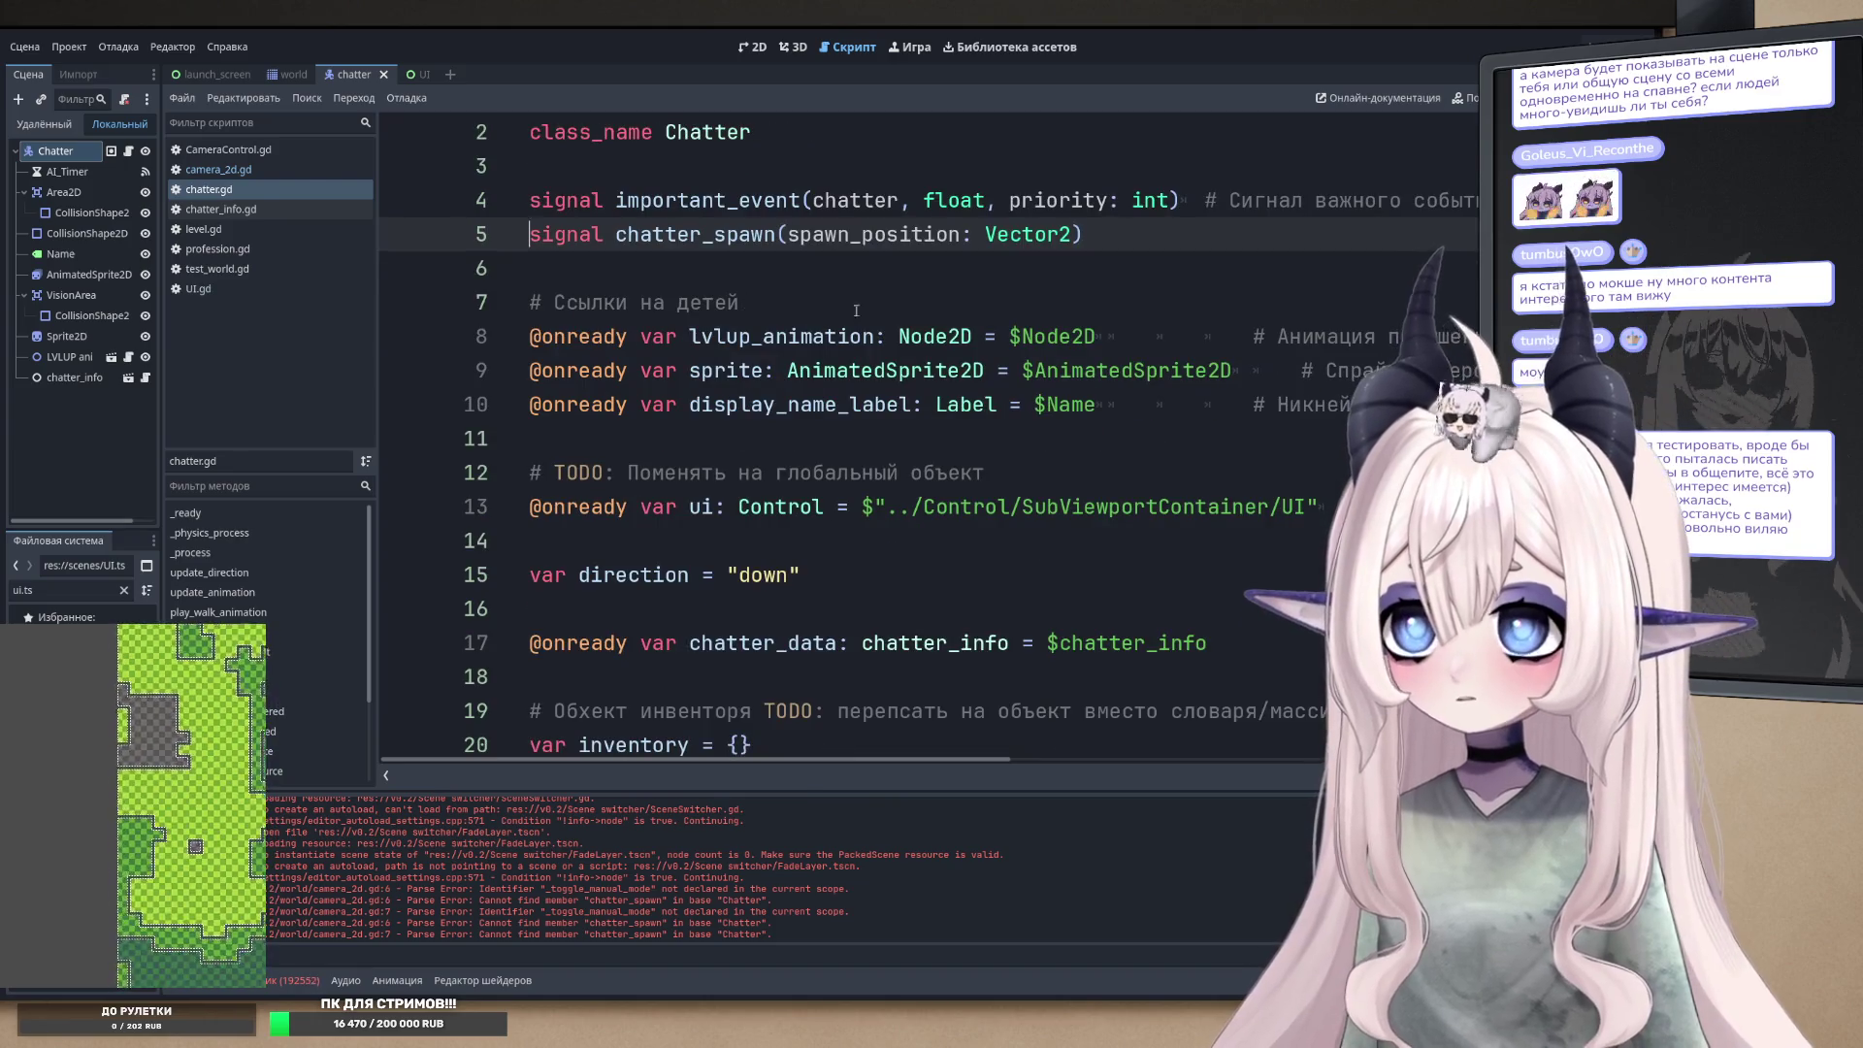
key(alt+Left)
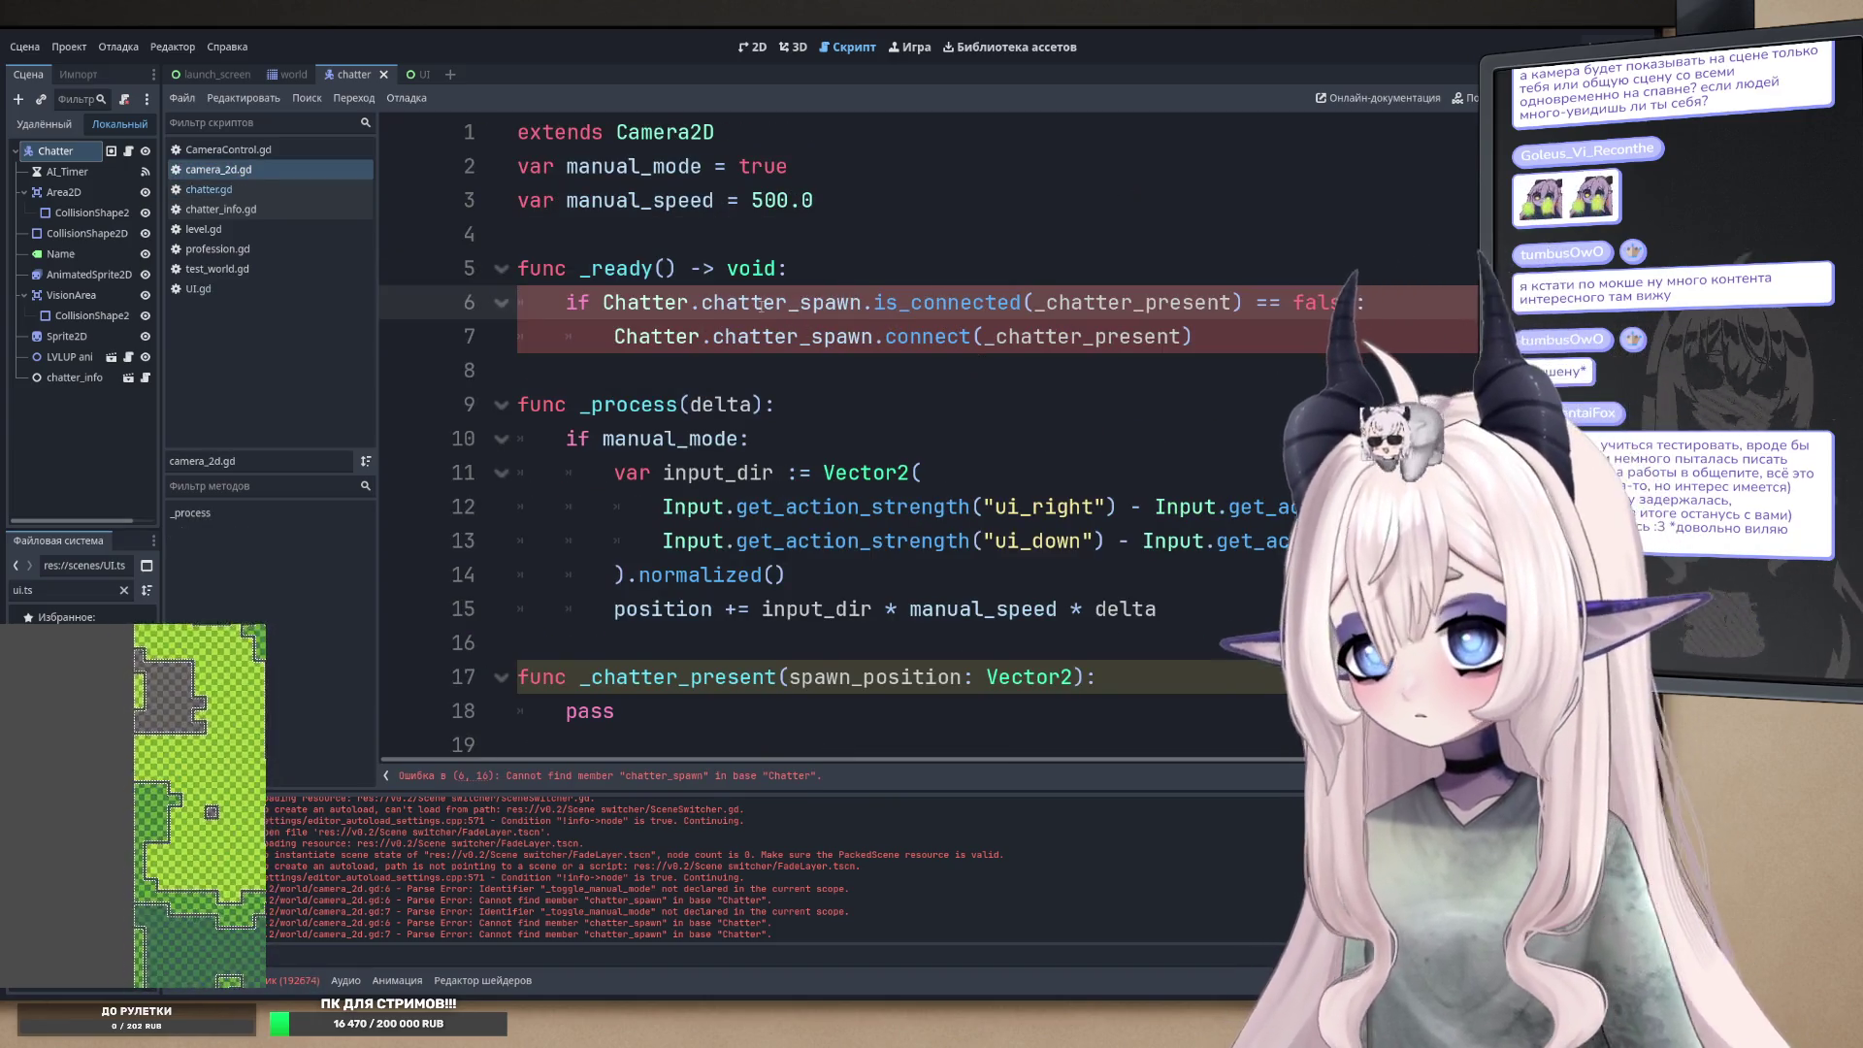
click(207, 190)
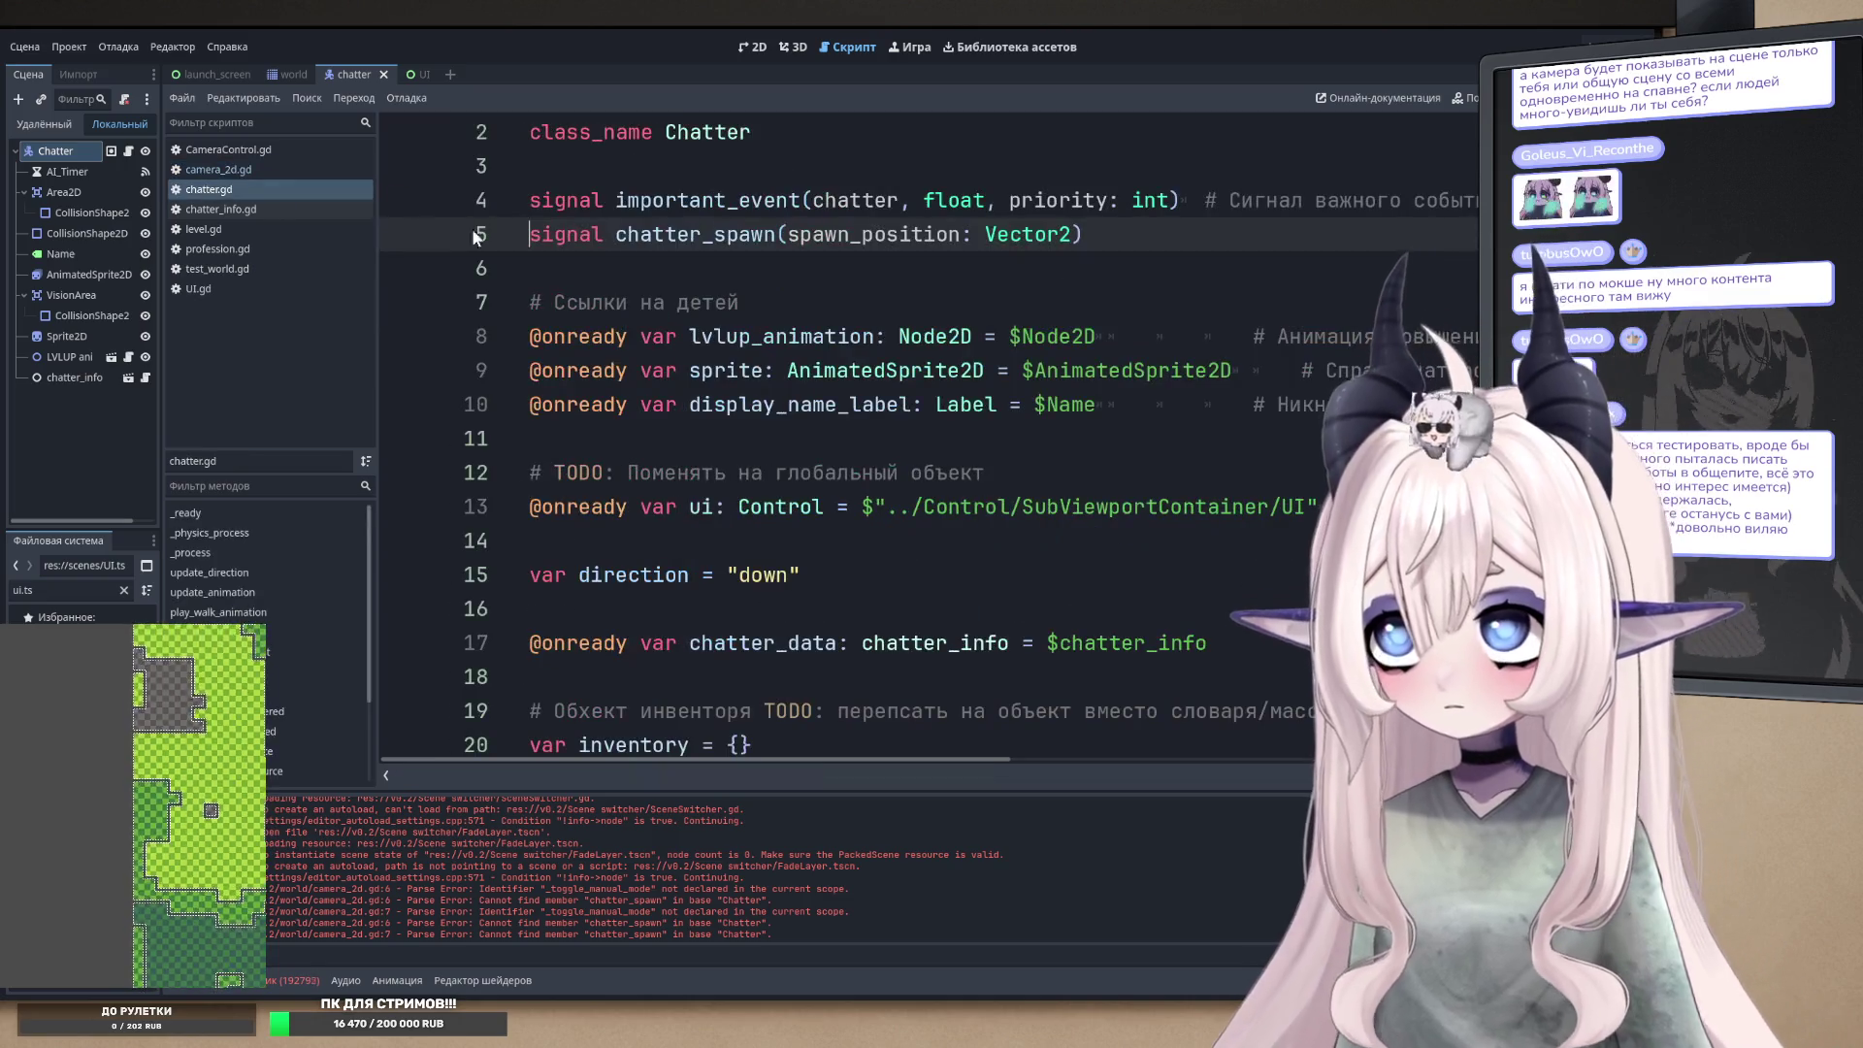
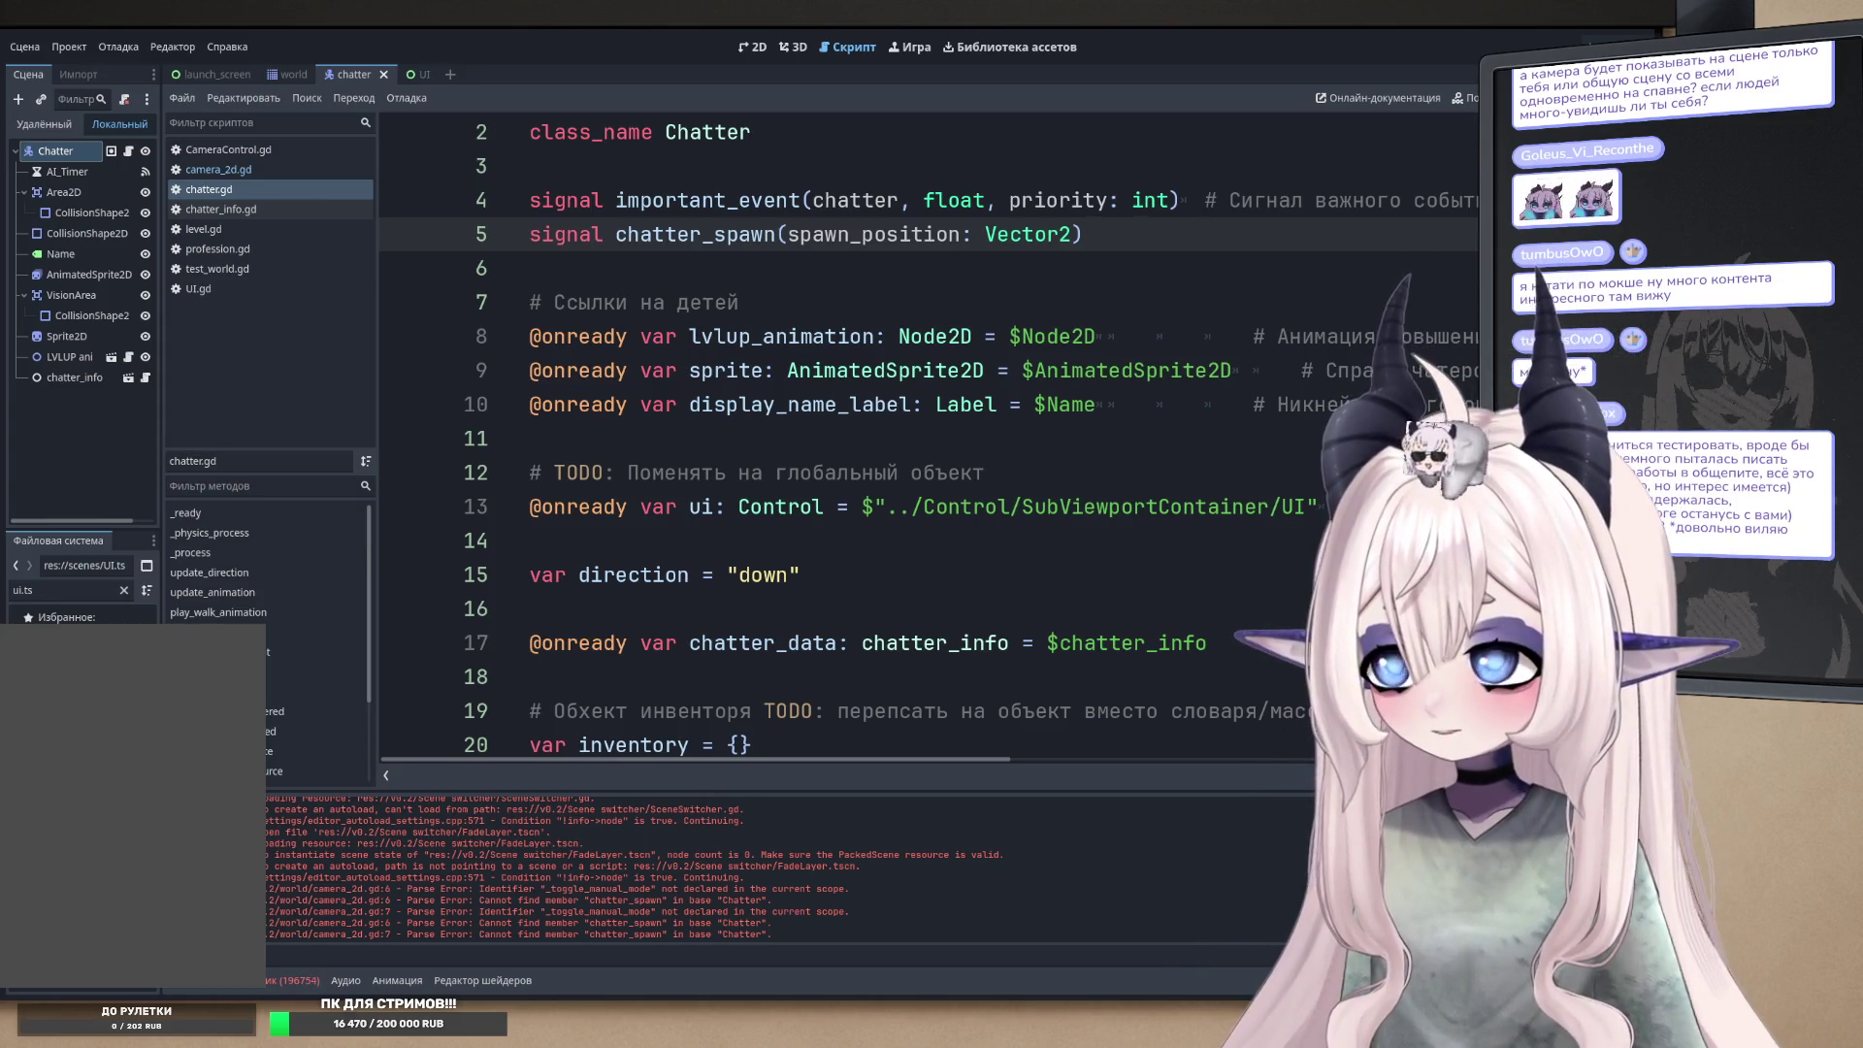
- Review the chatter_spawn connection check in camera_2d.gd and its two error messages
click(529, 268)
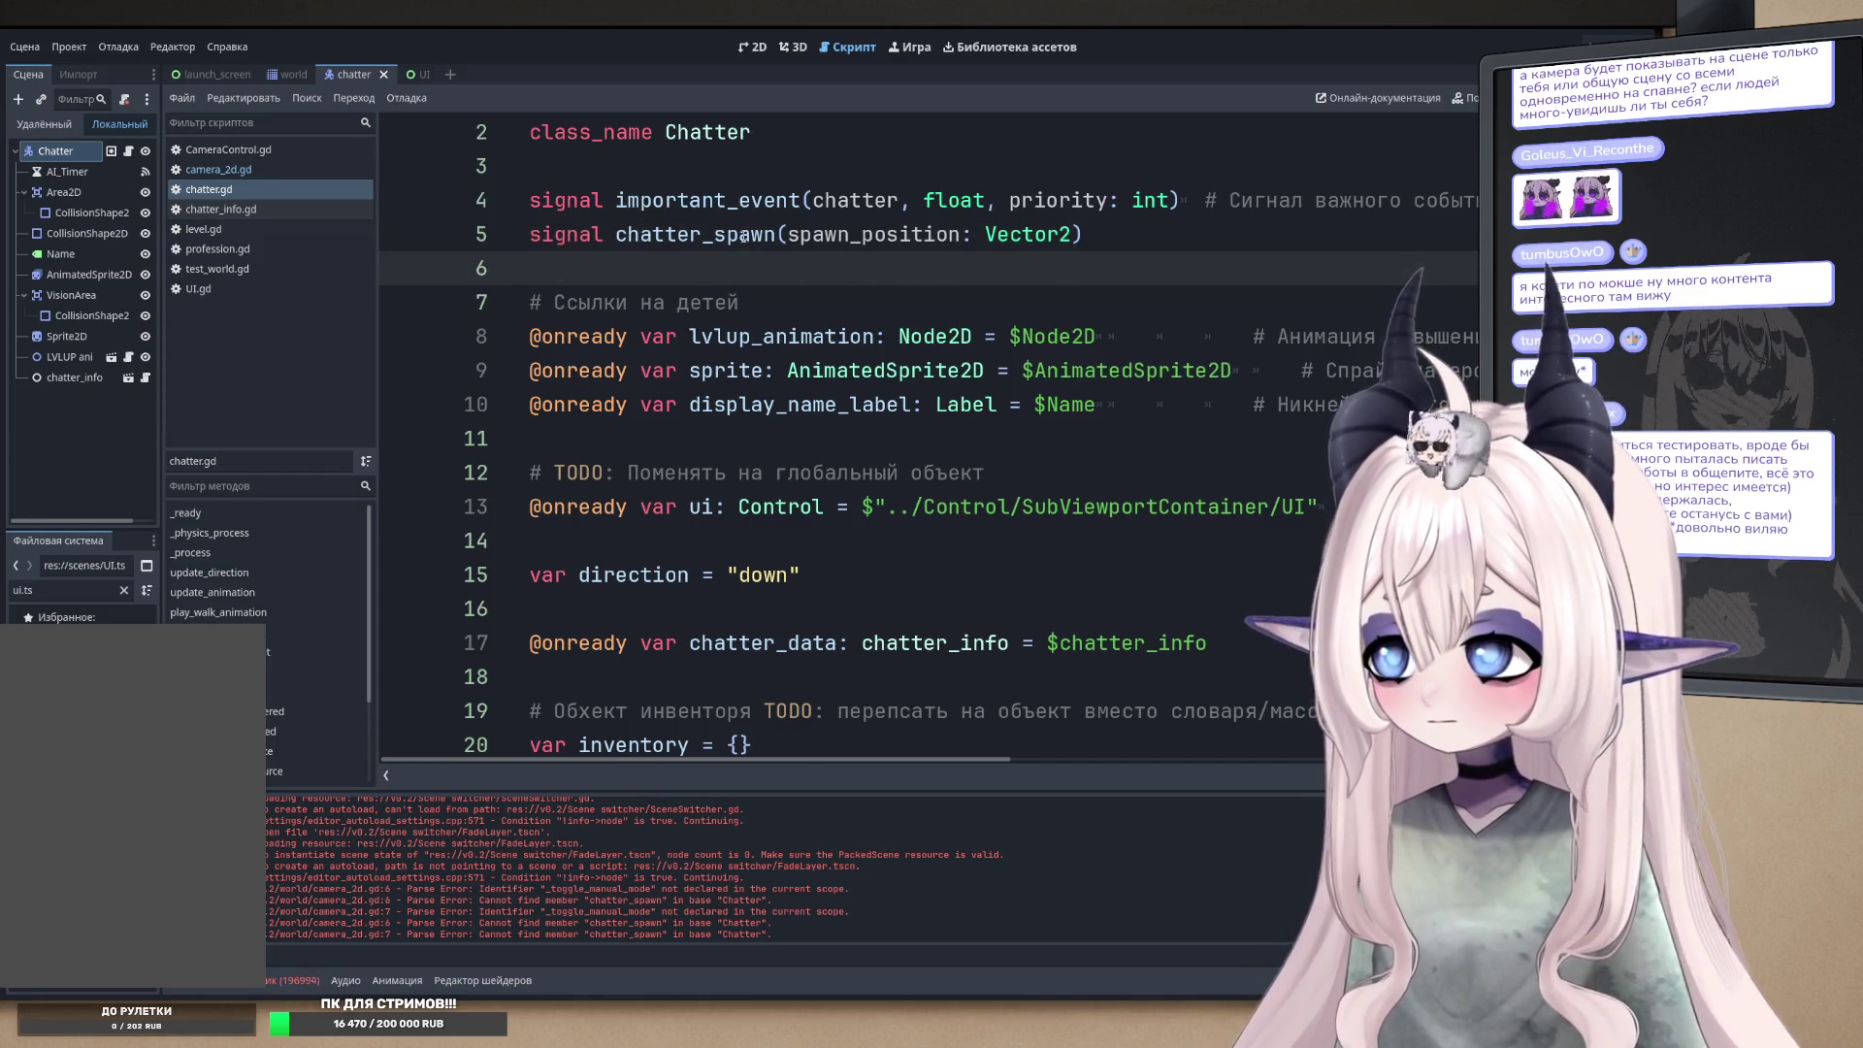
key(alt+Left)
double_click(777, 302)
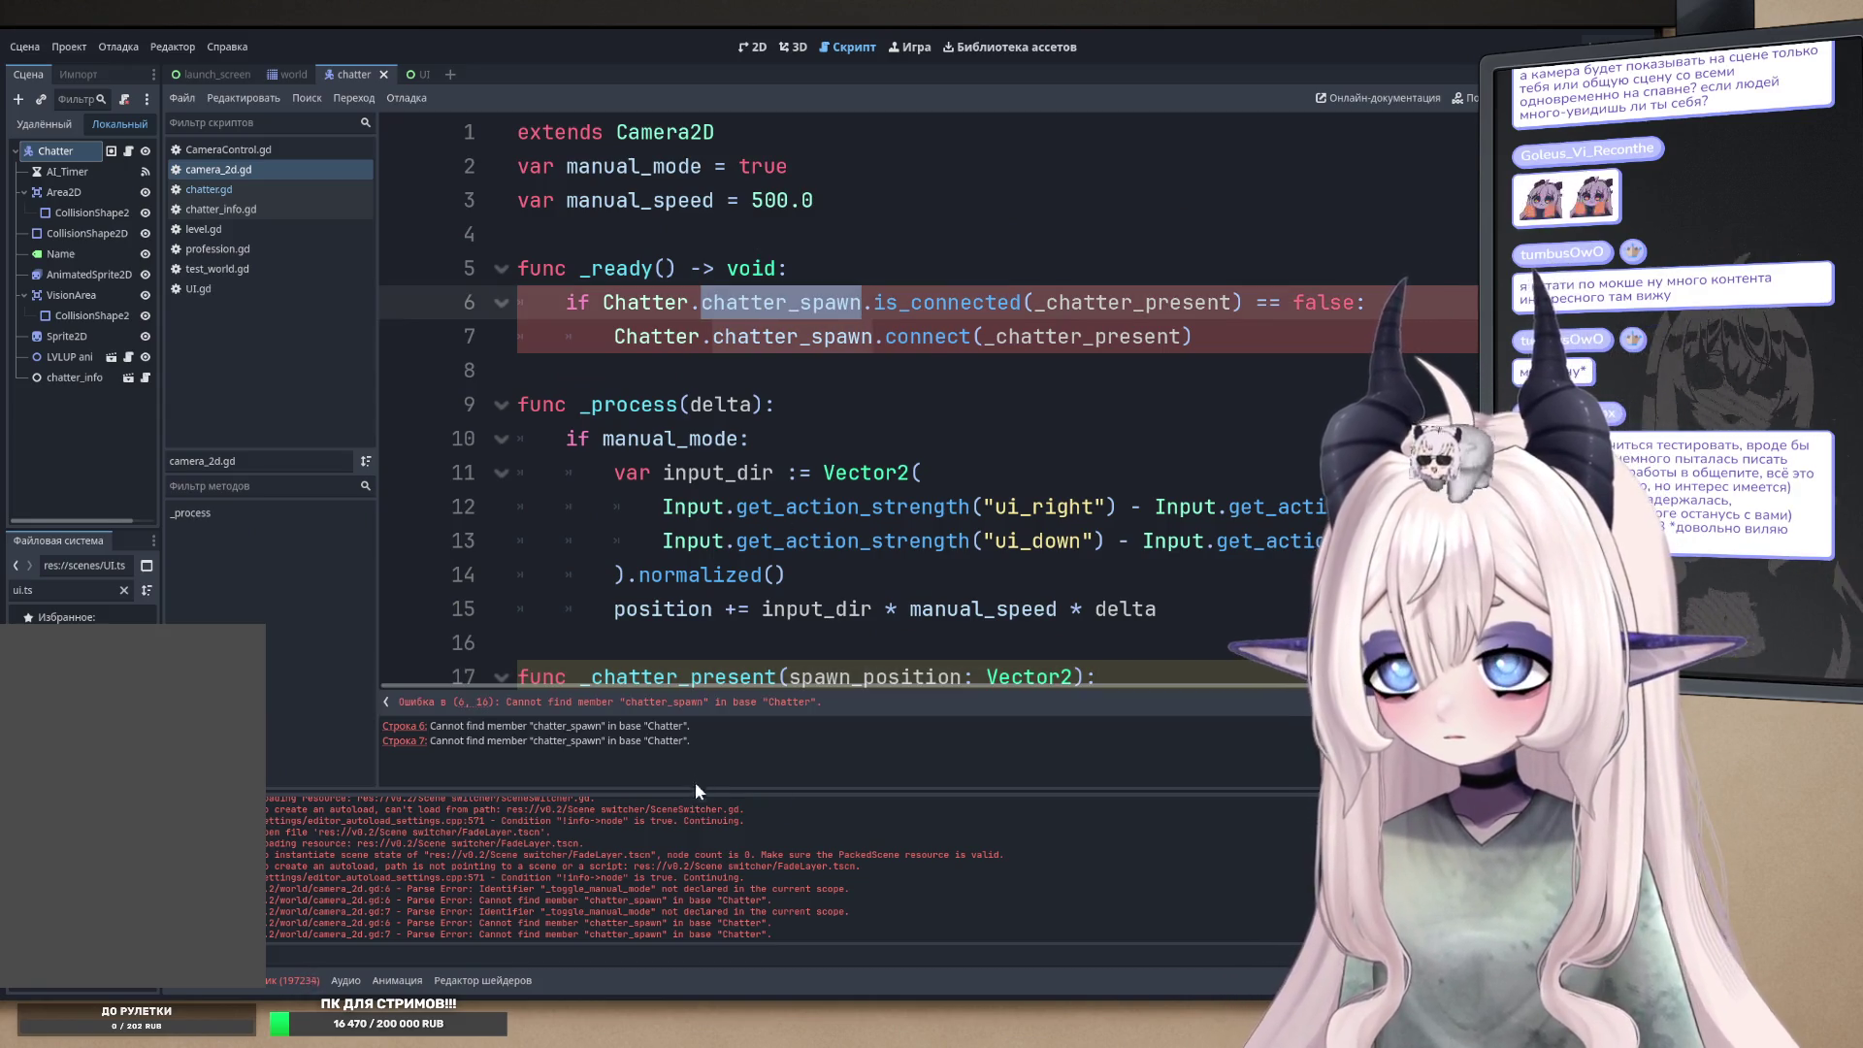
drag(729, 745, 382, 723)
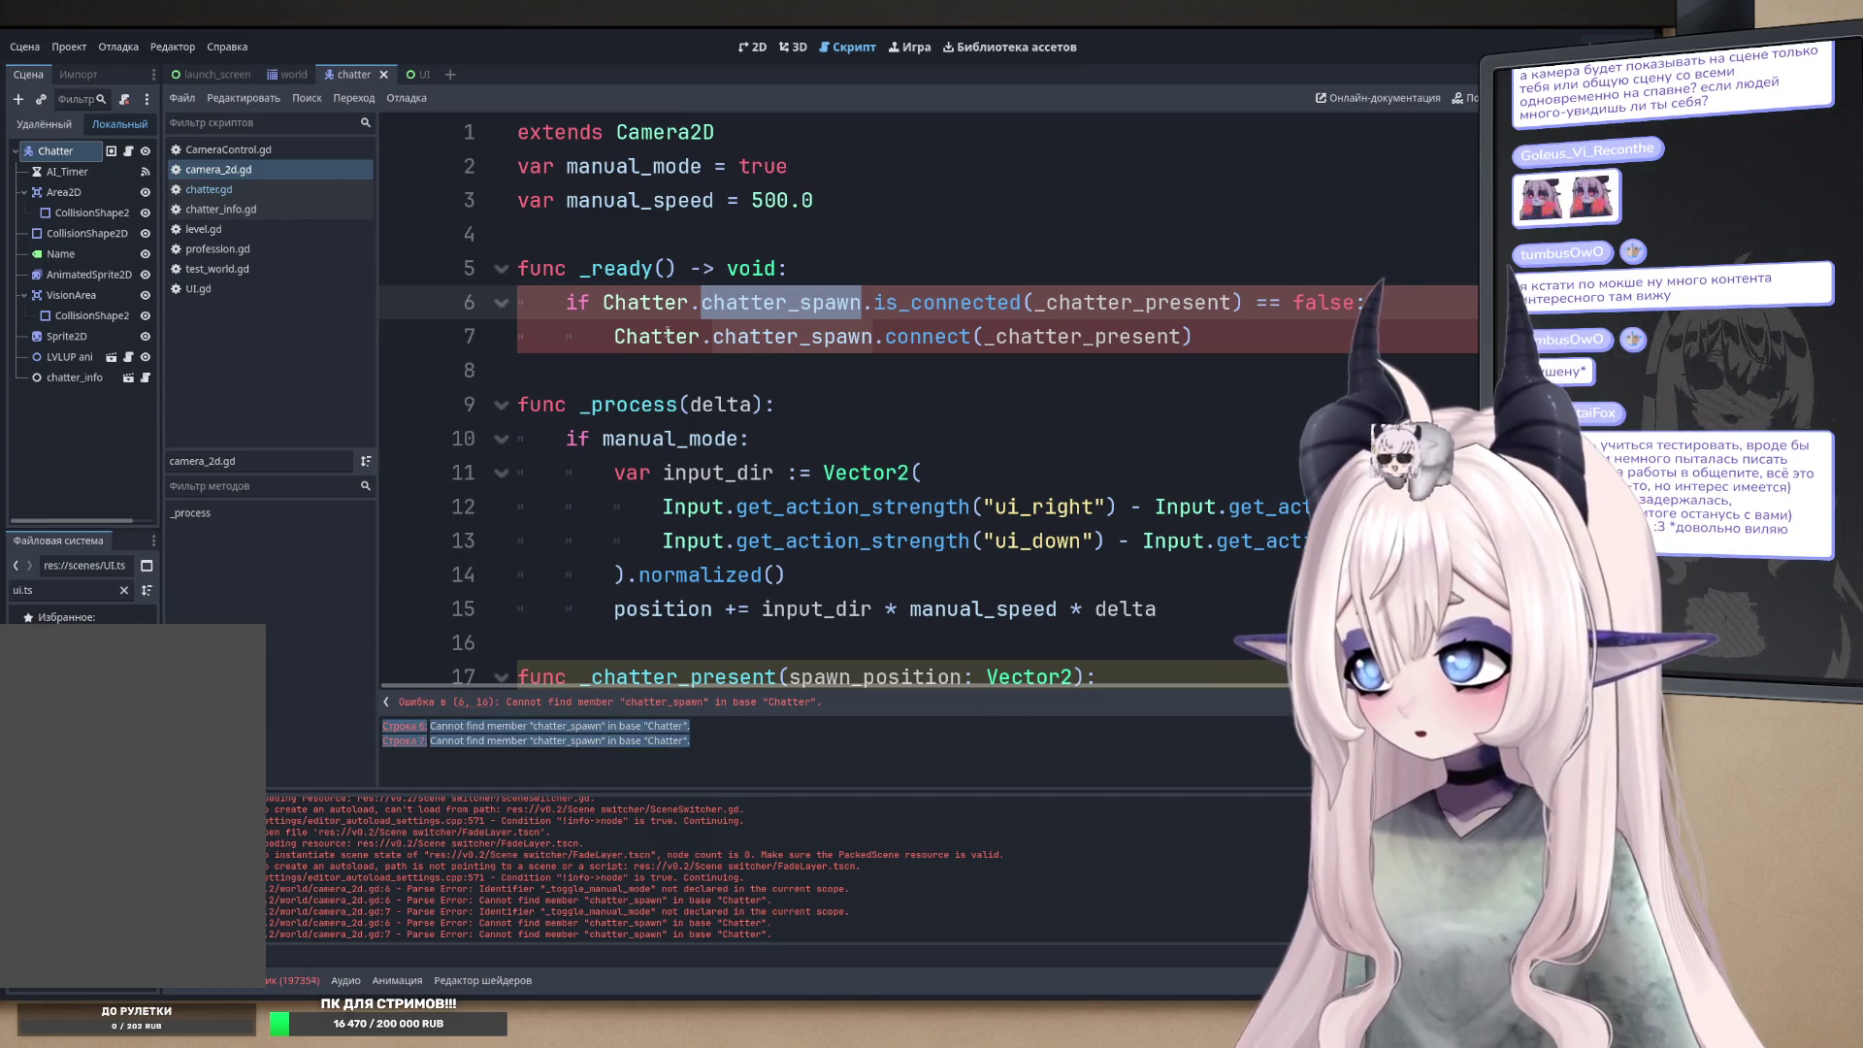
click(254, 194)
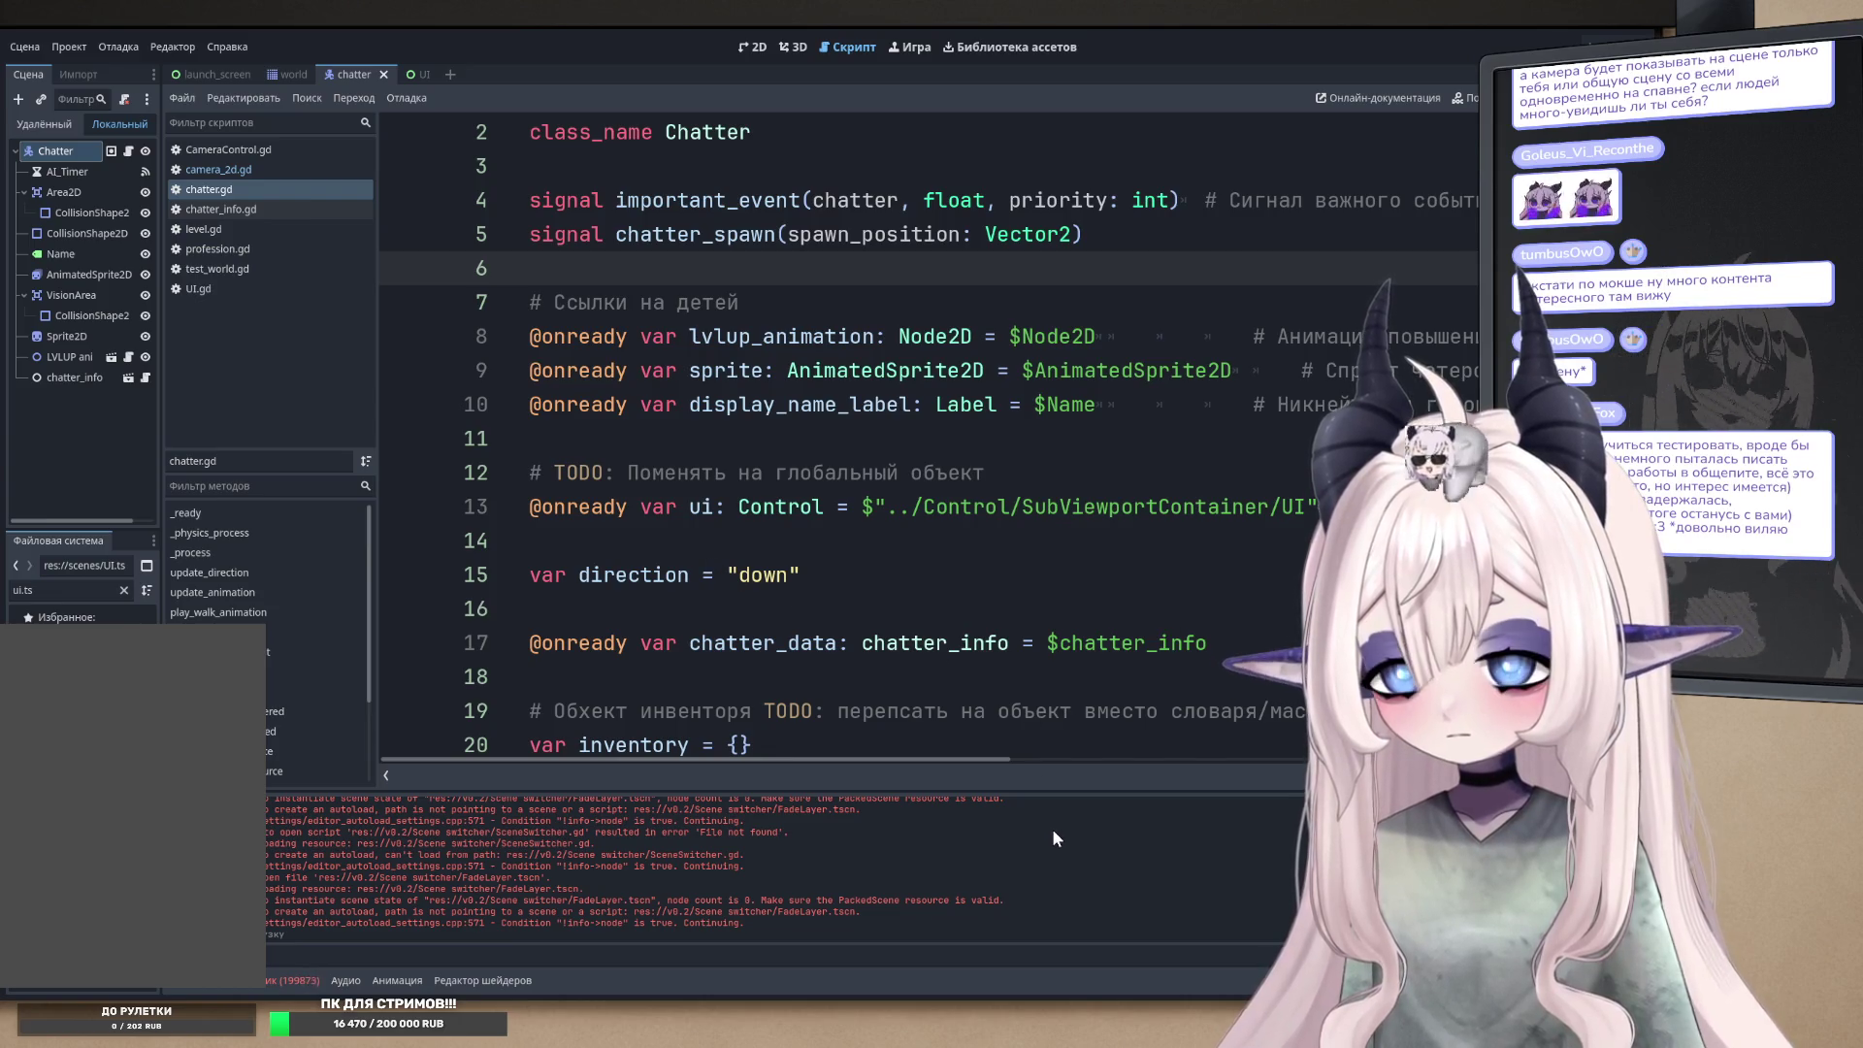
scroll(735, 569, up, 1)
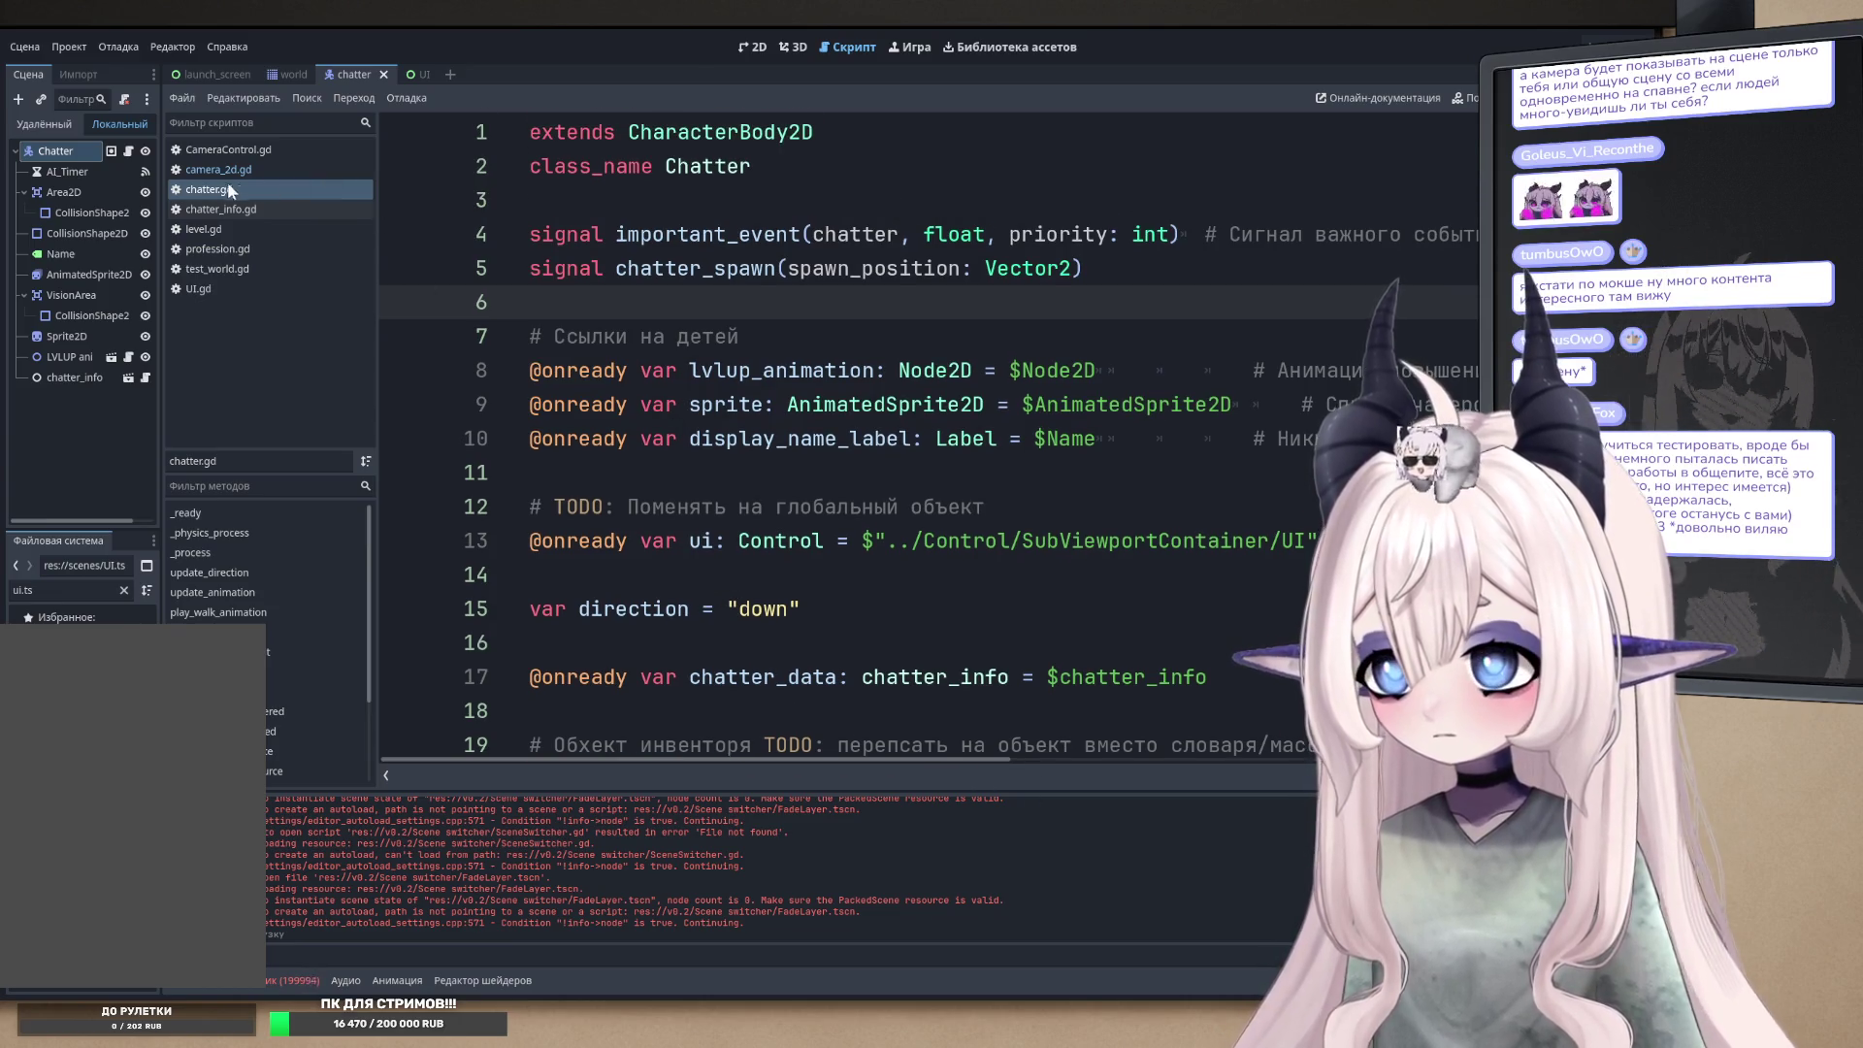
- Replace Chatter with CHATTER on lines 6 and 7 of camera_2d.gd, then save and run
click(235, 171)
click(671, 293)
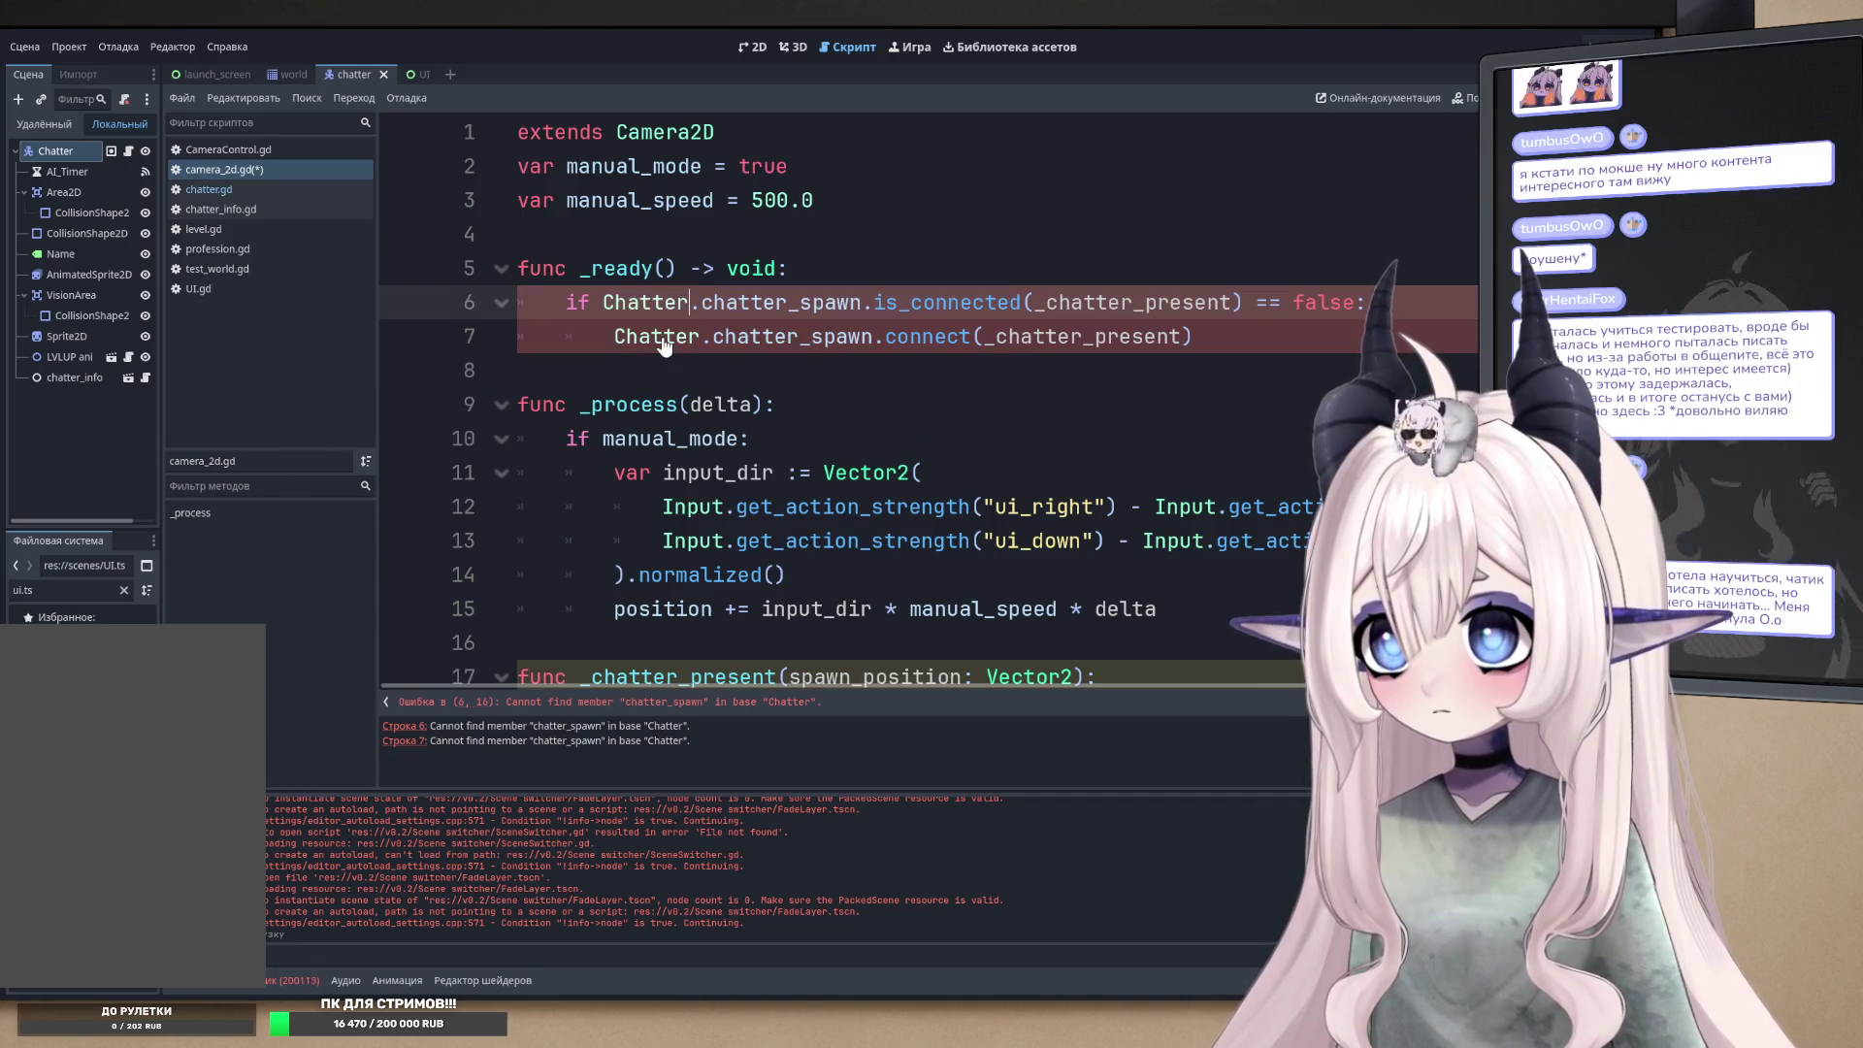
click(656, 330)
double_click(643, 302)
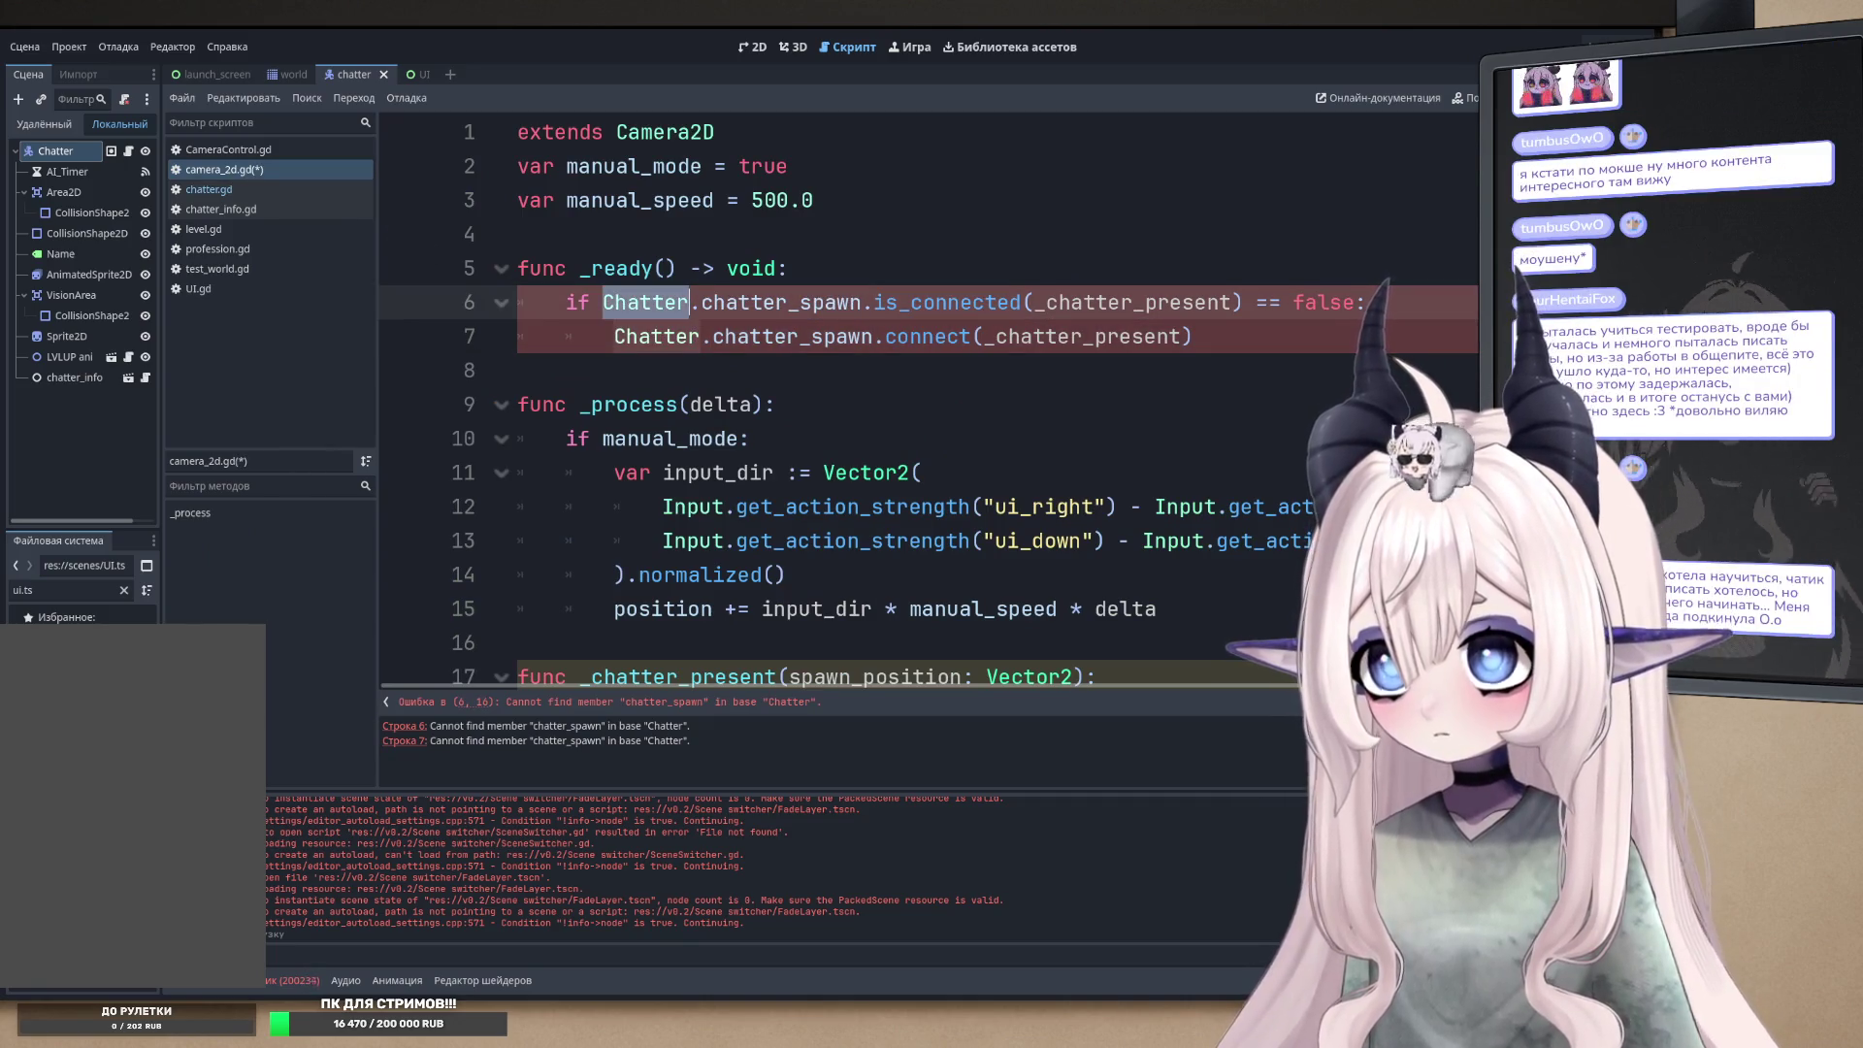
text(CHATTER)
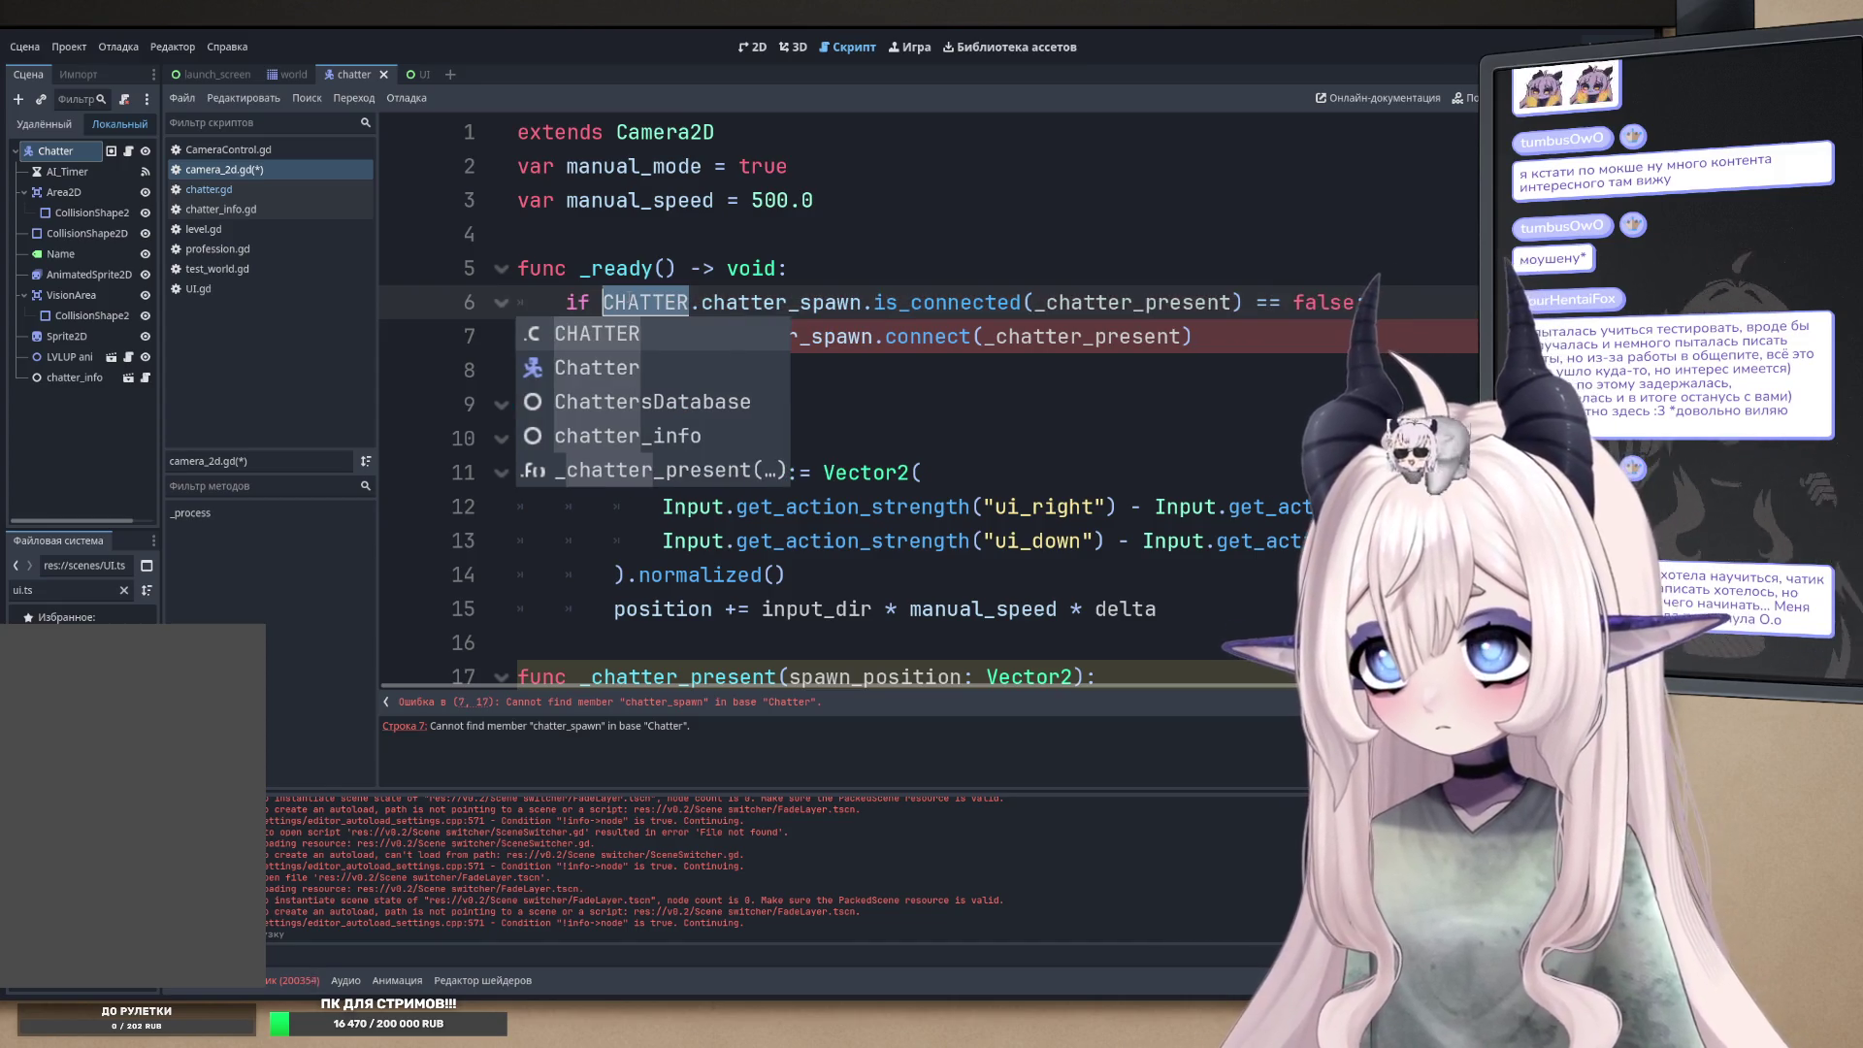
click(828, 304)
double_click(656, 336)
text(CHATTER)
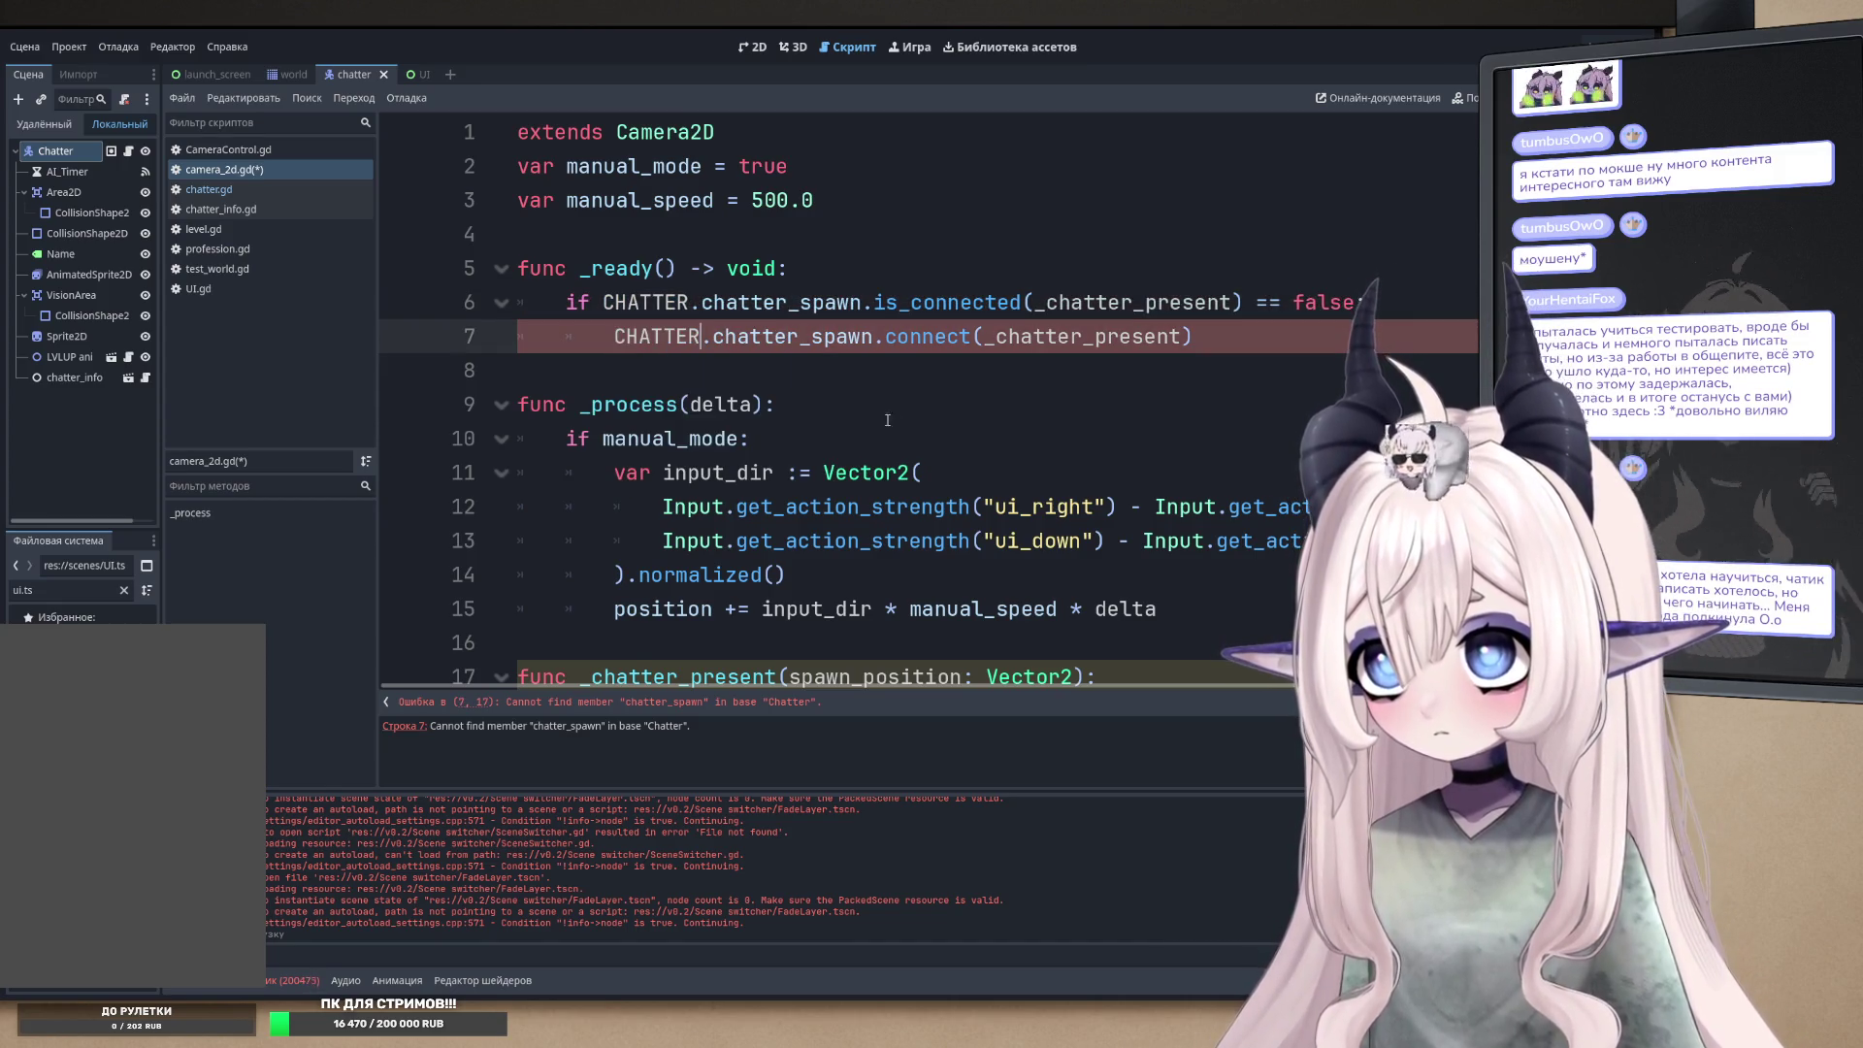
click(940, 405)
key(ctrl+s)
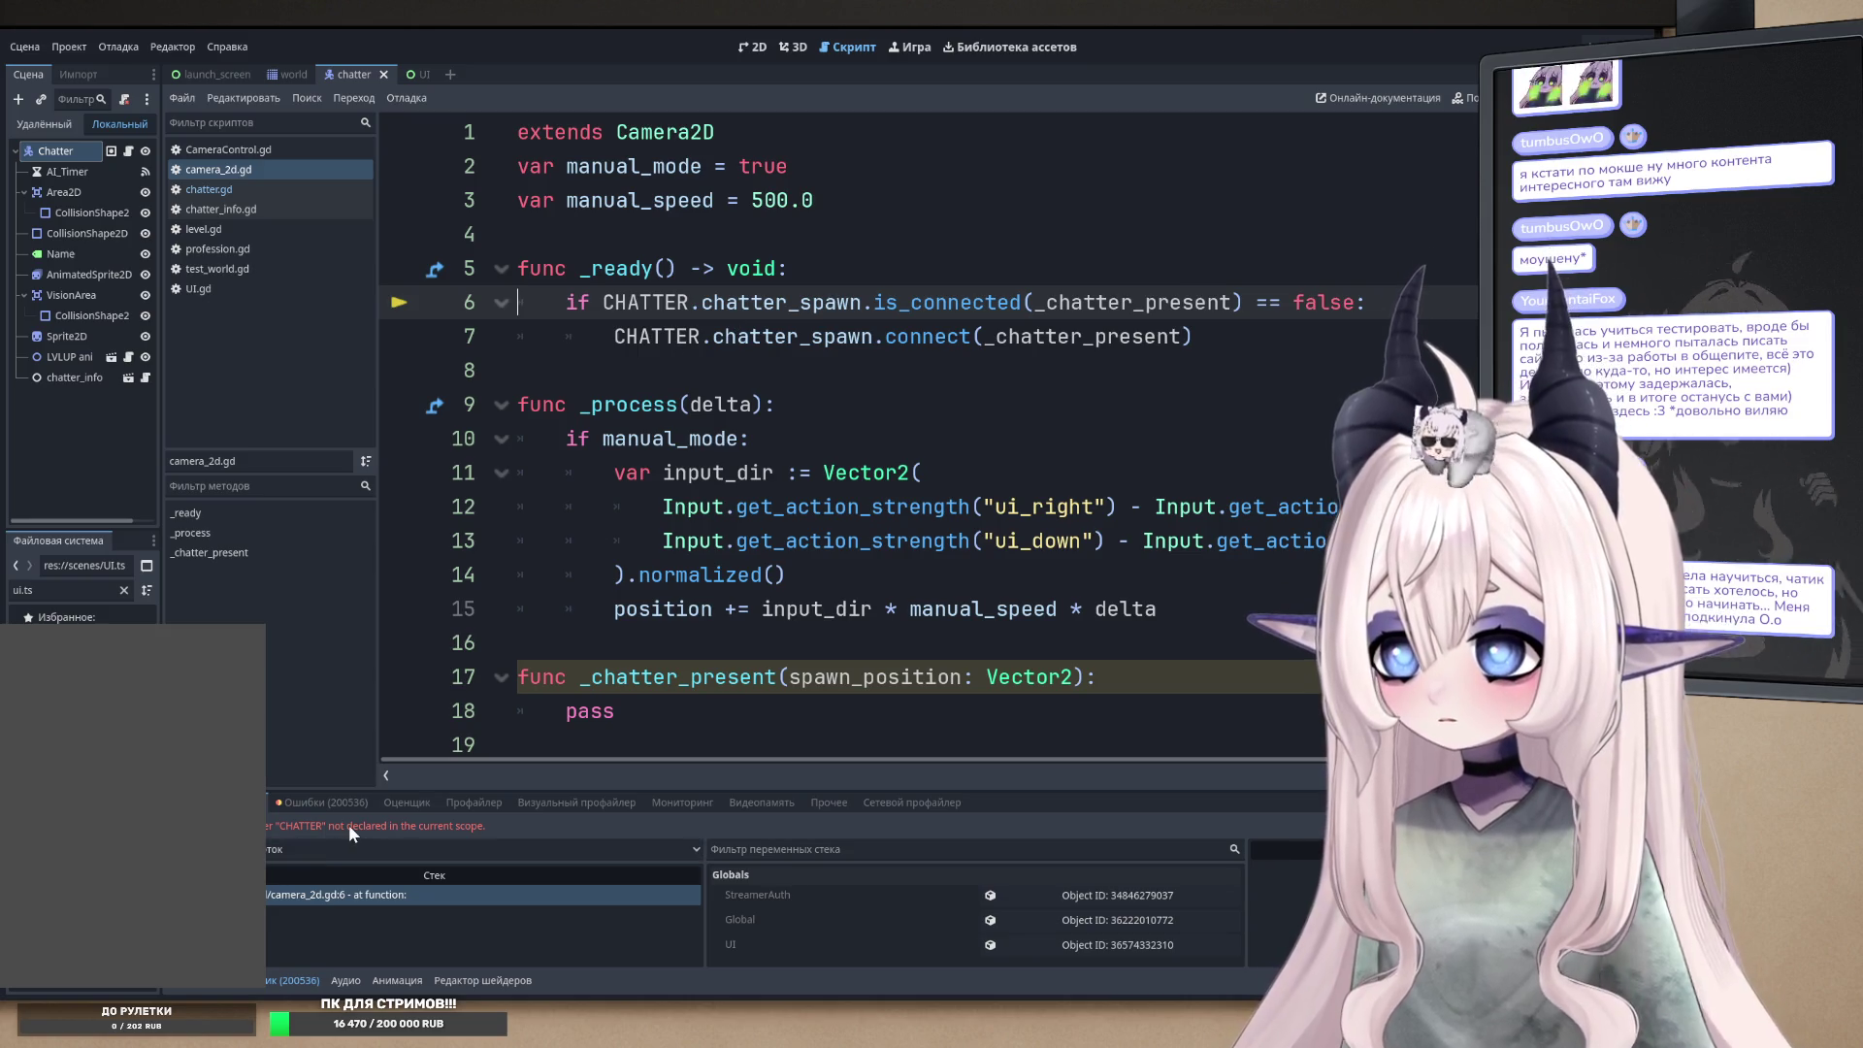
- Stop the running game with F8 and put the caret on line 10
key(F8)
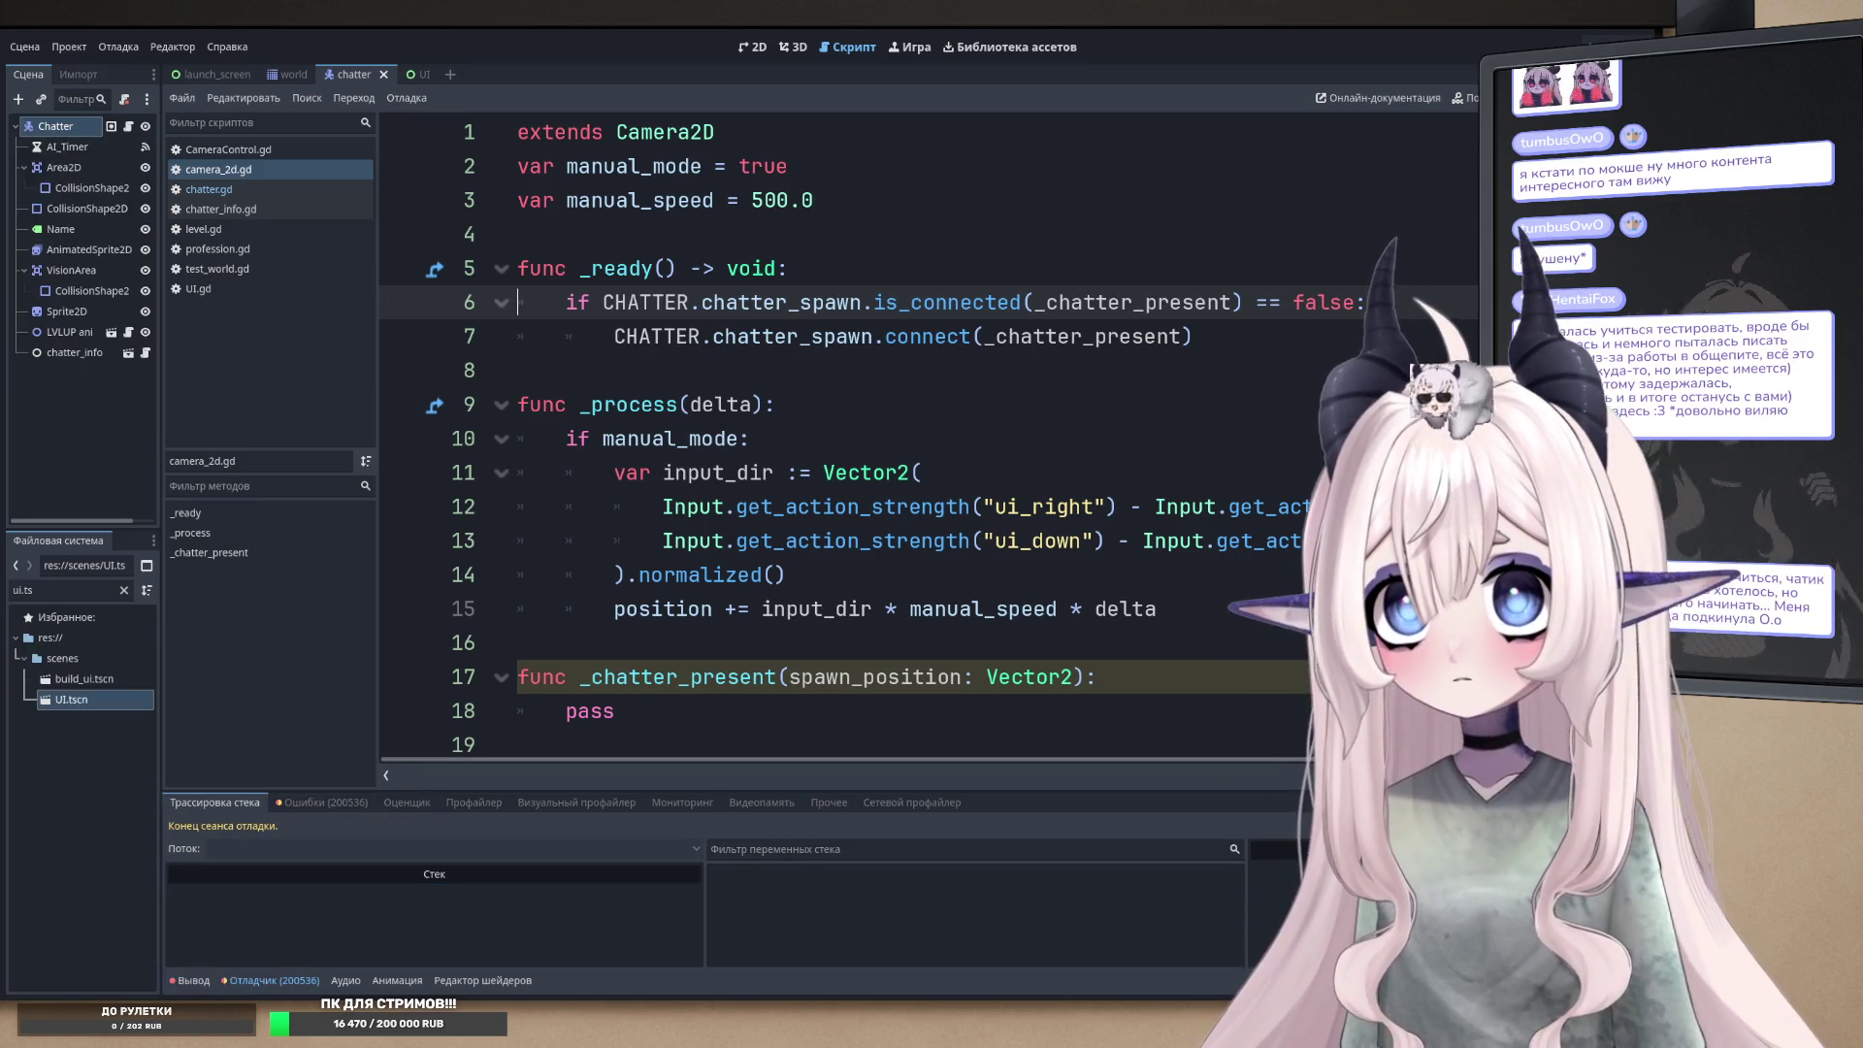
click(750, 438)
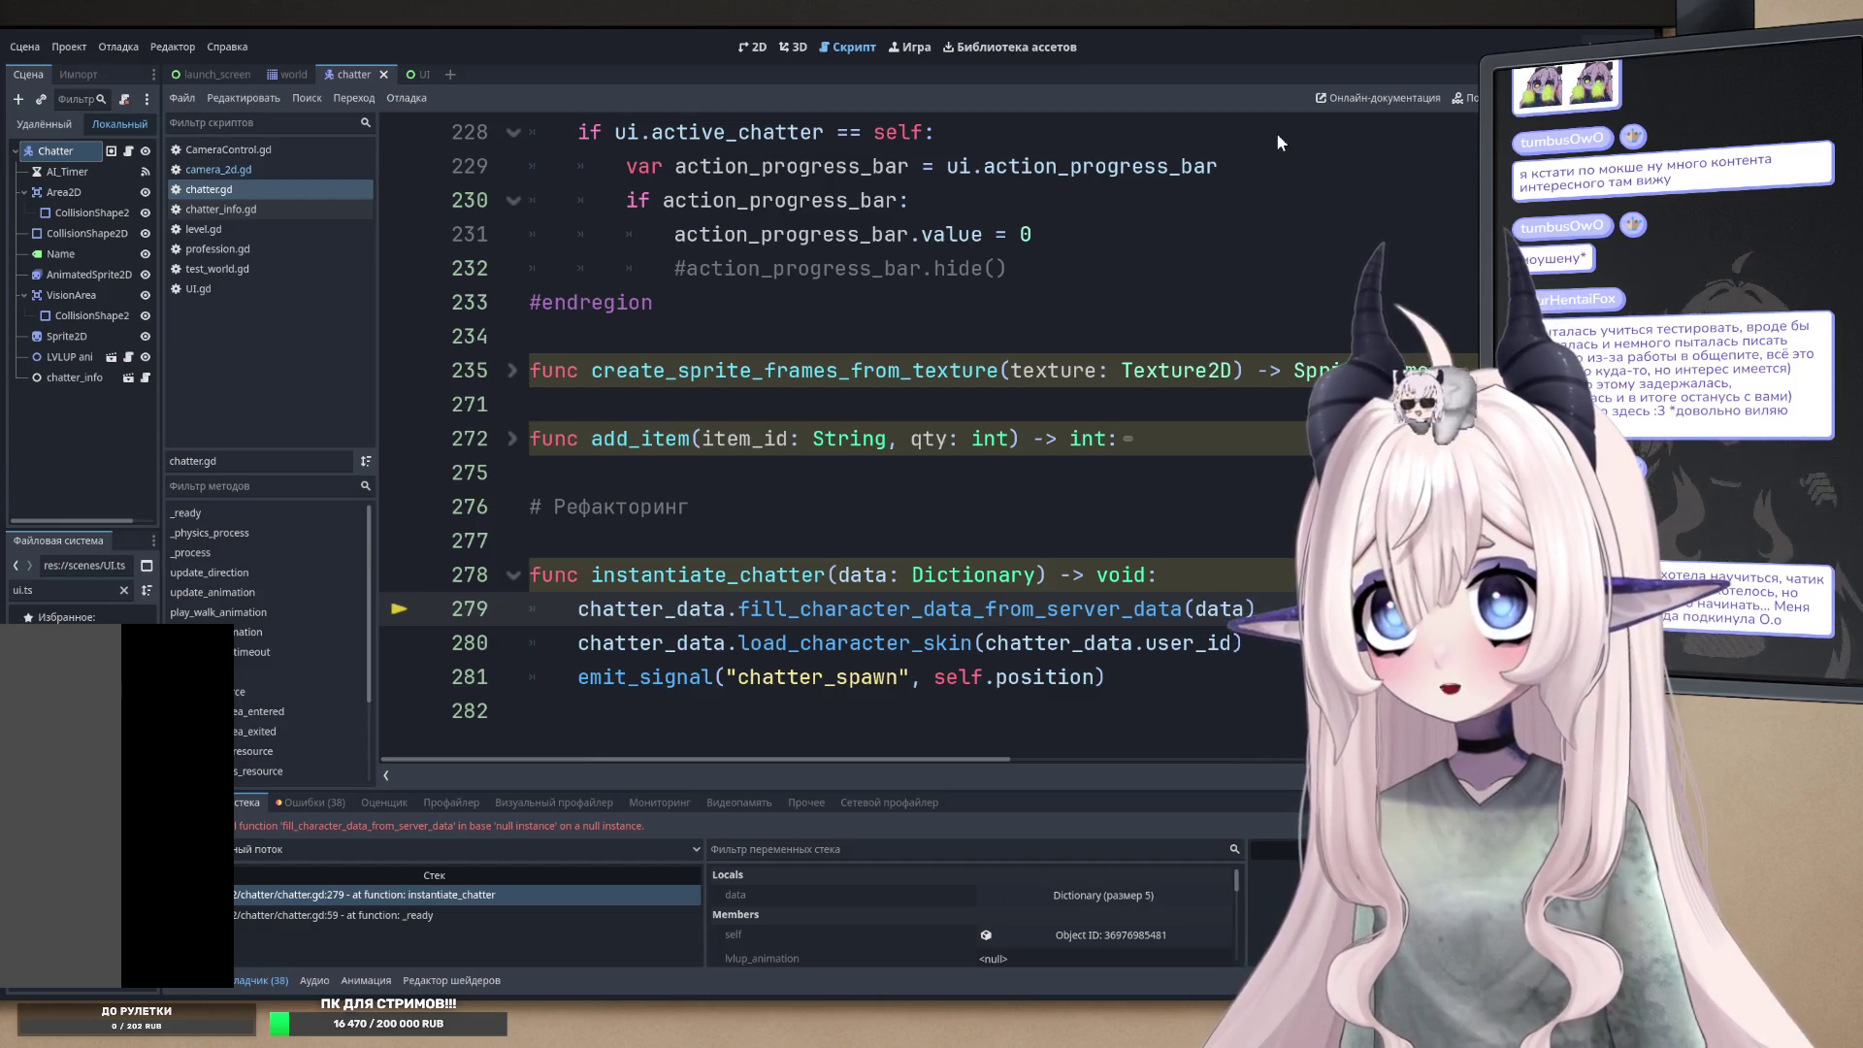
- Delete the blank line 277 above instantiate_chatter, then save and rerun the project
key(F8)
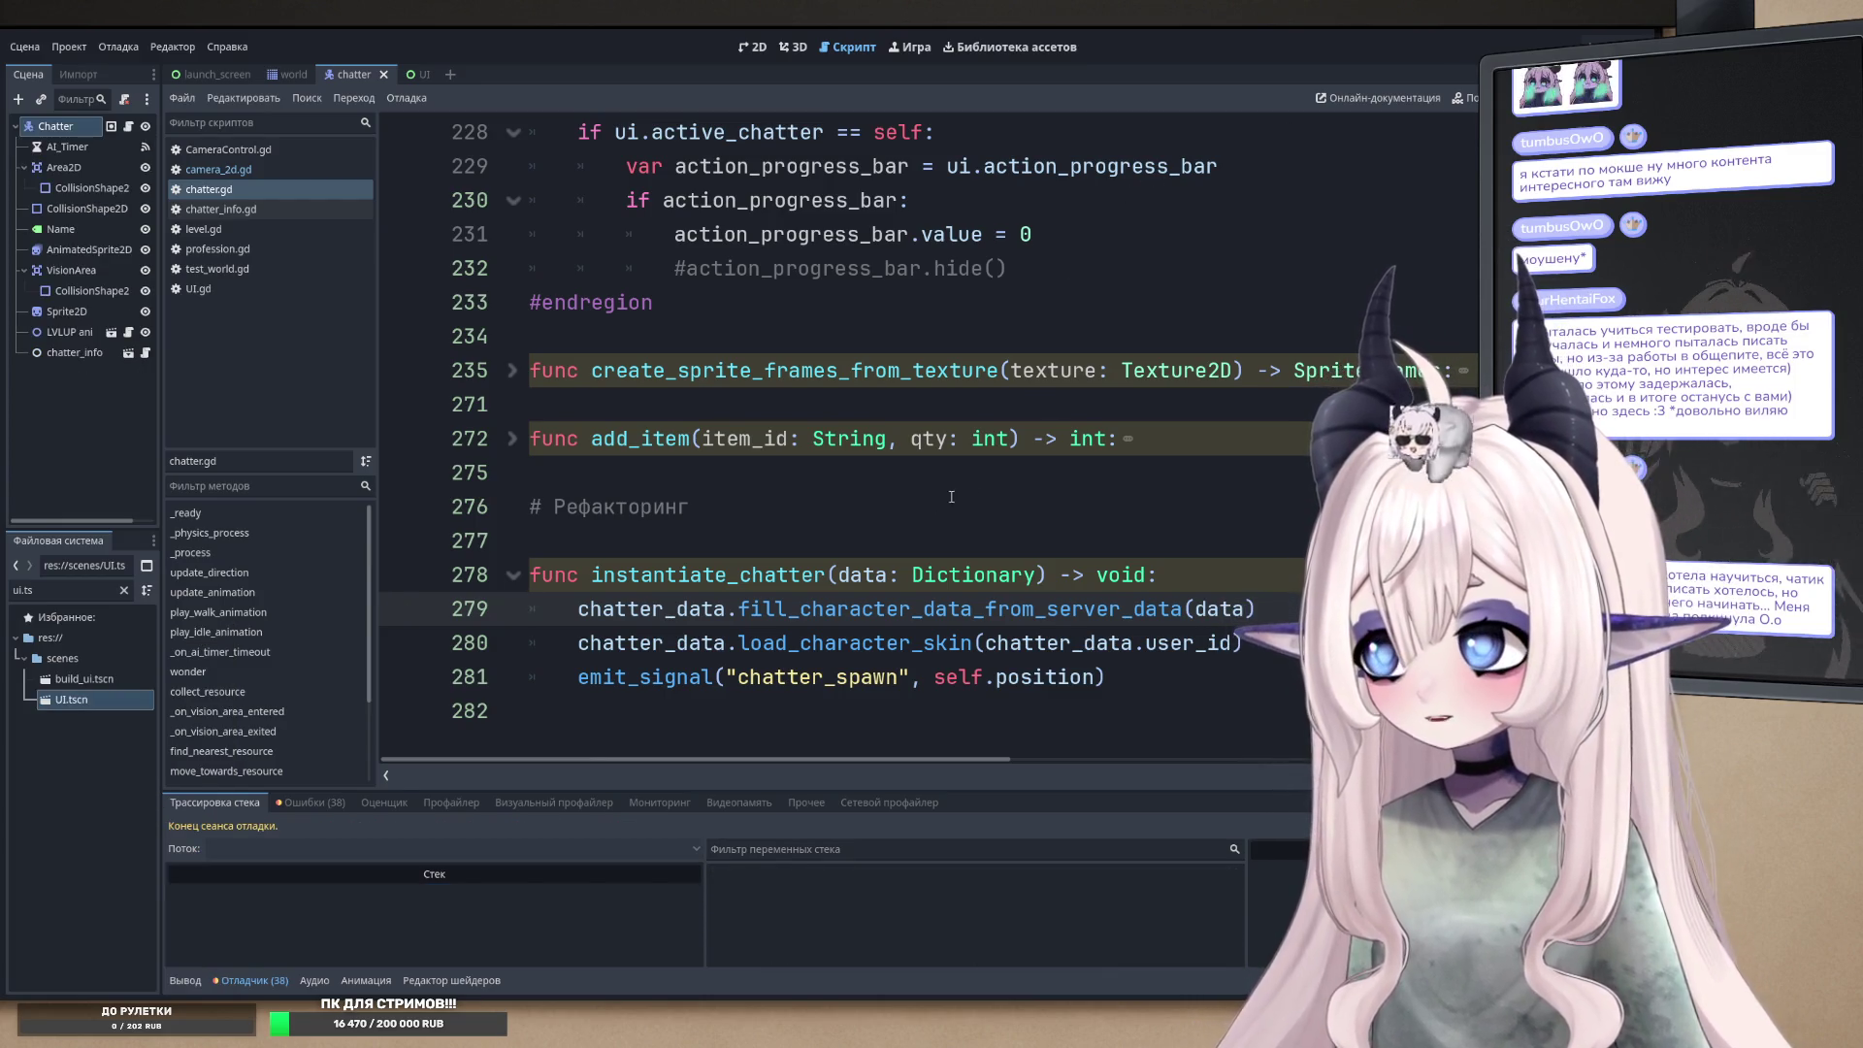
click(773, 533)
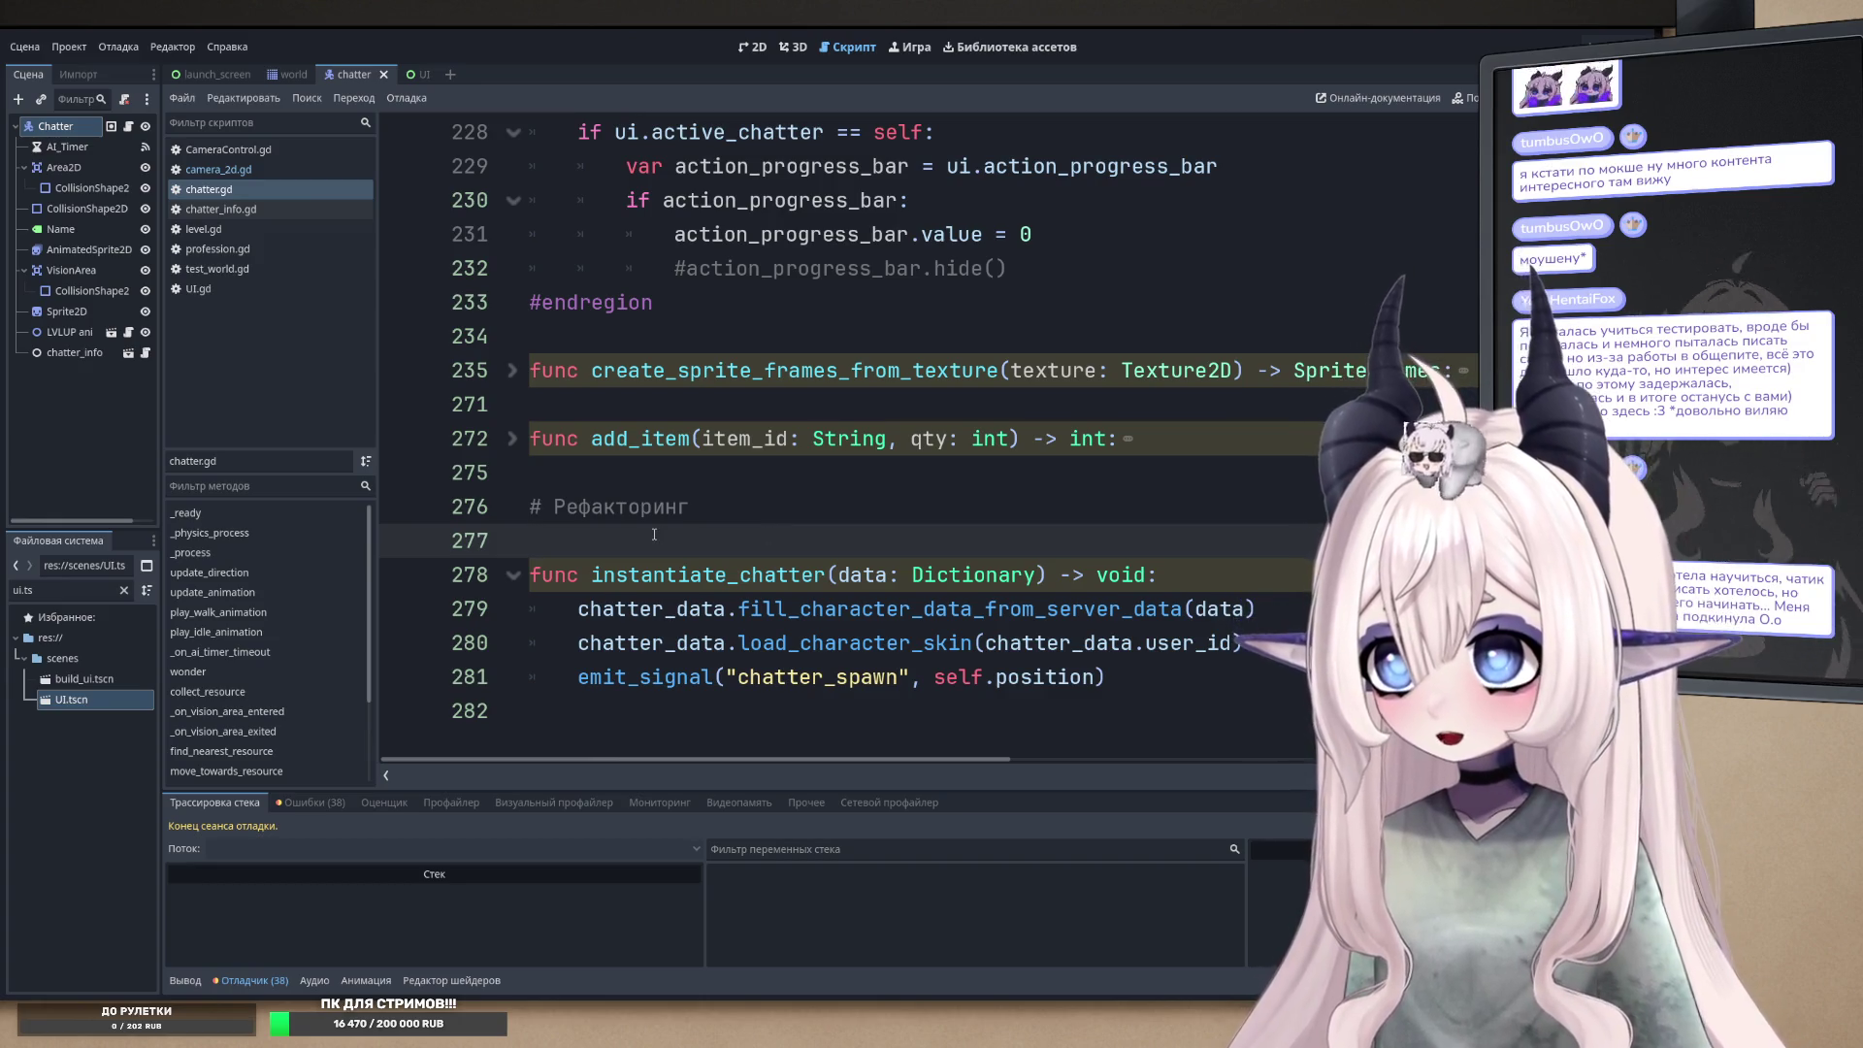
key(BackSpace)
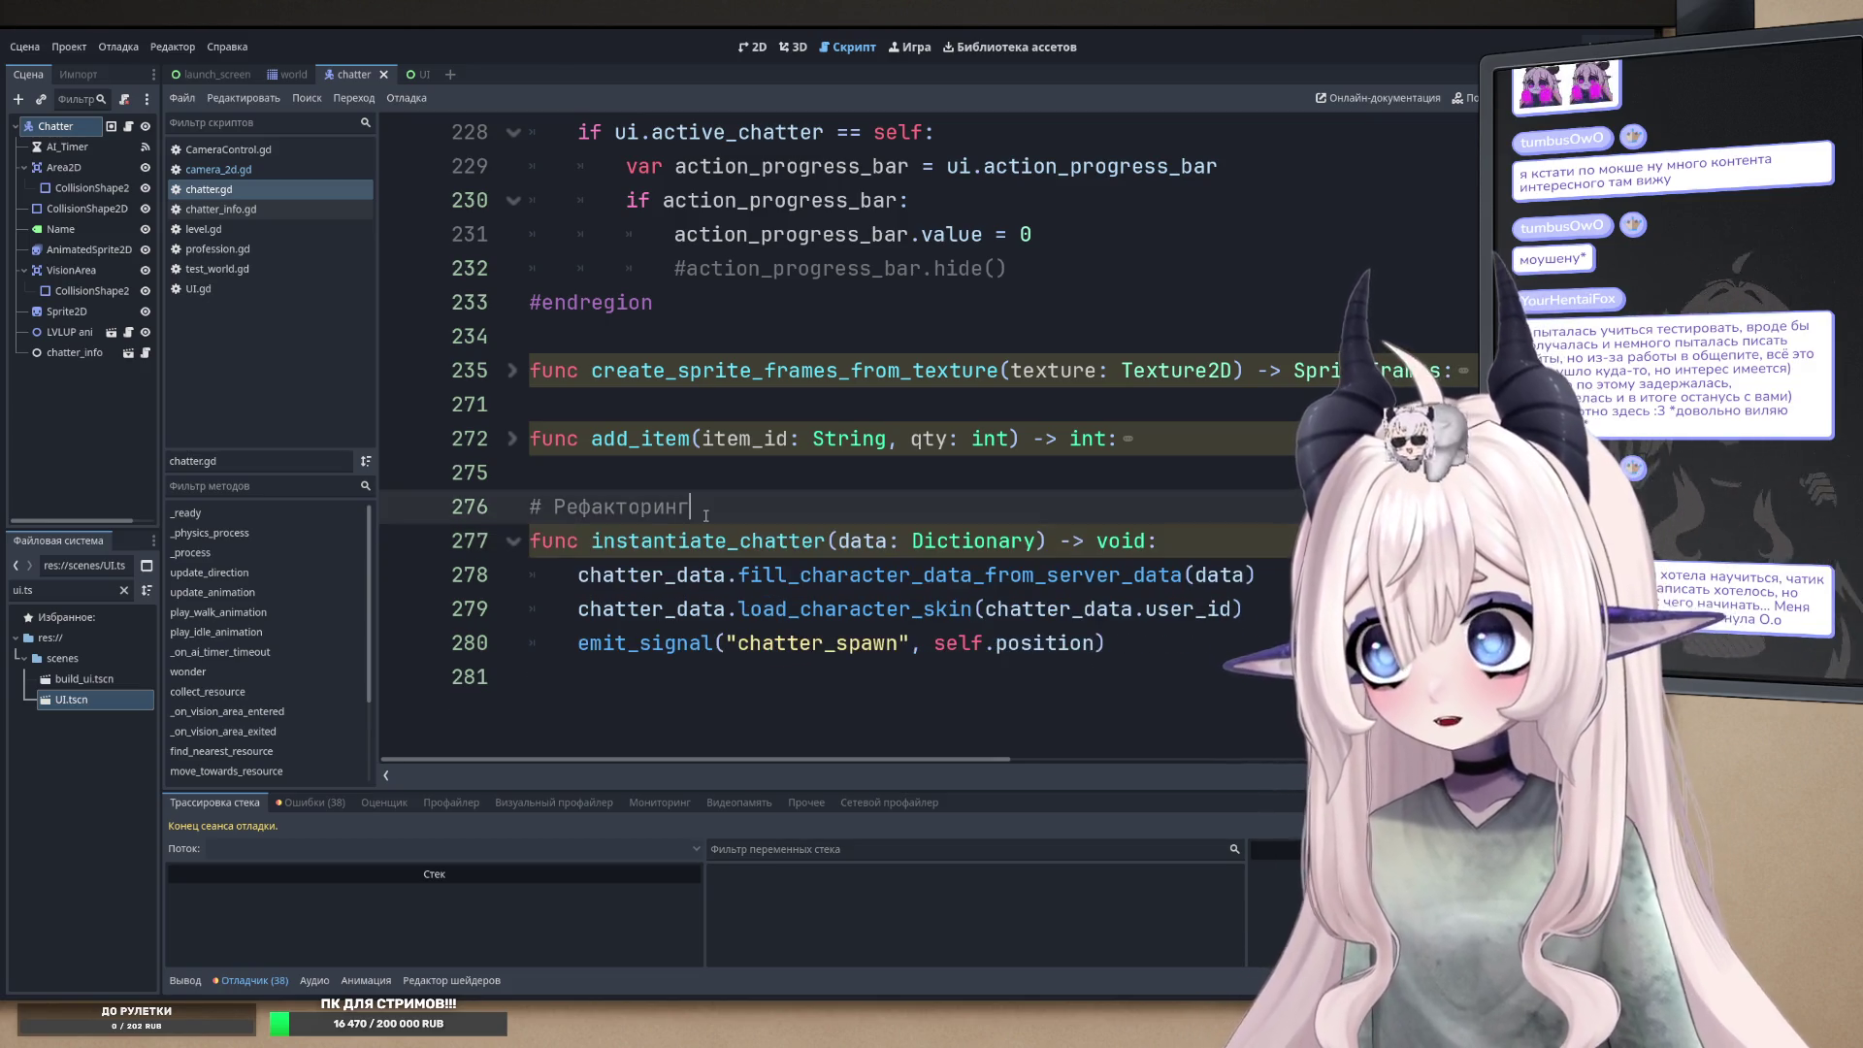
click(695, 471)
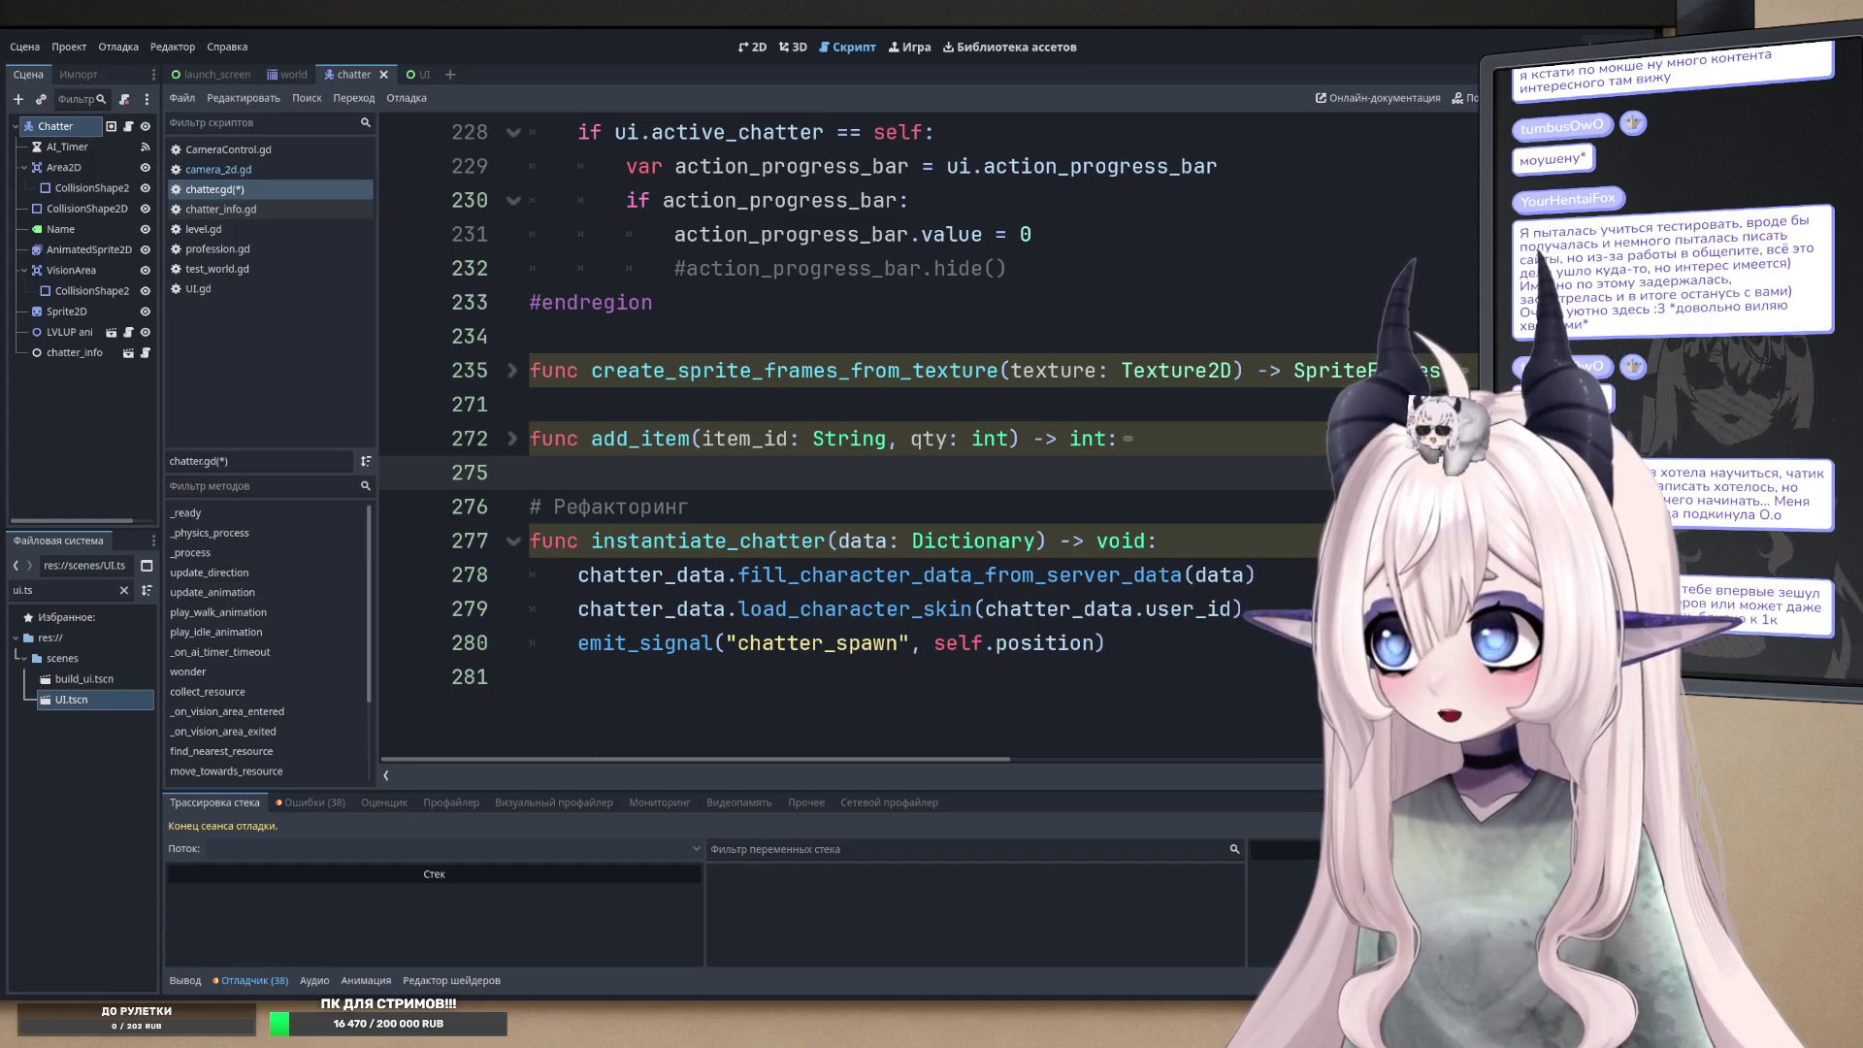
double_click(645, 644)
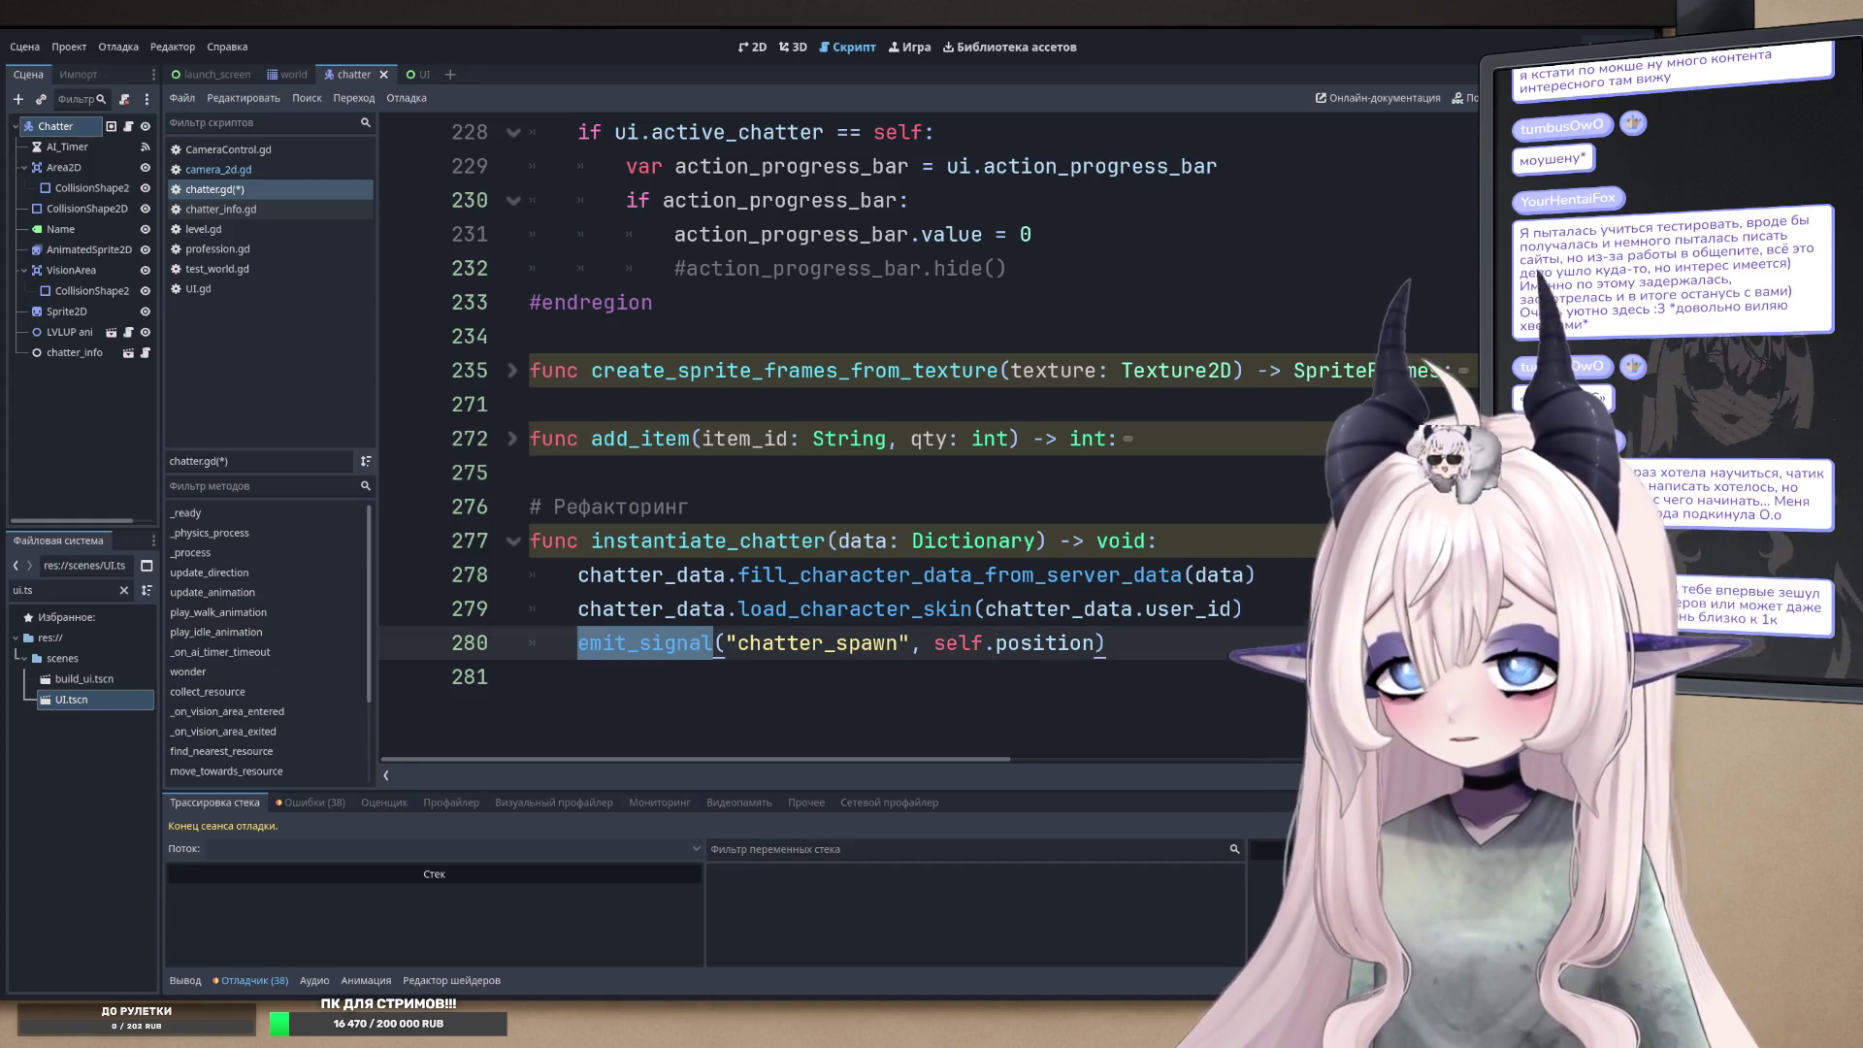
key(F5)
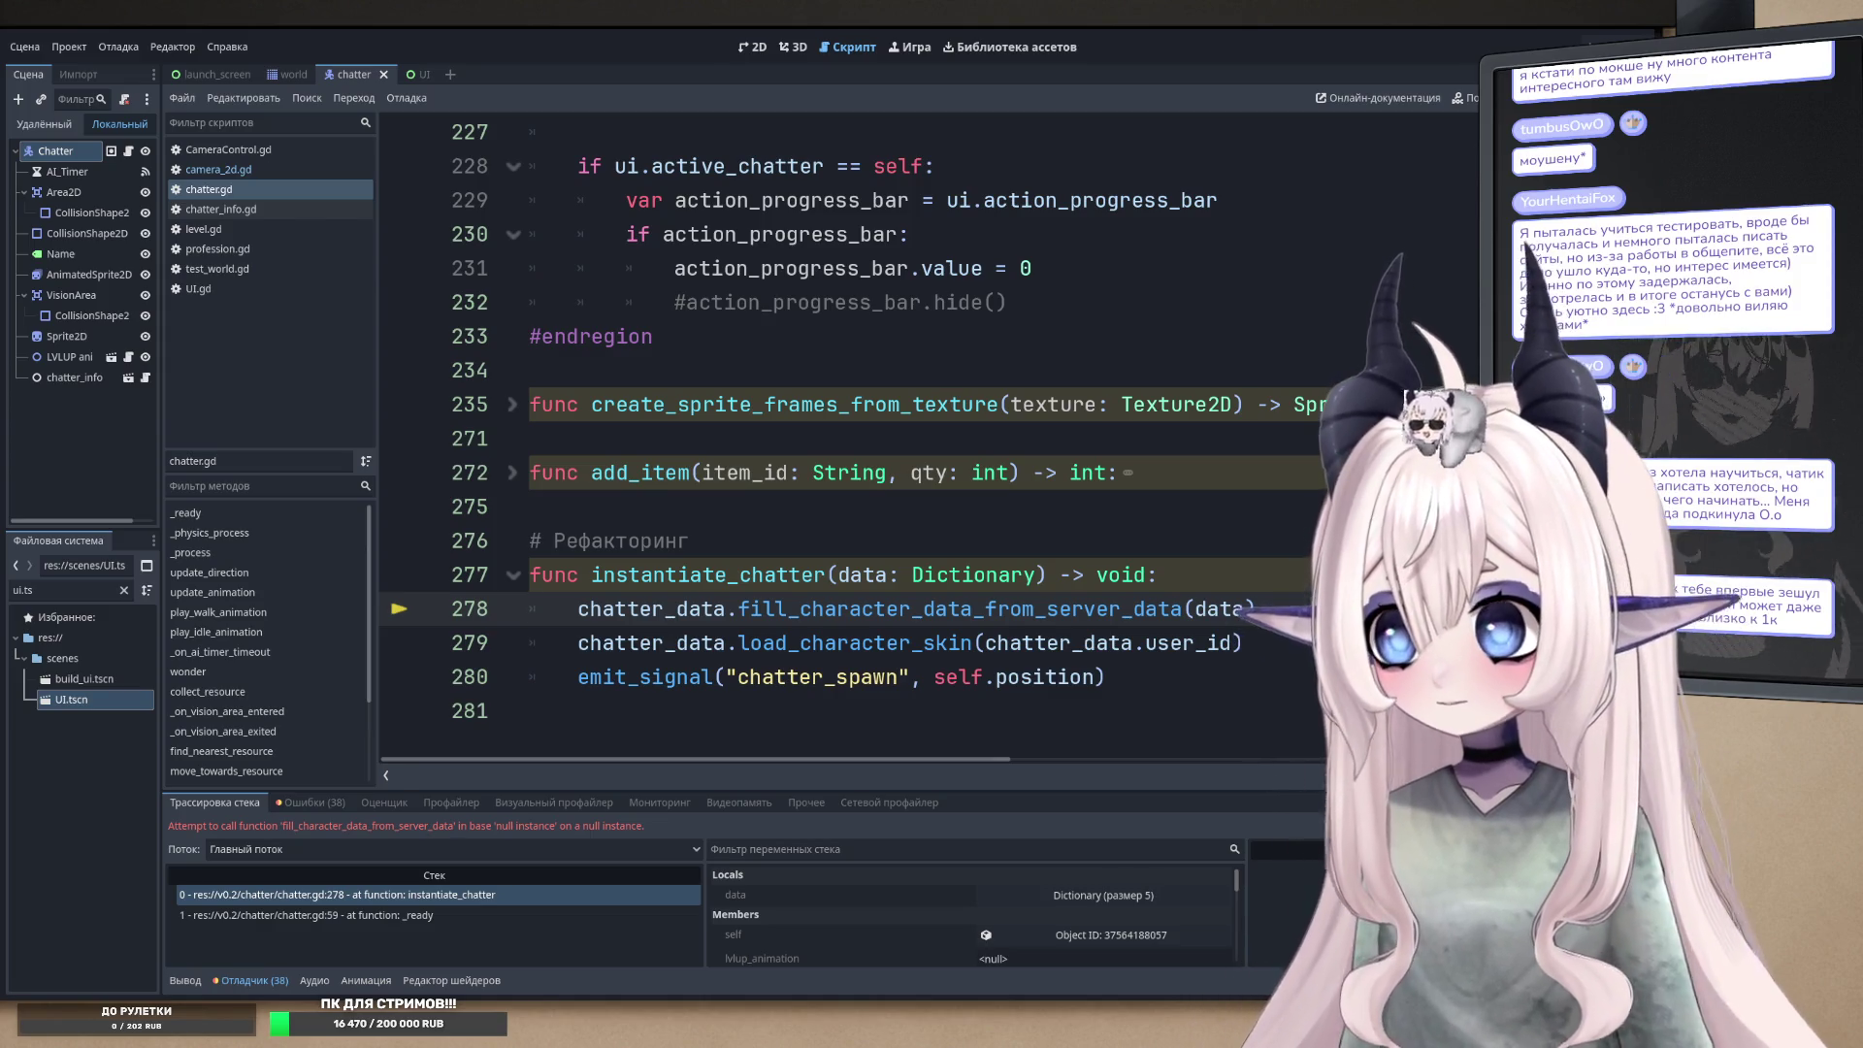
- Trace chatter_data on line 278 back to its declaration and highlight its uses
click(676, 608)
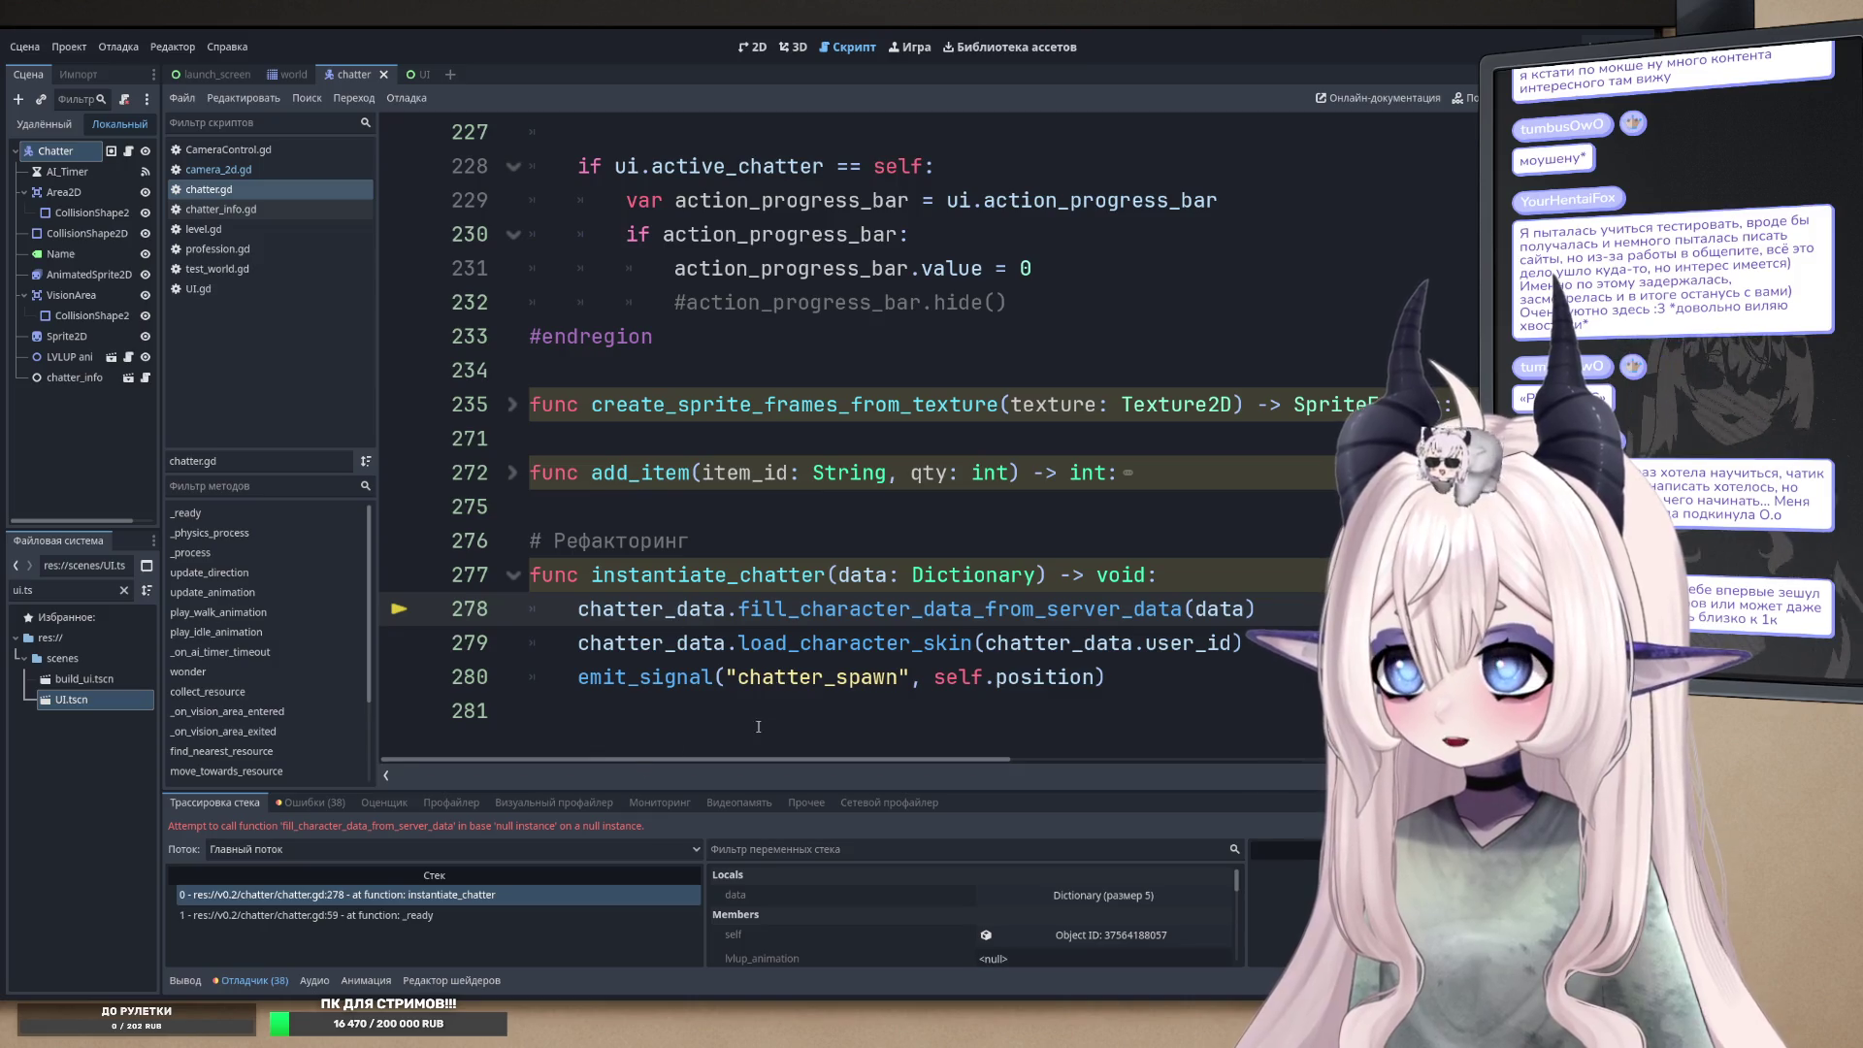
double_click(821, 608)
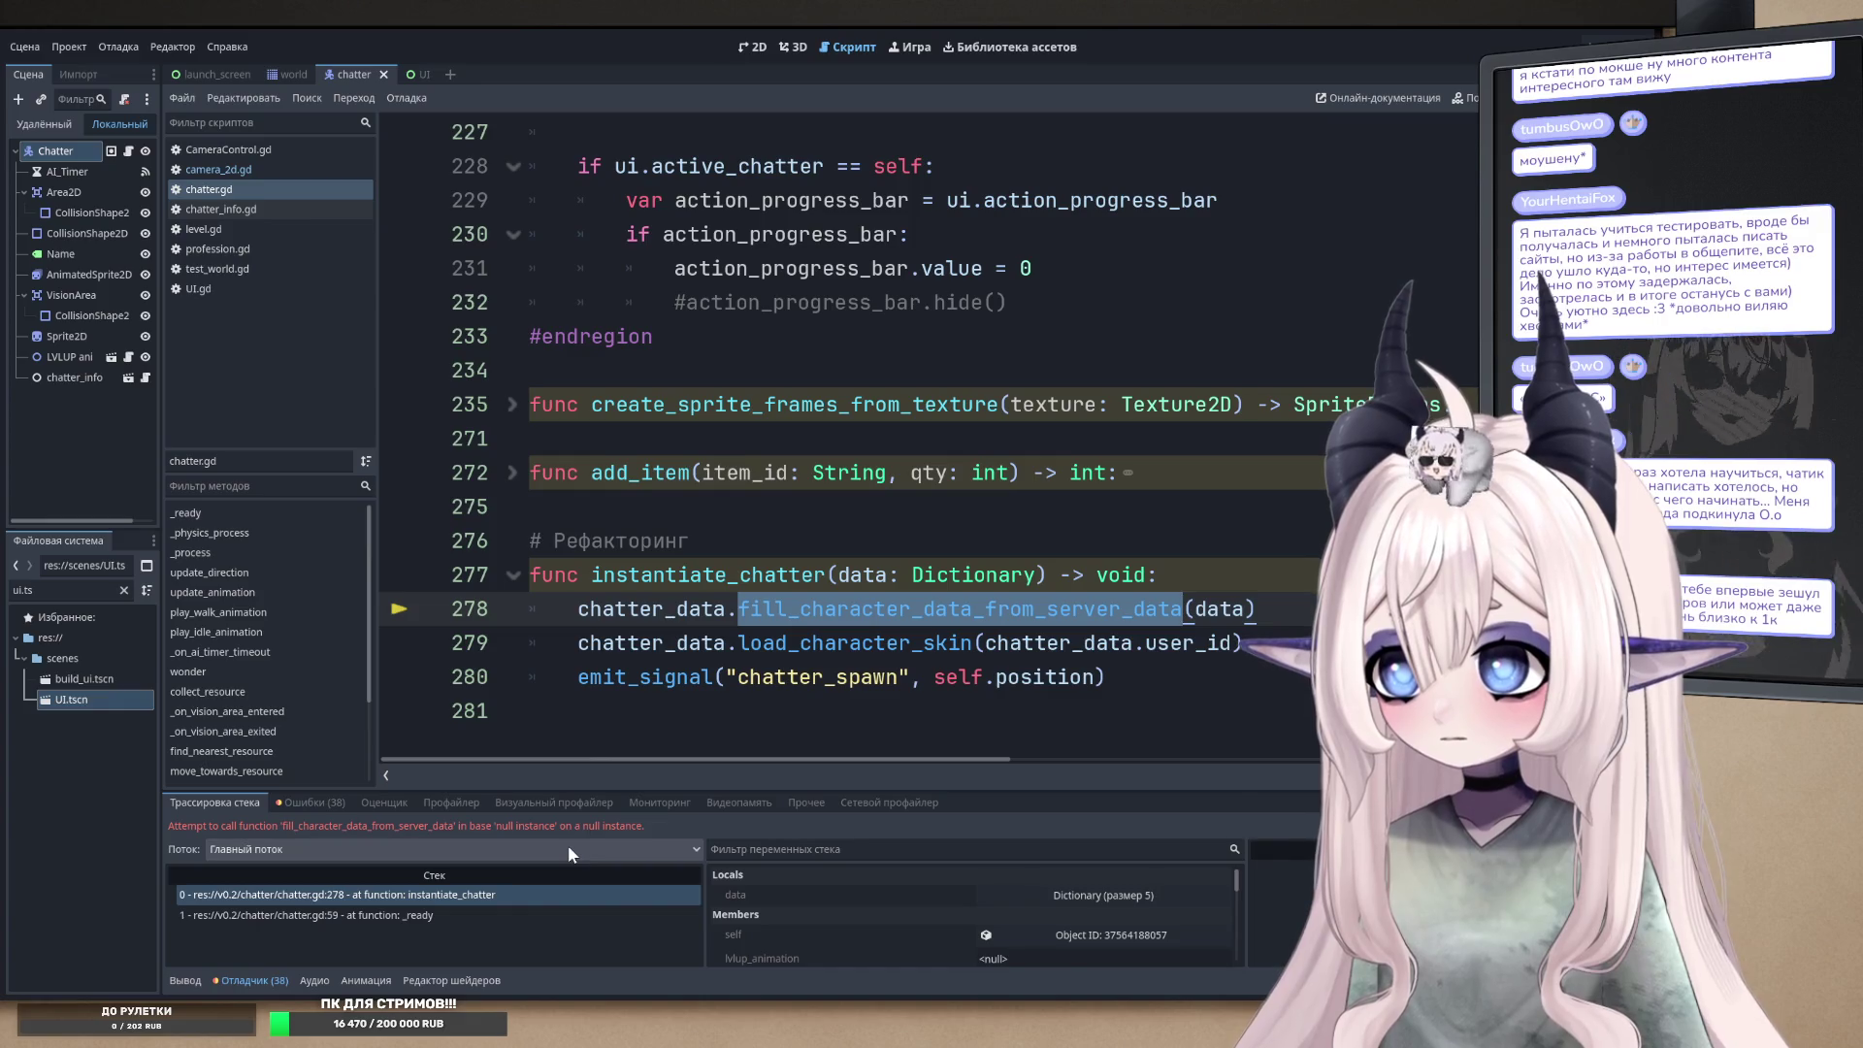
double_click(626, 608)
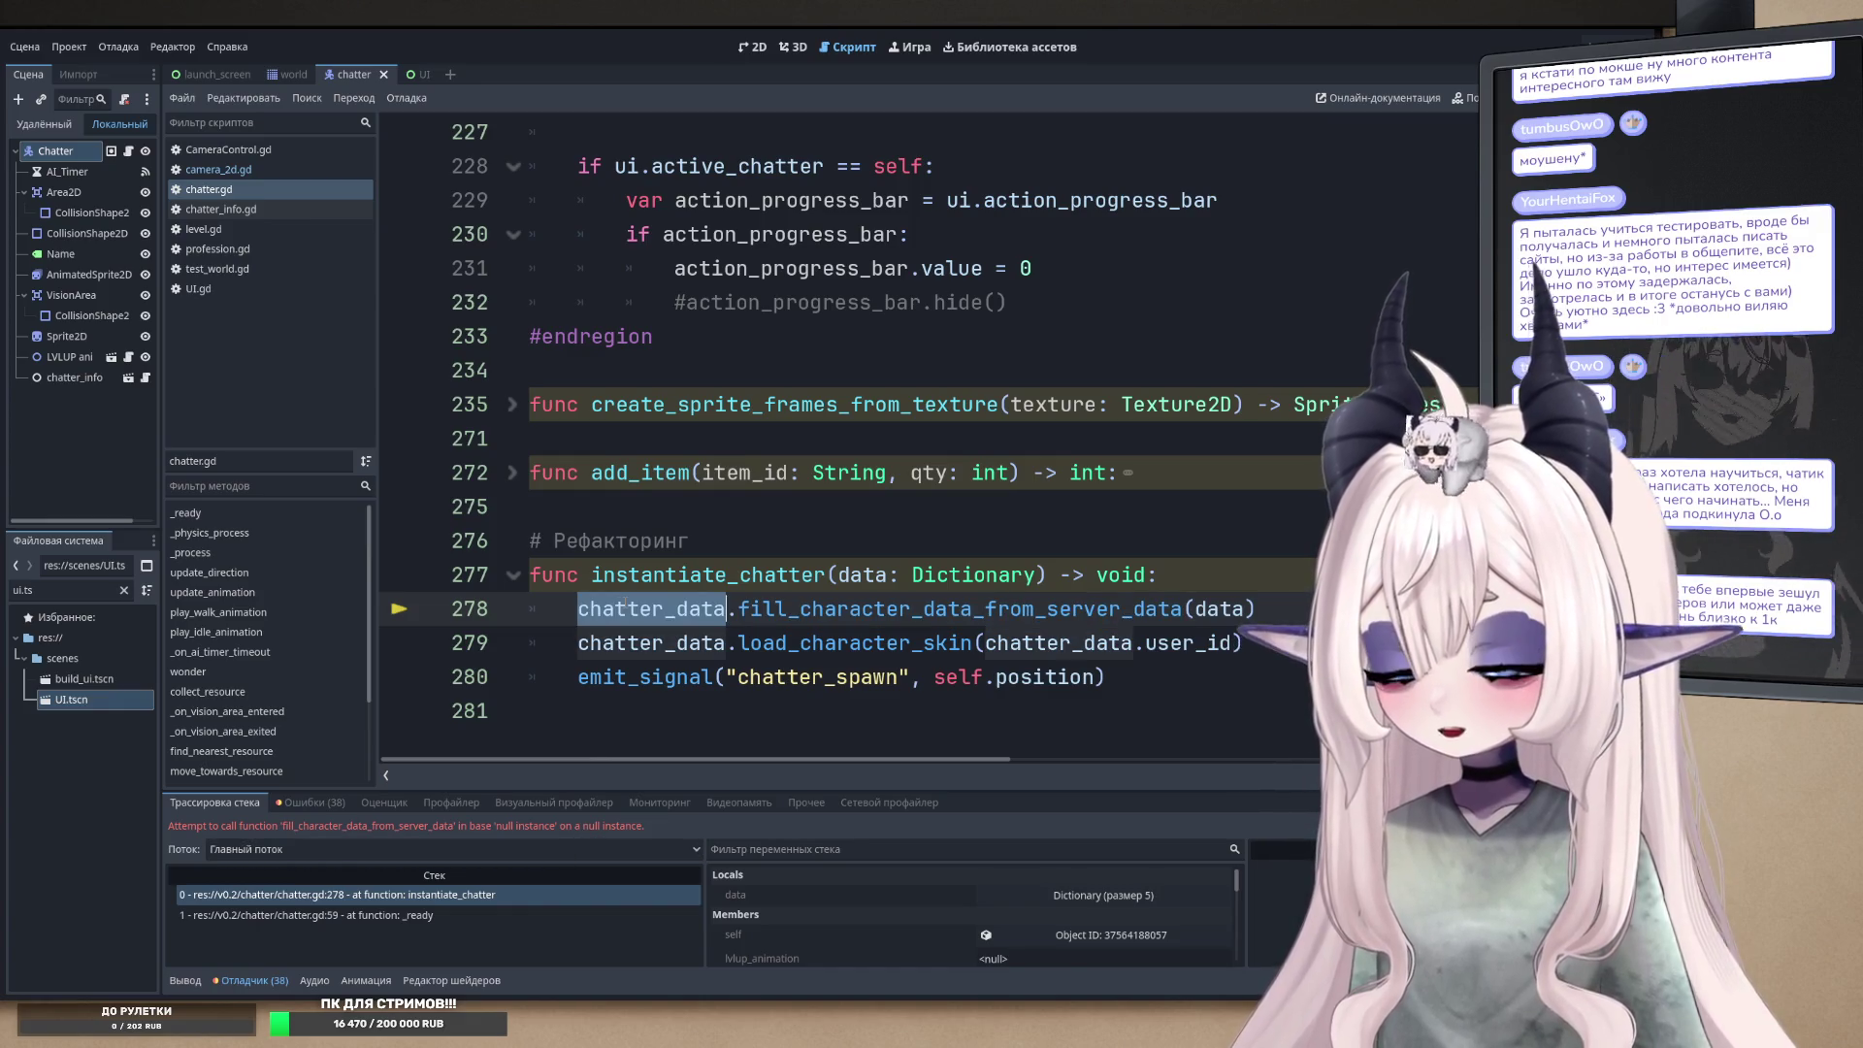
ctrl+click(626, 609)
click(750, 438)
scroll(870, 441, down, 4)
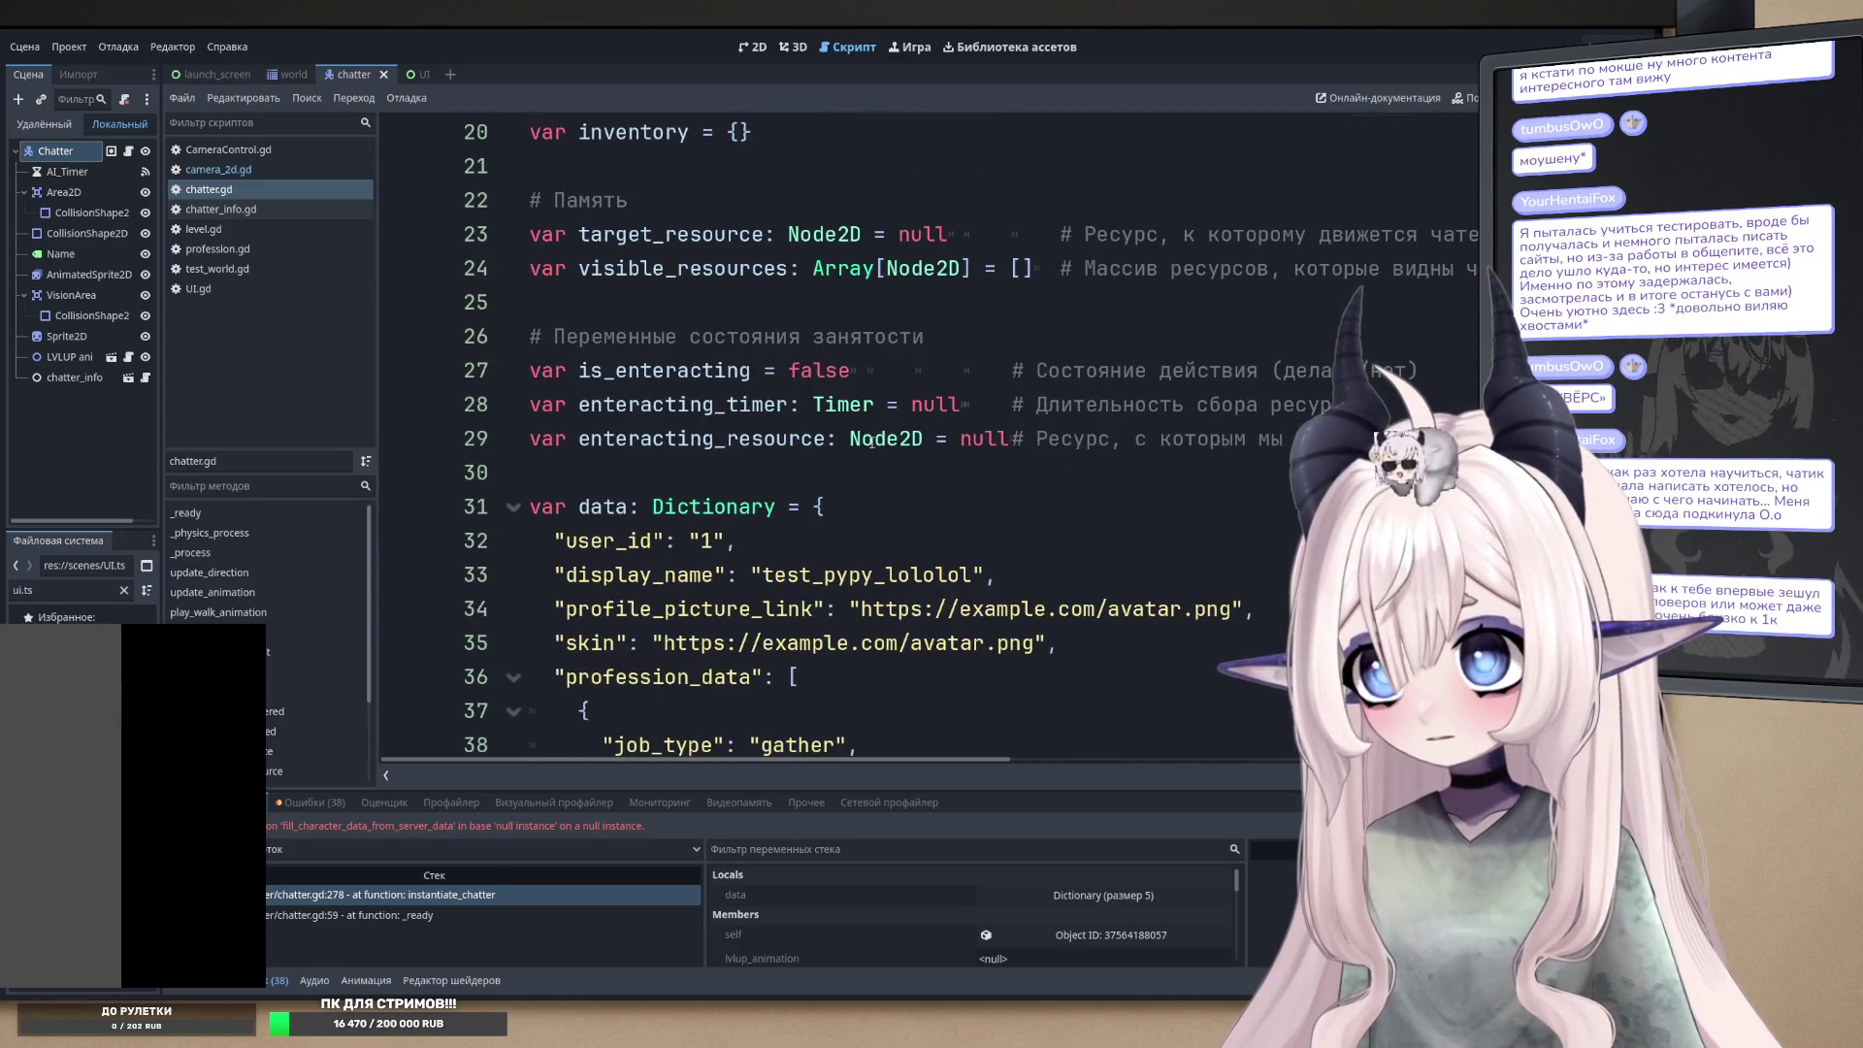
scroll(621, 504, up, 2)
key(ctrl+d)
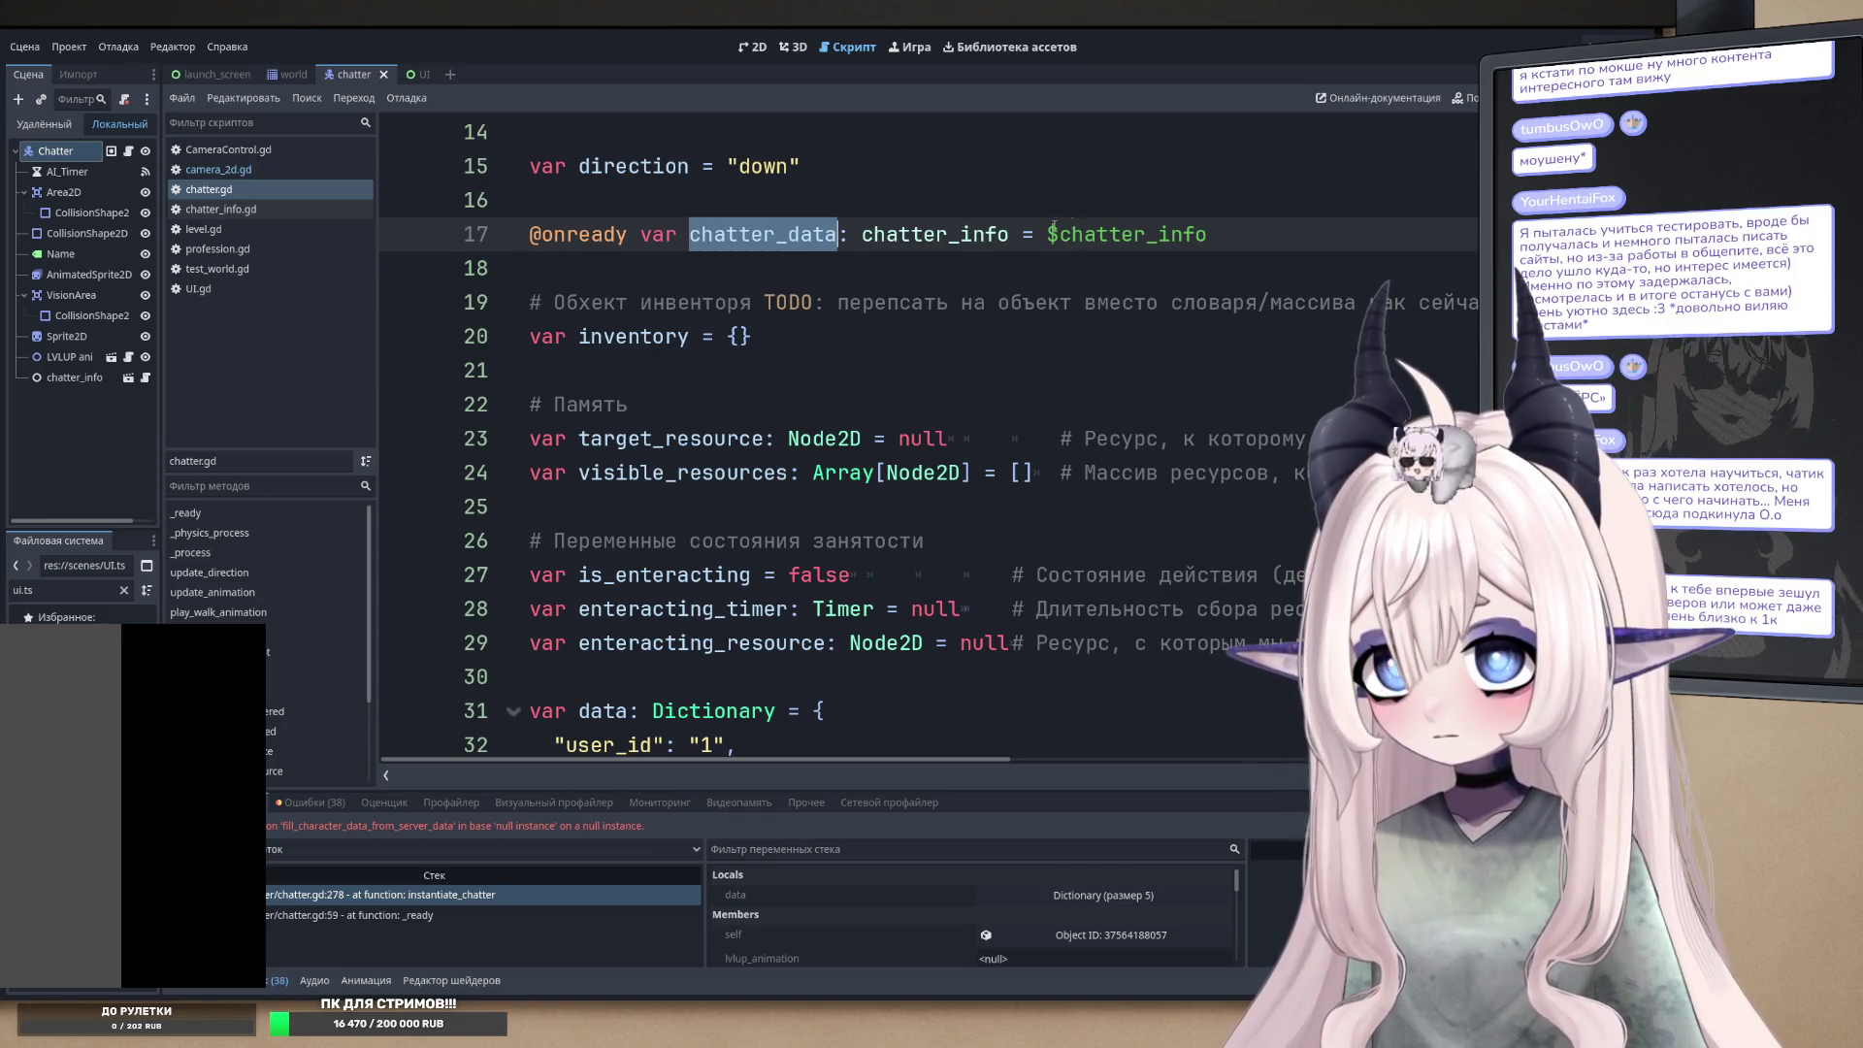
scroll(428, 268, up, 2)
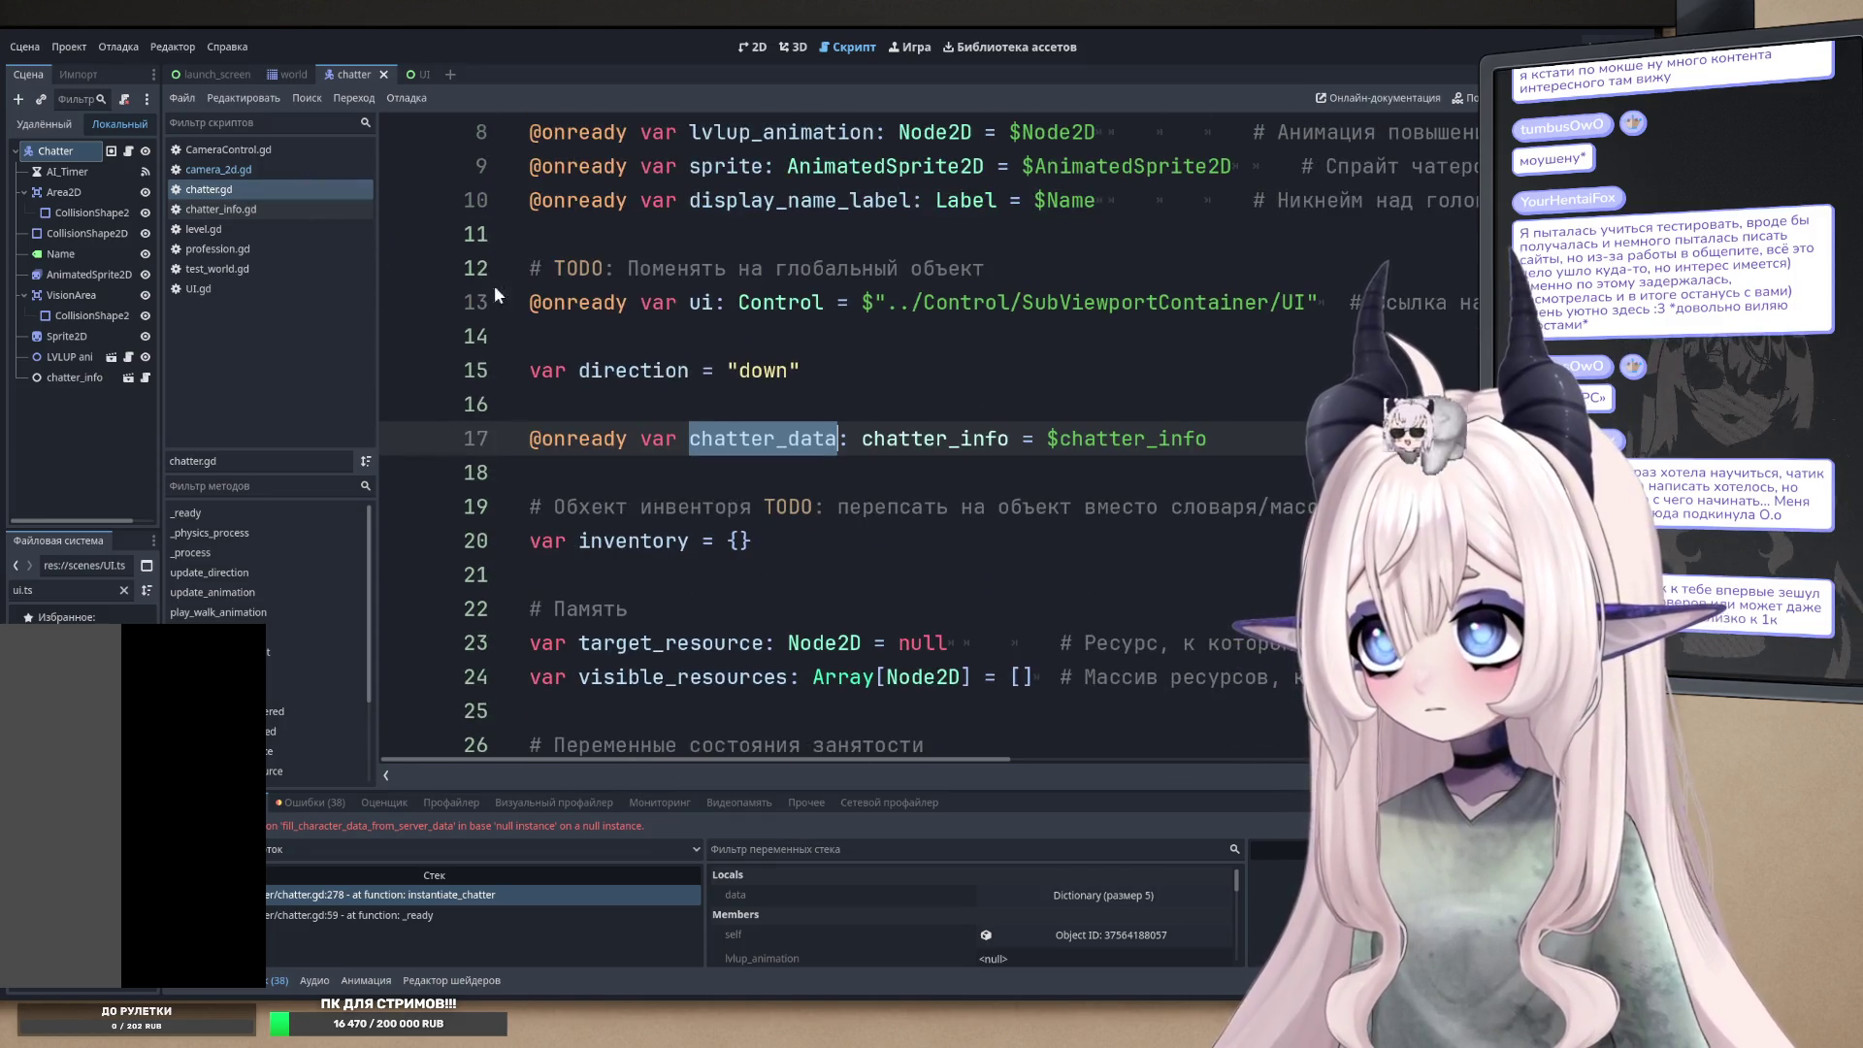
scroll(711, 409, down, 7)
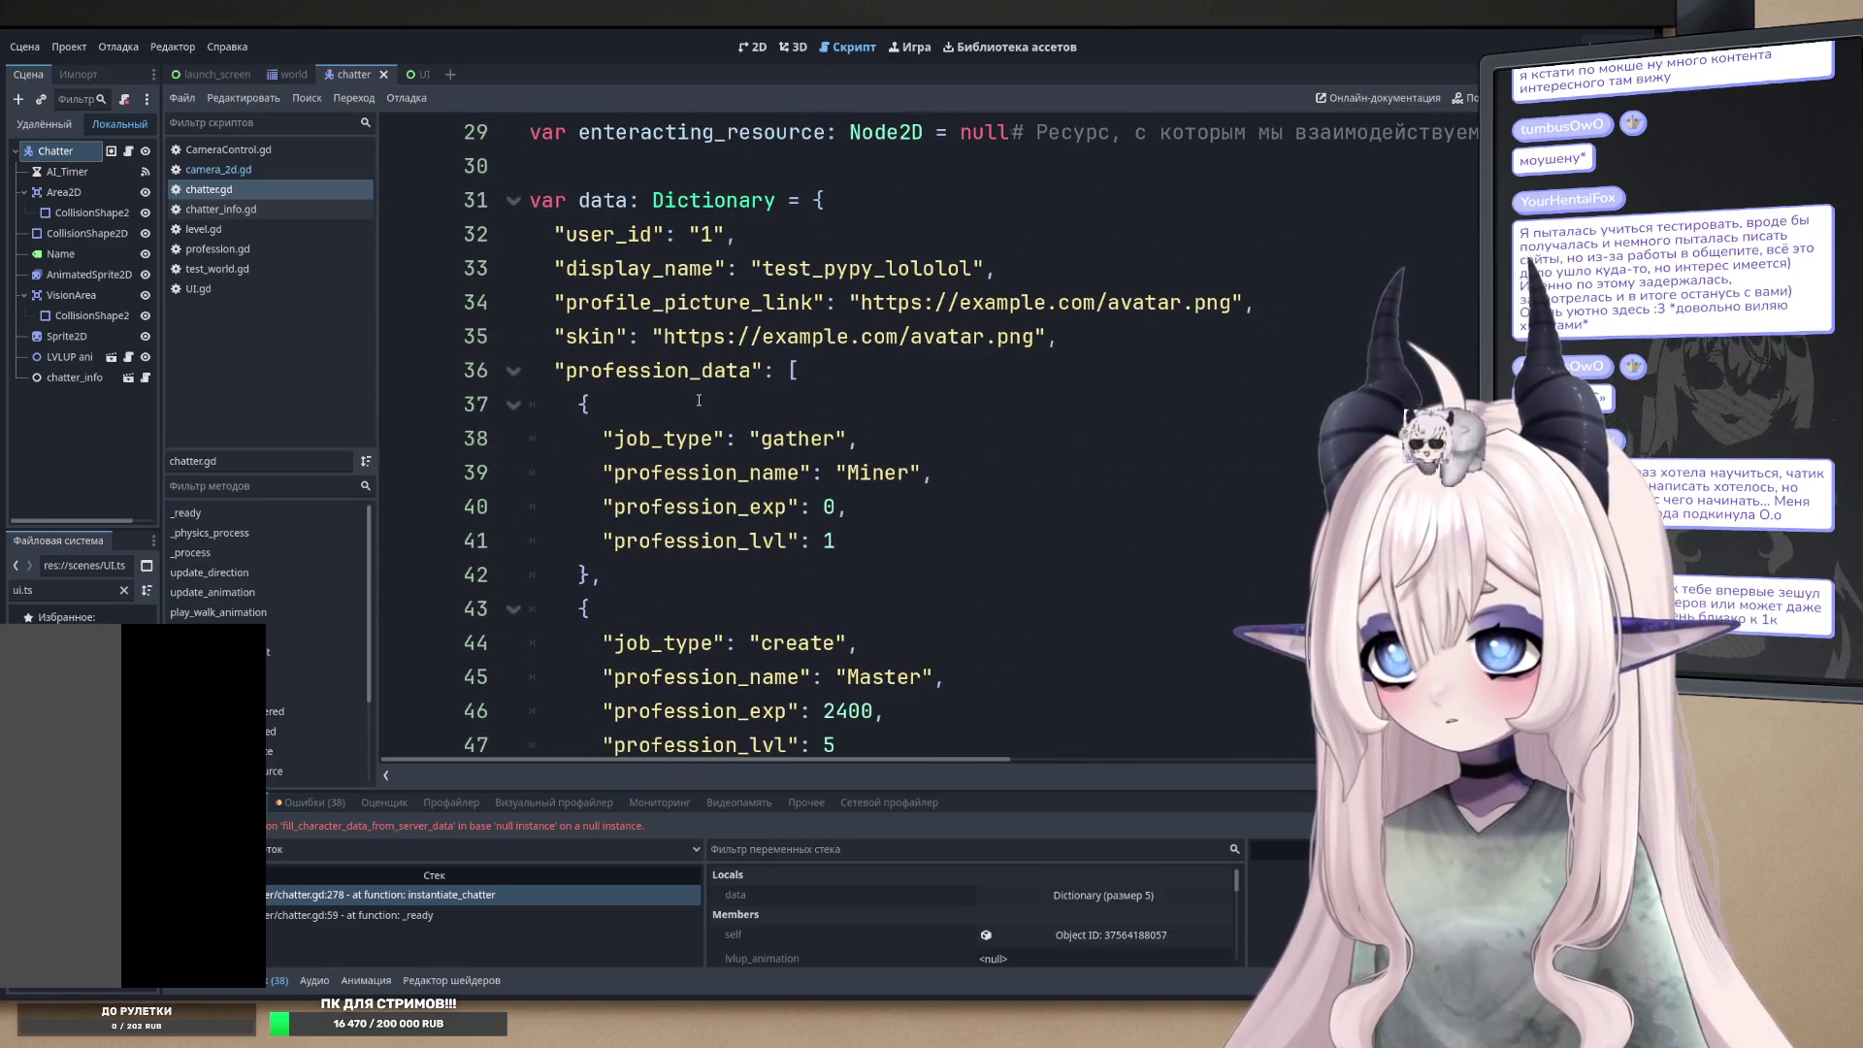
scroll(699, 399, down, 10)
scroll(670, 408, up, 2)
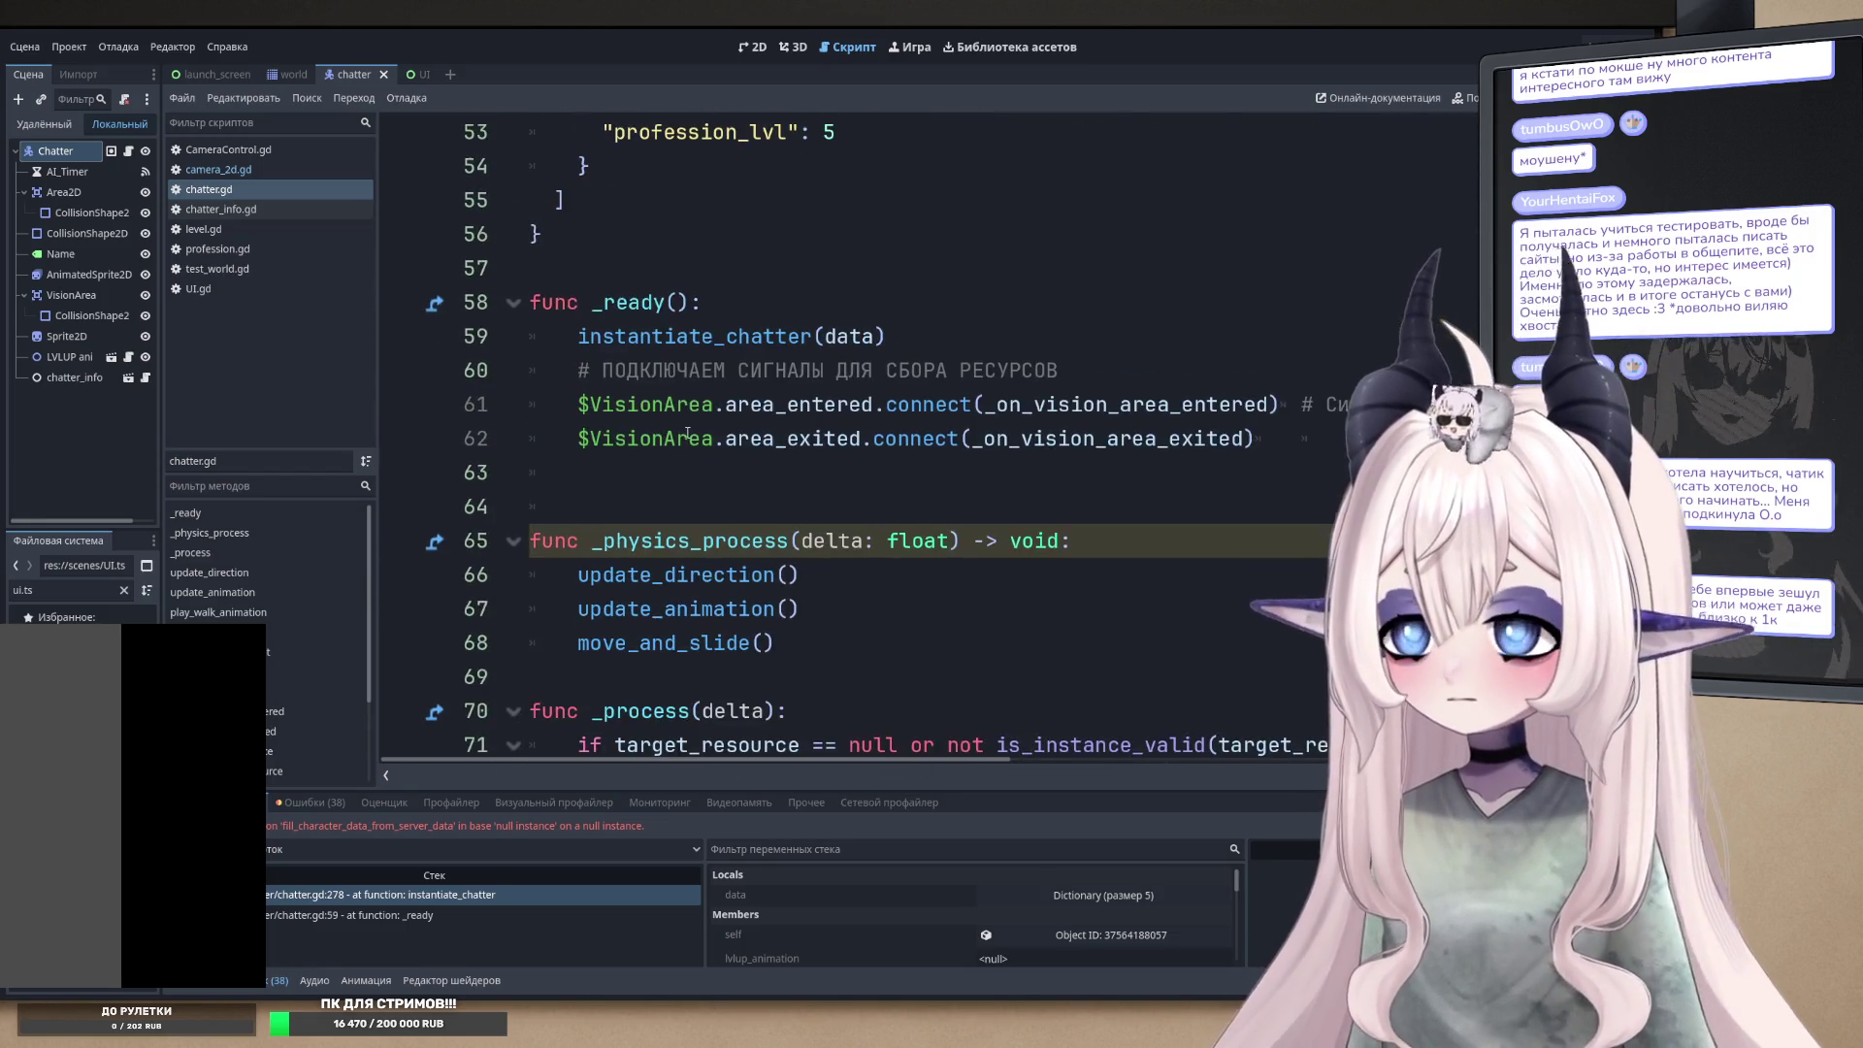
- Check the instantiate_chatter call in _ready, then jump to fill_character_data_from_server_data's definition
double_click(674, 348)
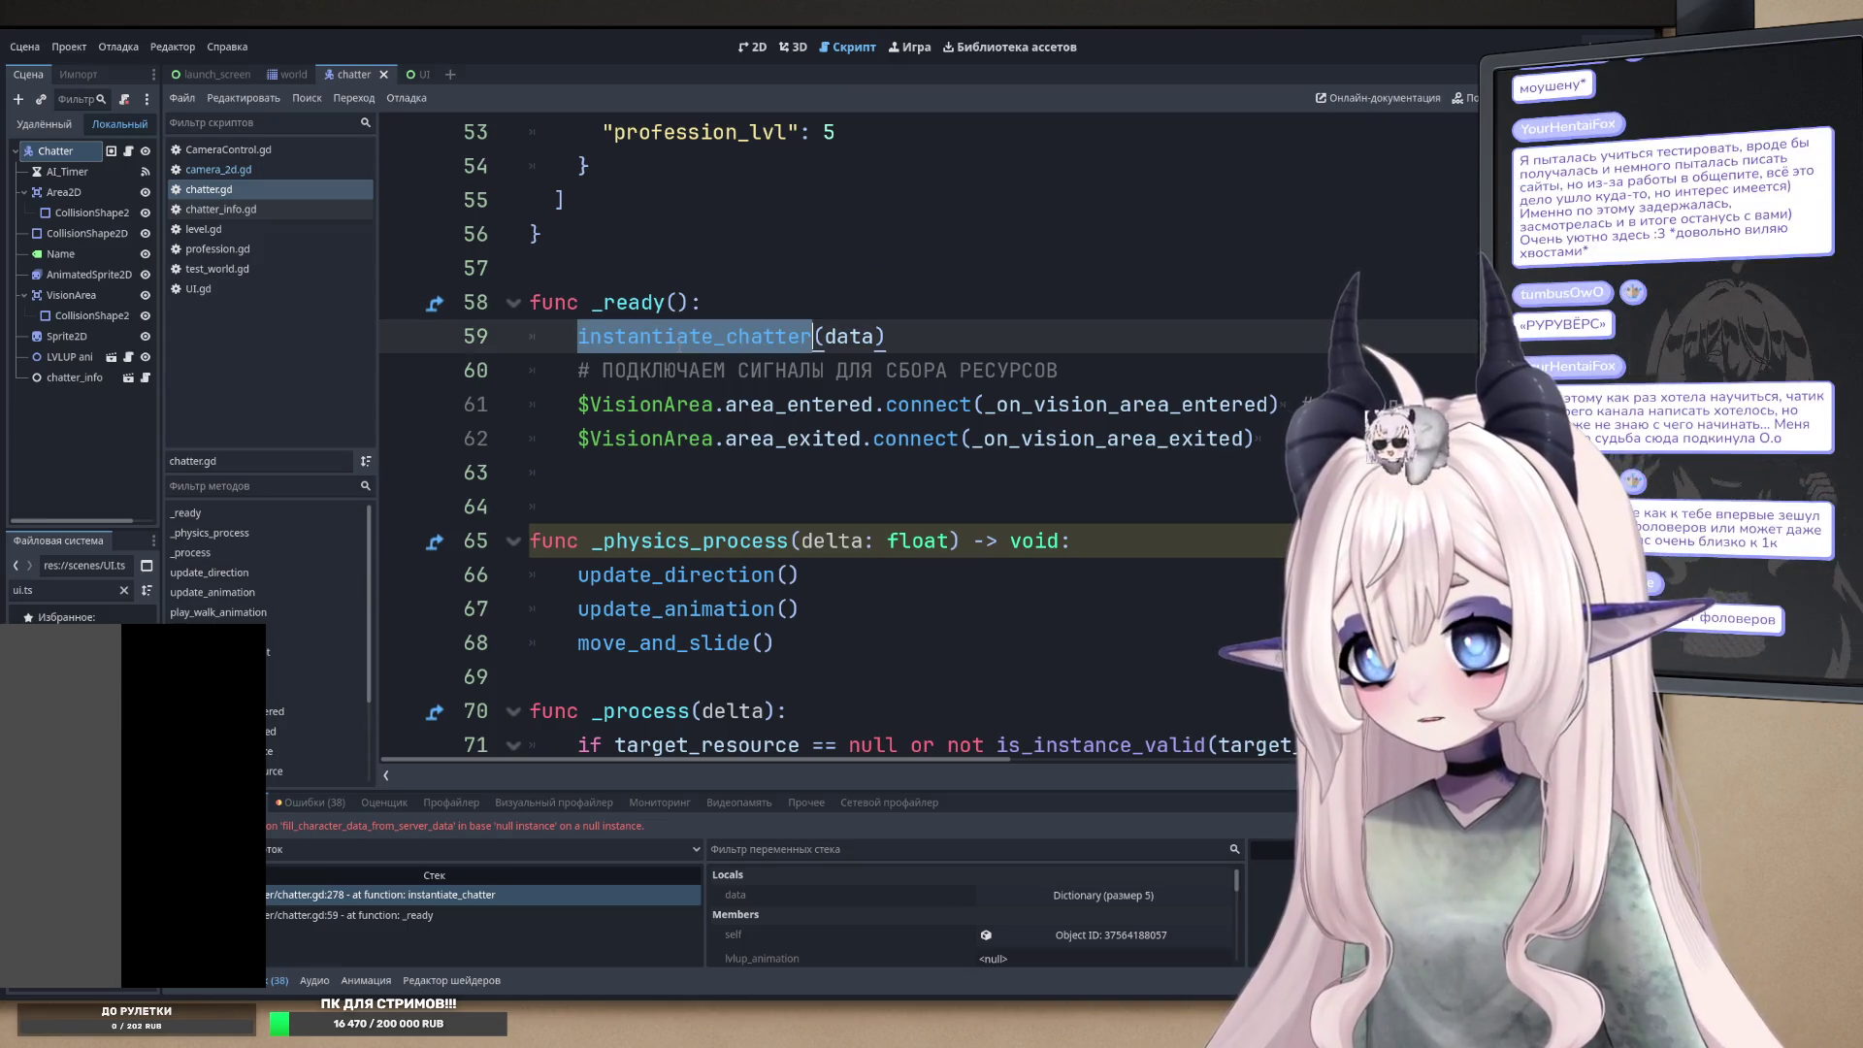
scroll(718, 388, down, 10)
scroll(757, 434, down, 20)
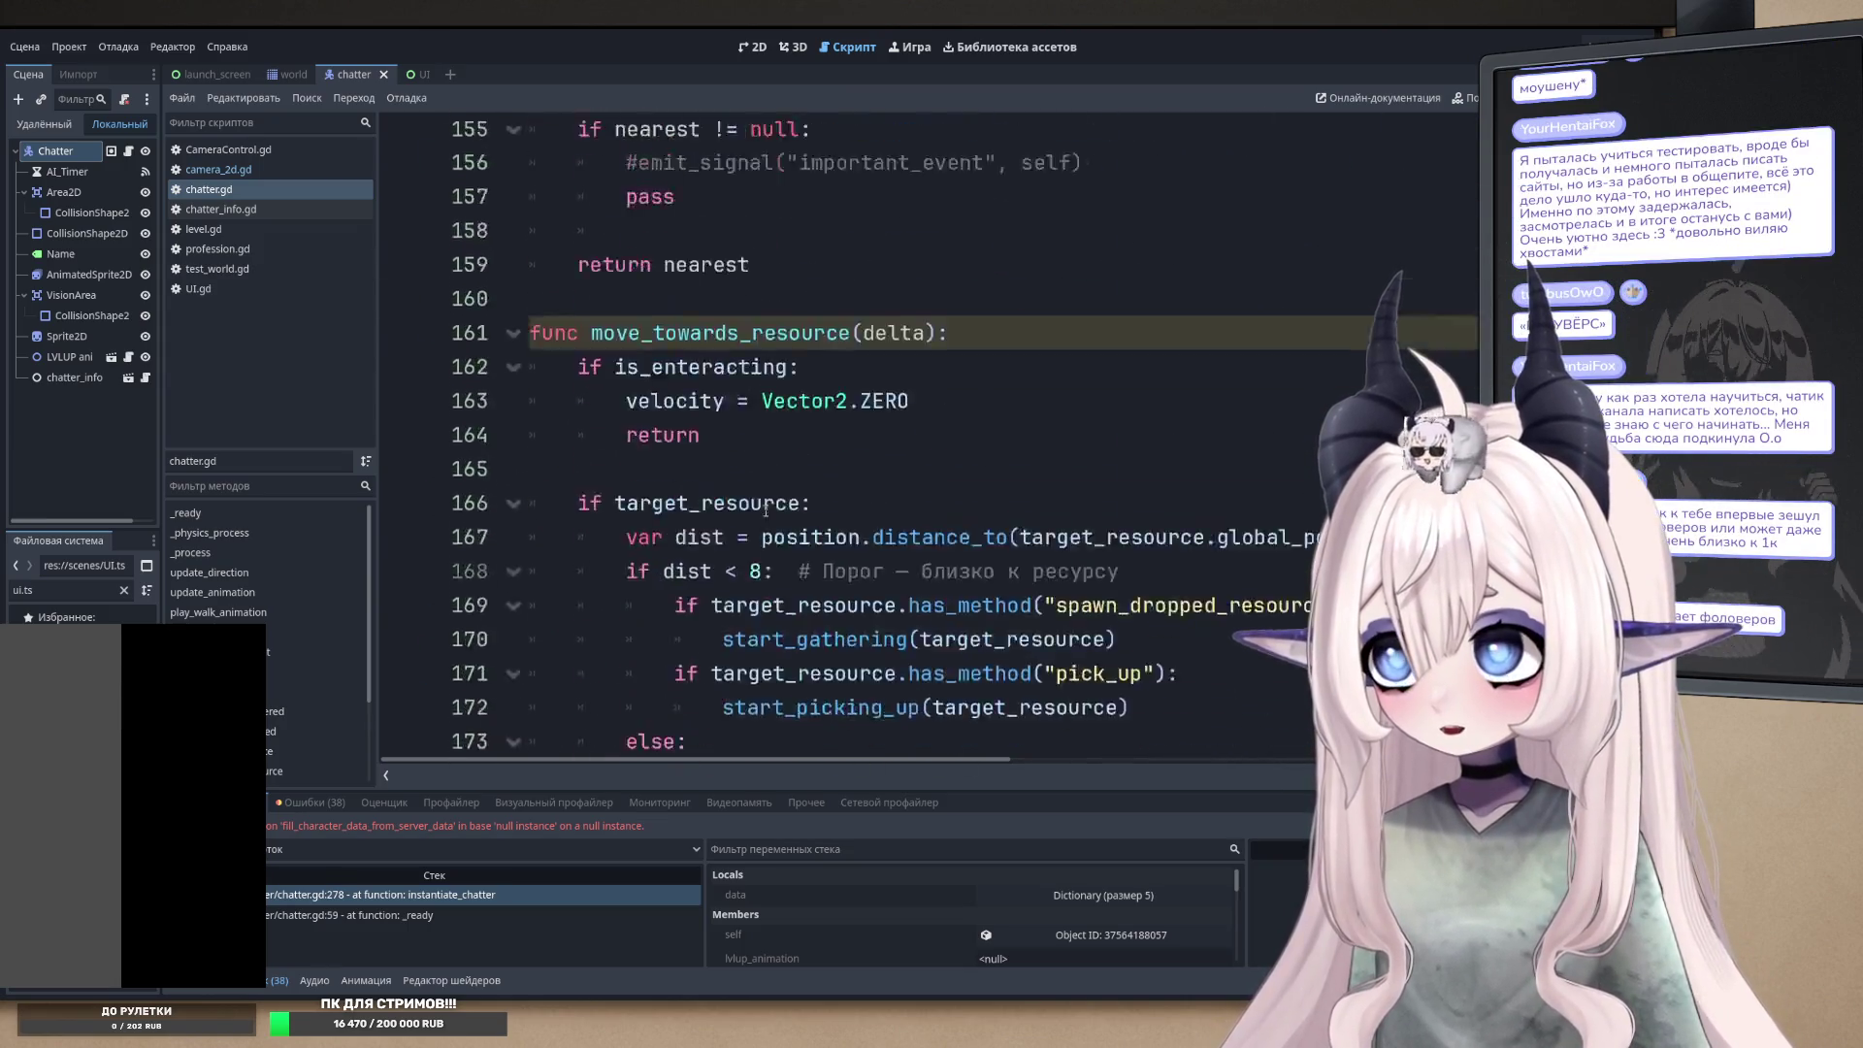
scroll(842, 512, up, 11)
scroll(843, 512, up, 20)
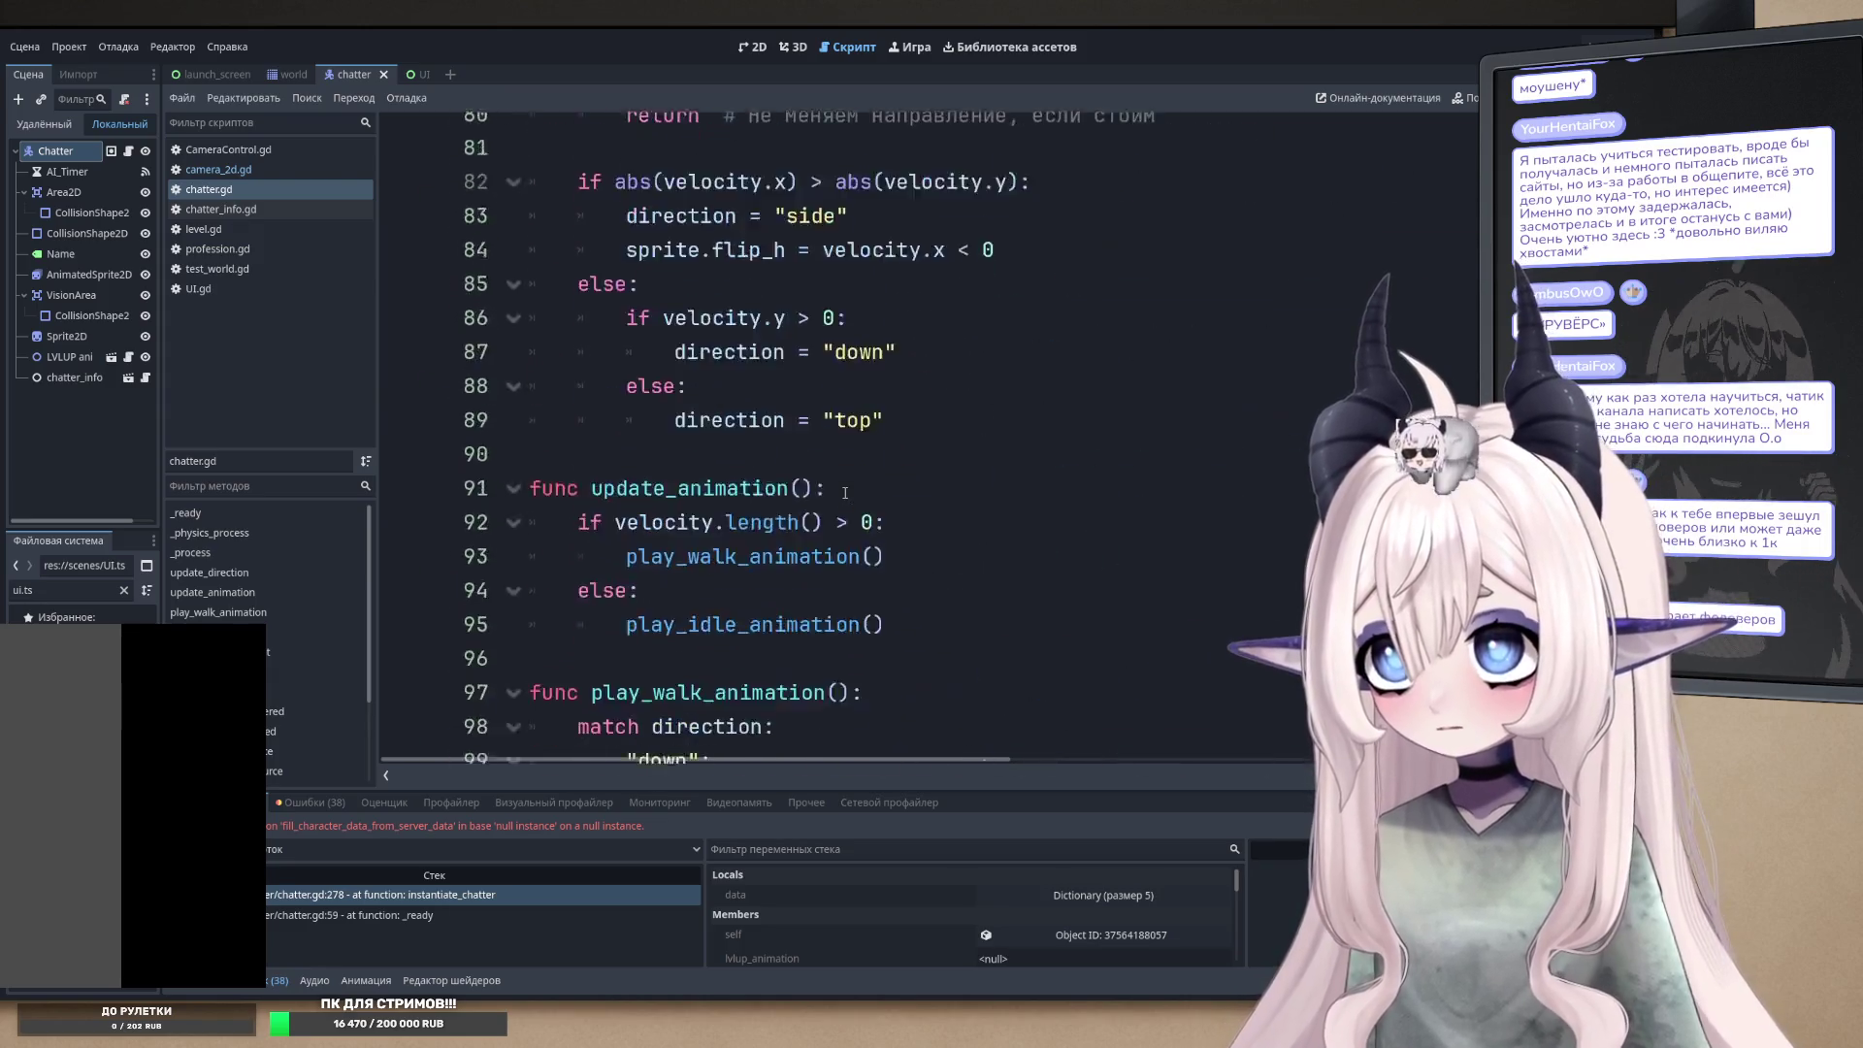
scroll(906, 384, up, 2)
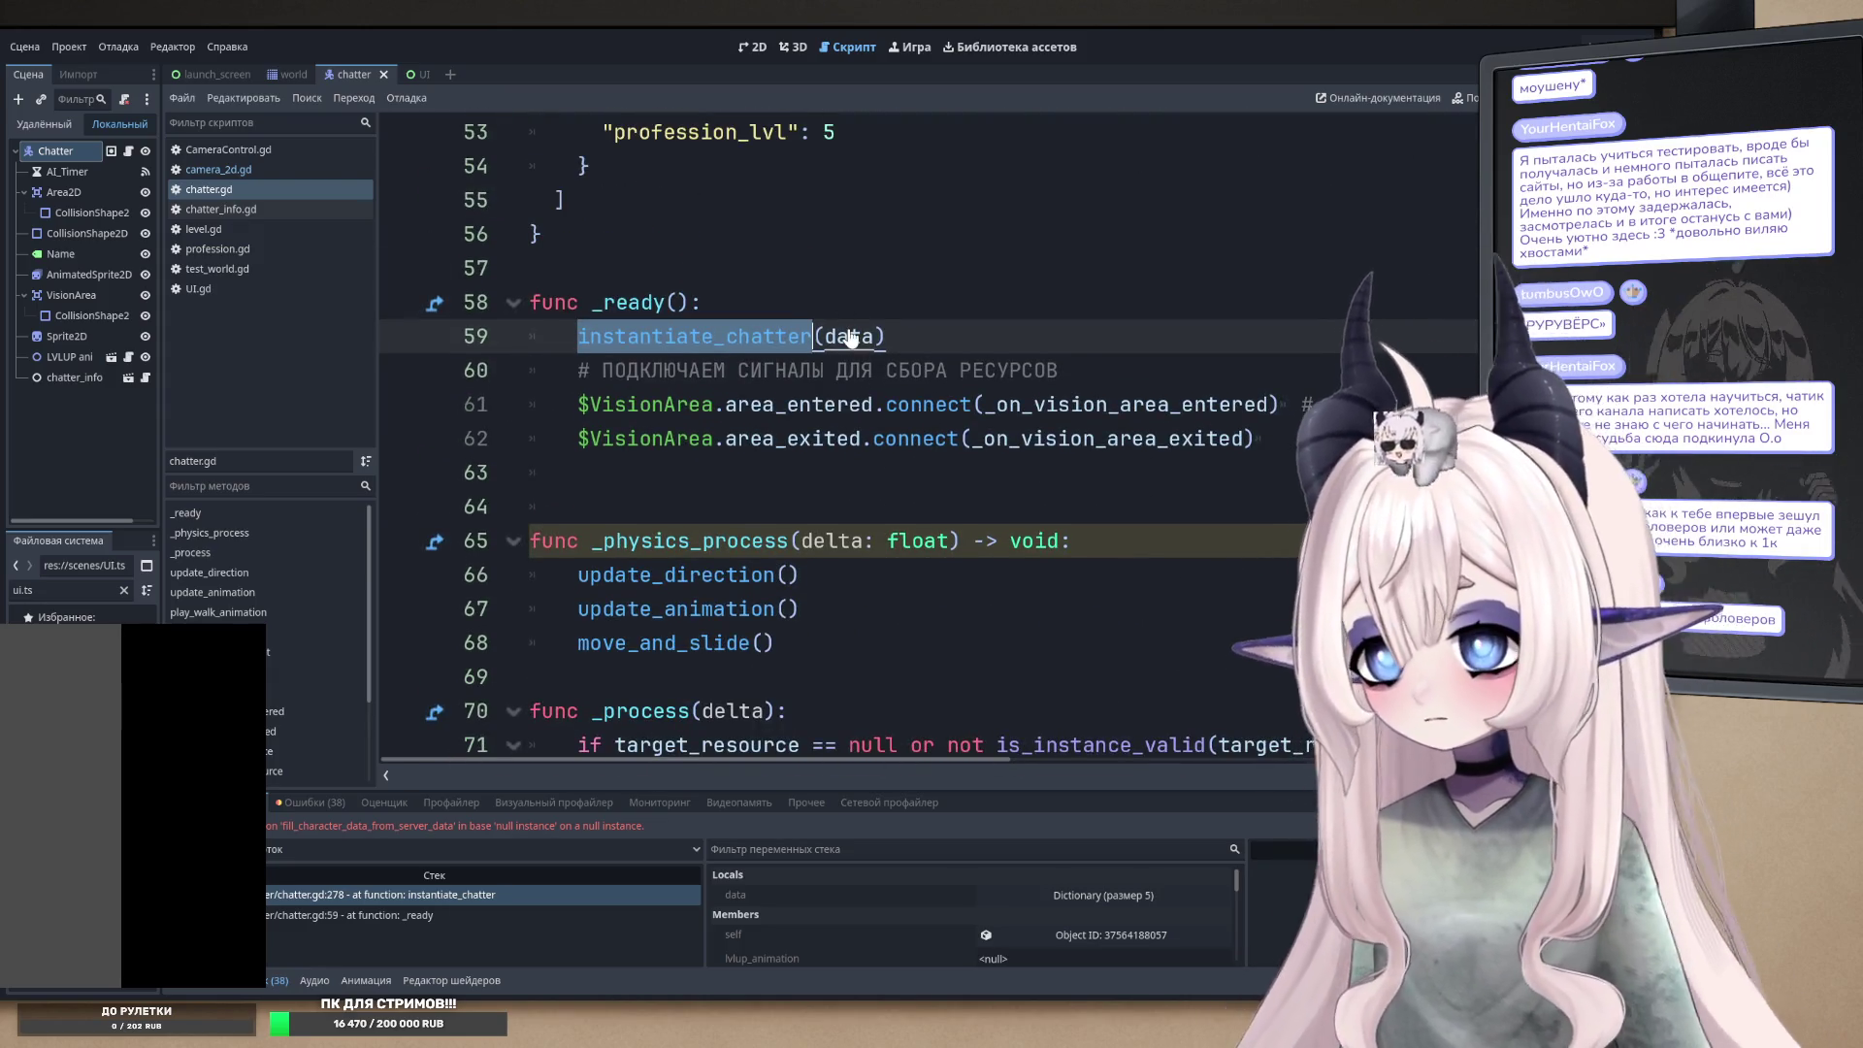
scroll(844, 340, up, 10)
scroll(840, 399, down, 20)
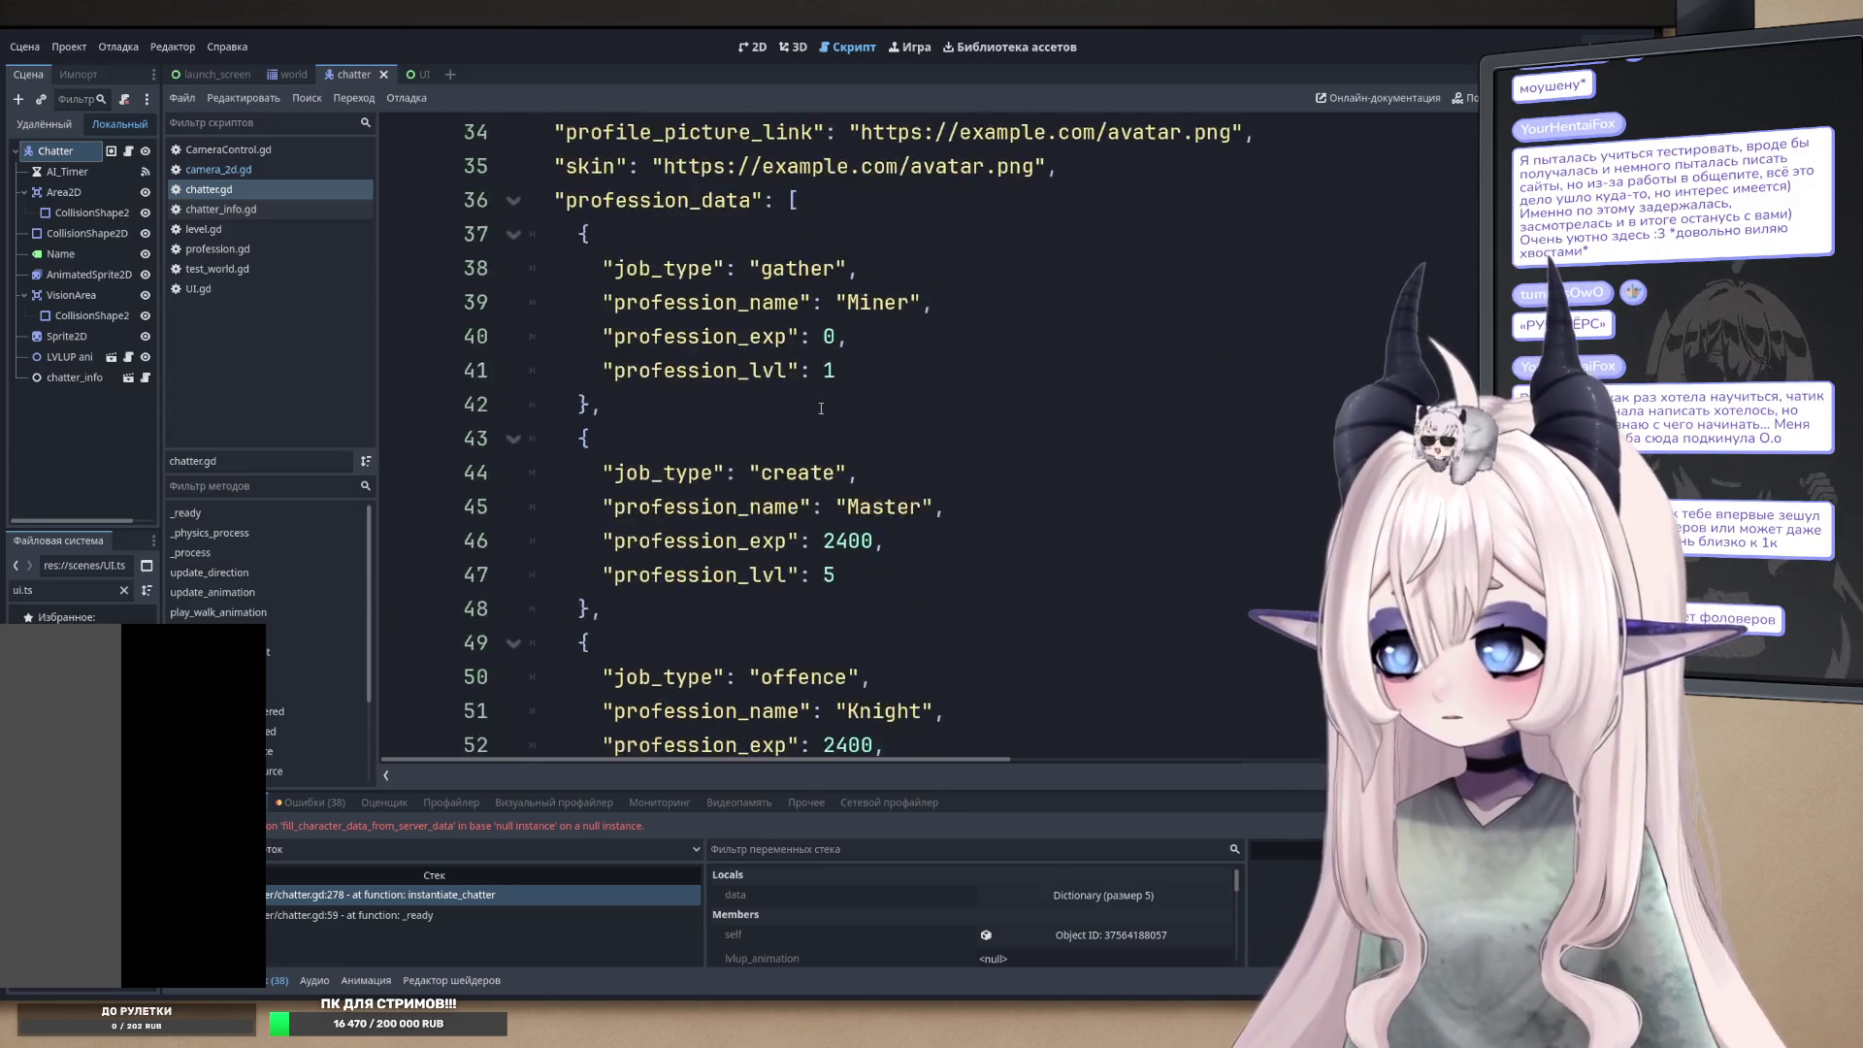
scroll(1083, 543, down, 4)
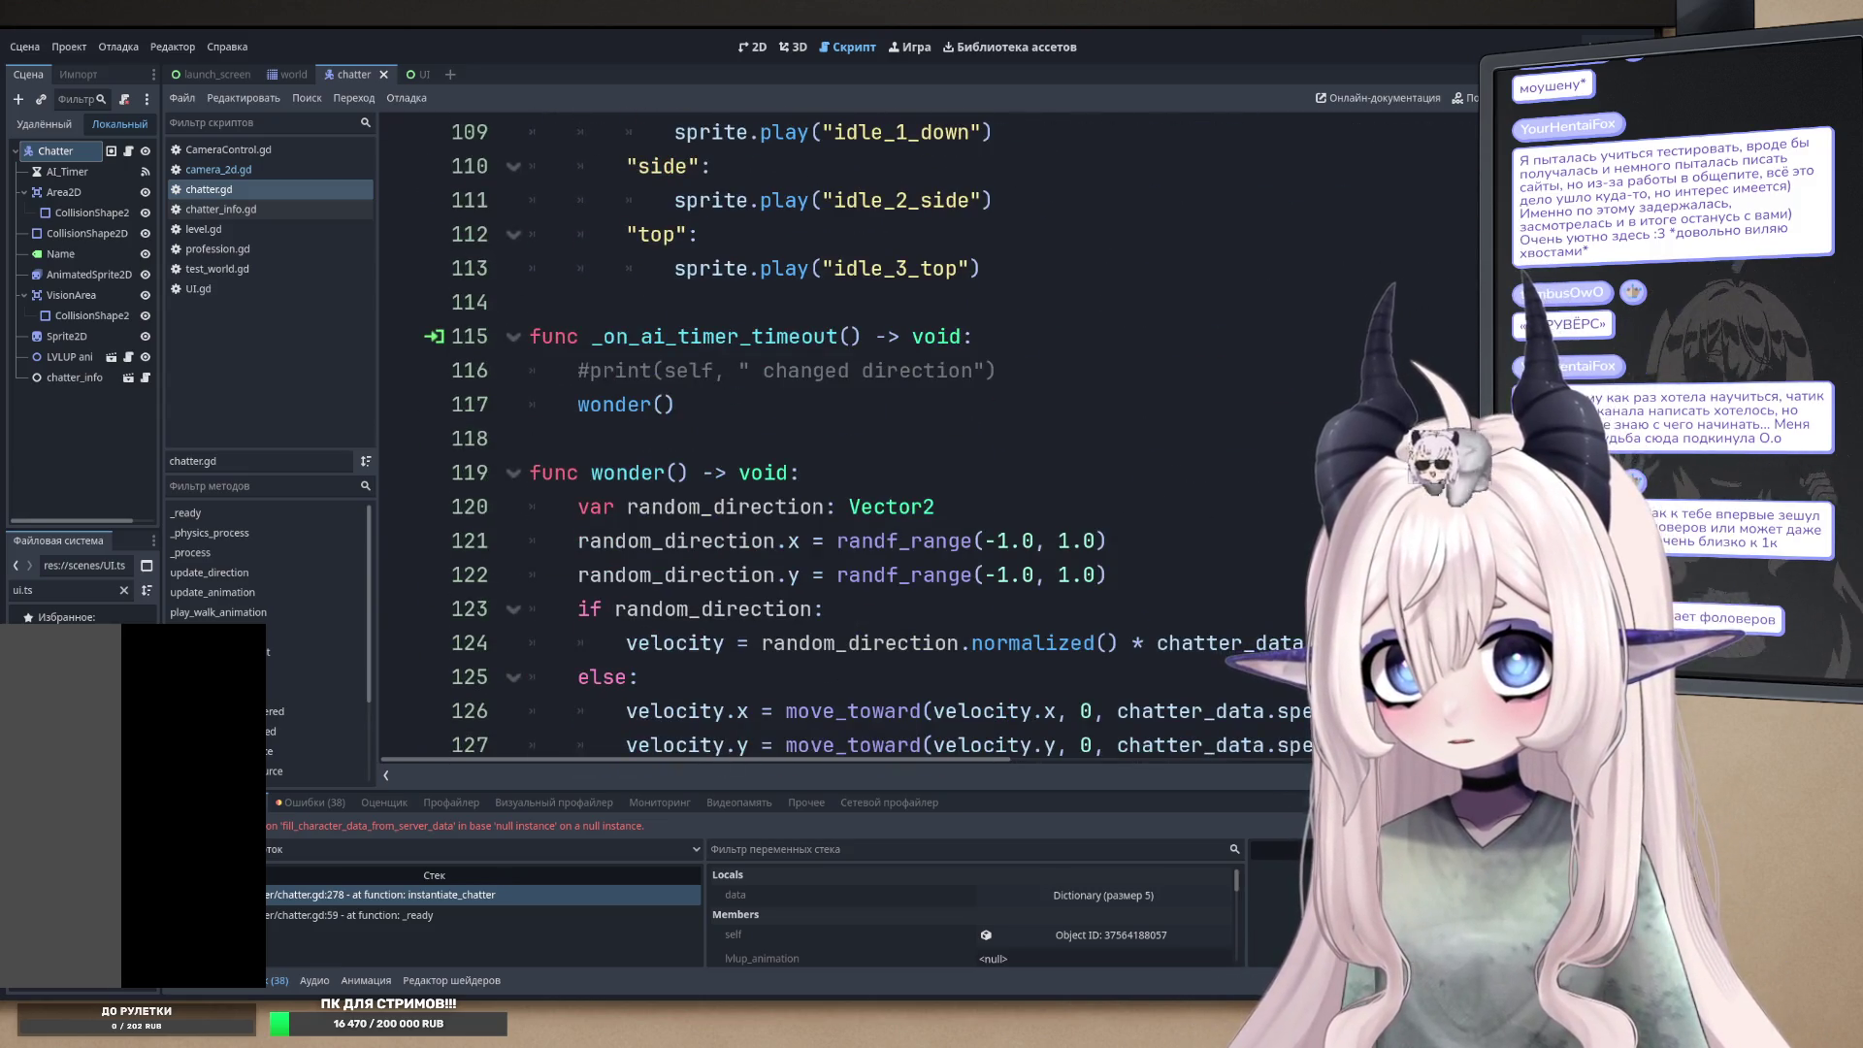
scroll(844, 437, down, 20)
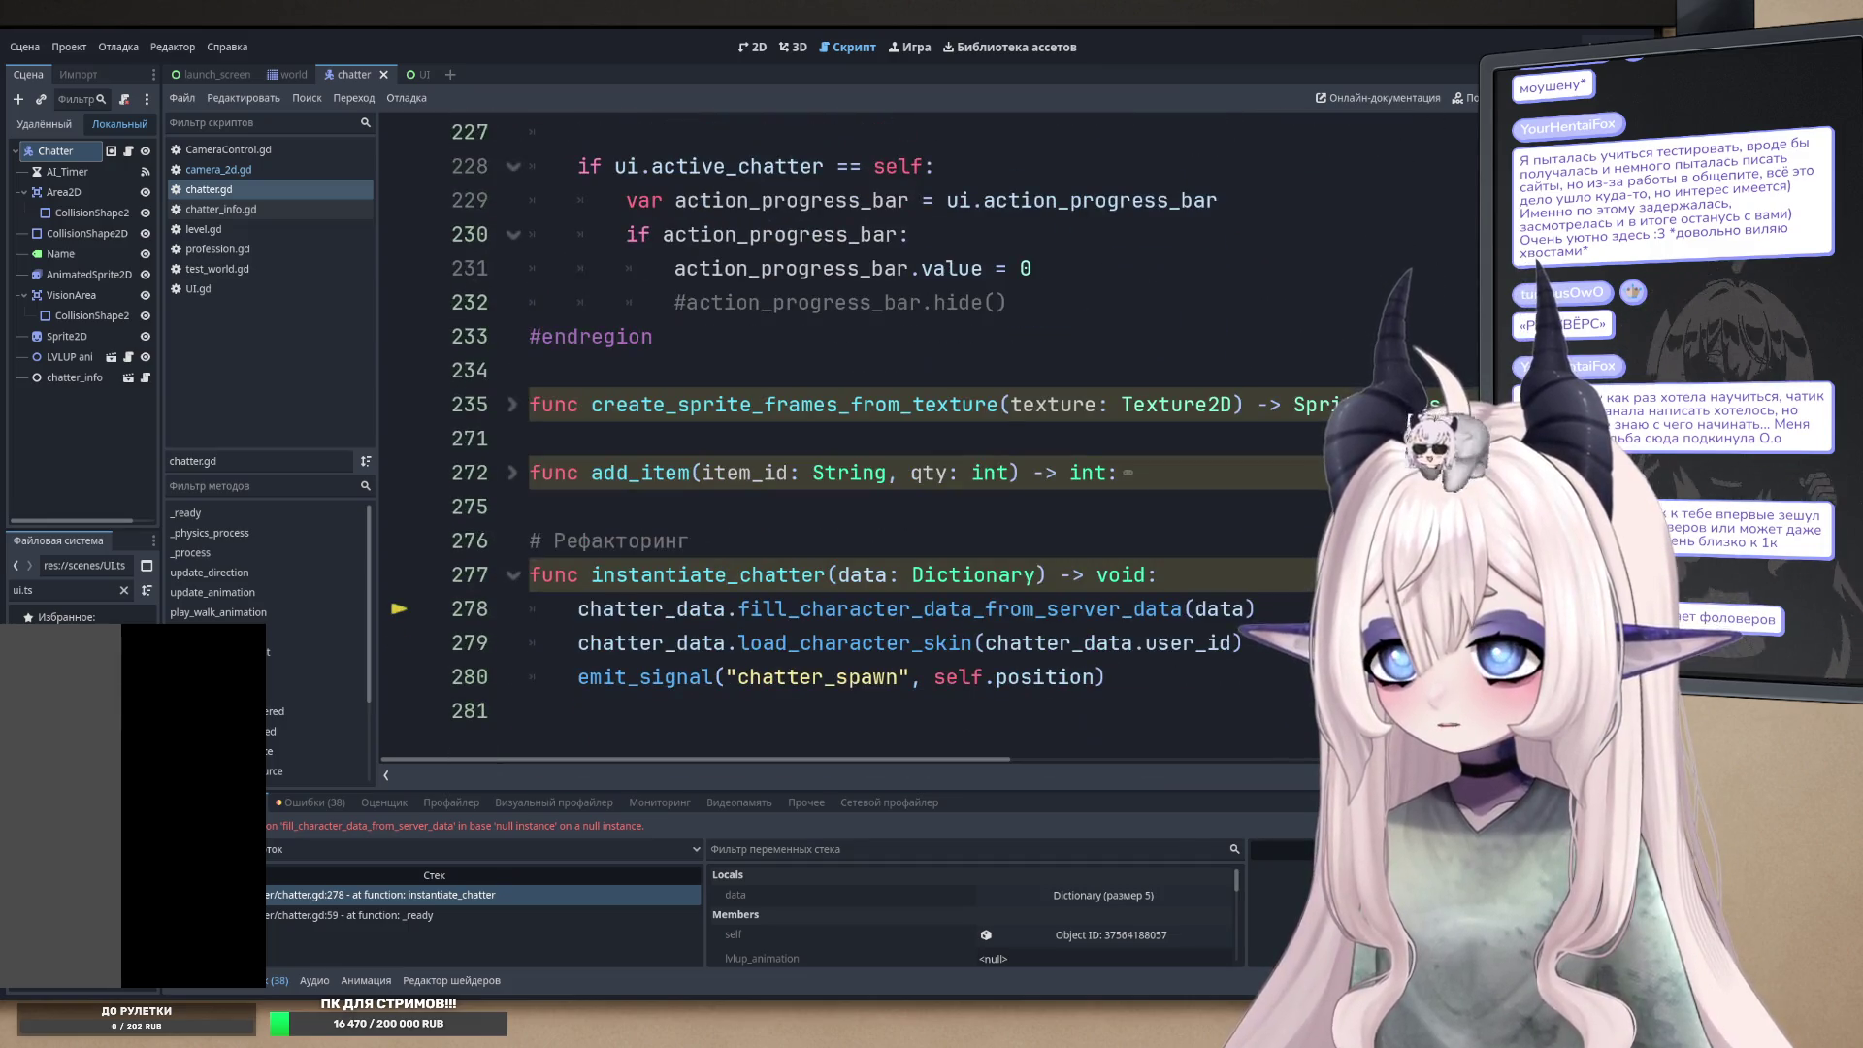
double_click(651, 609)
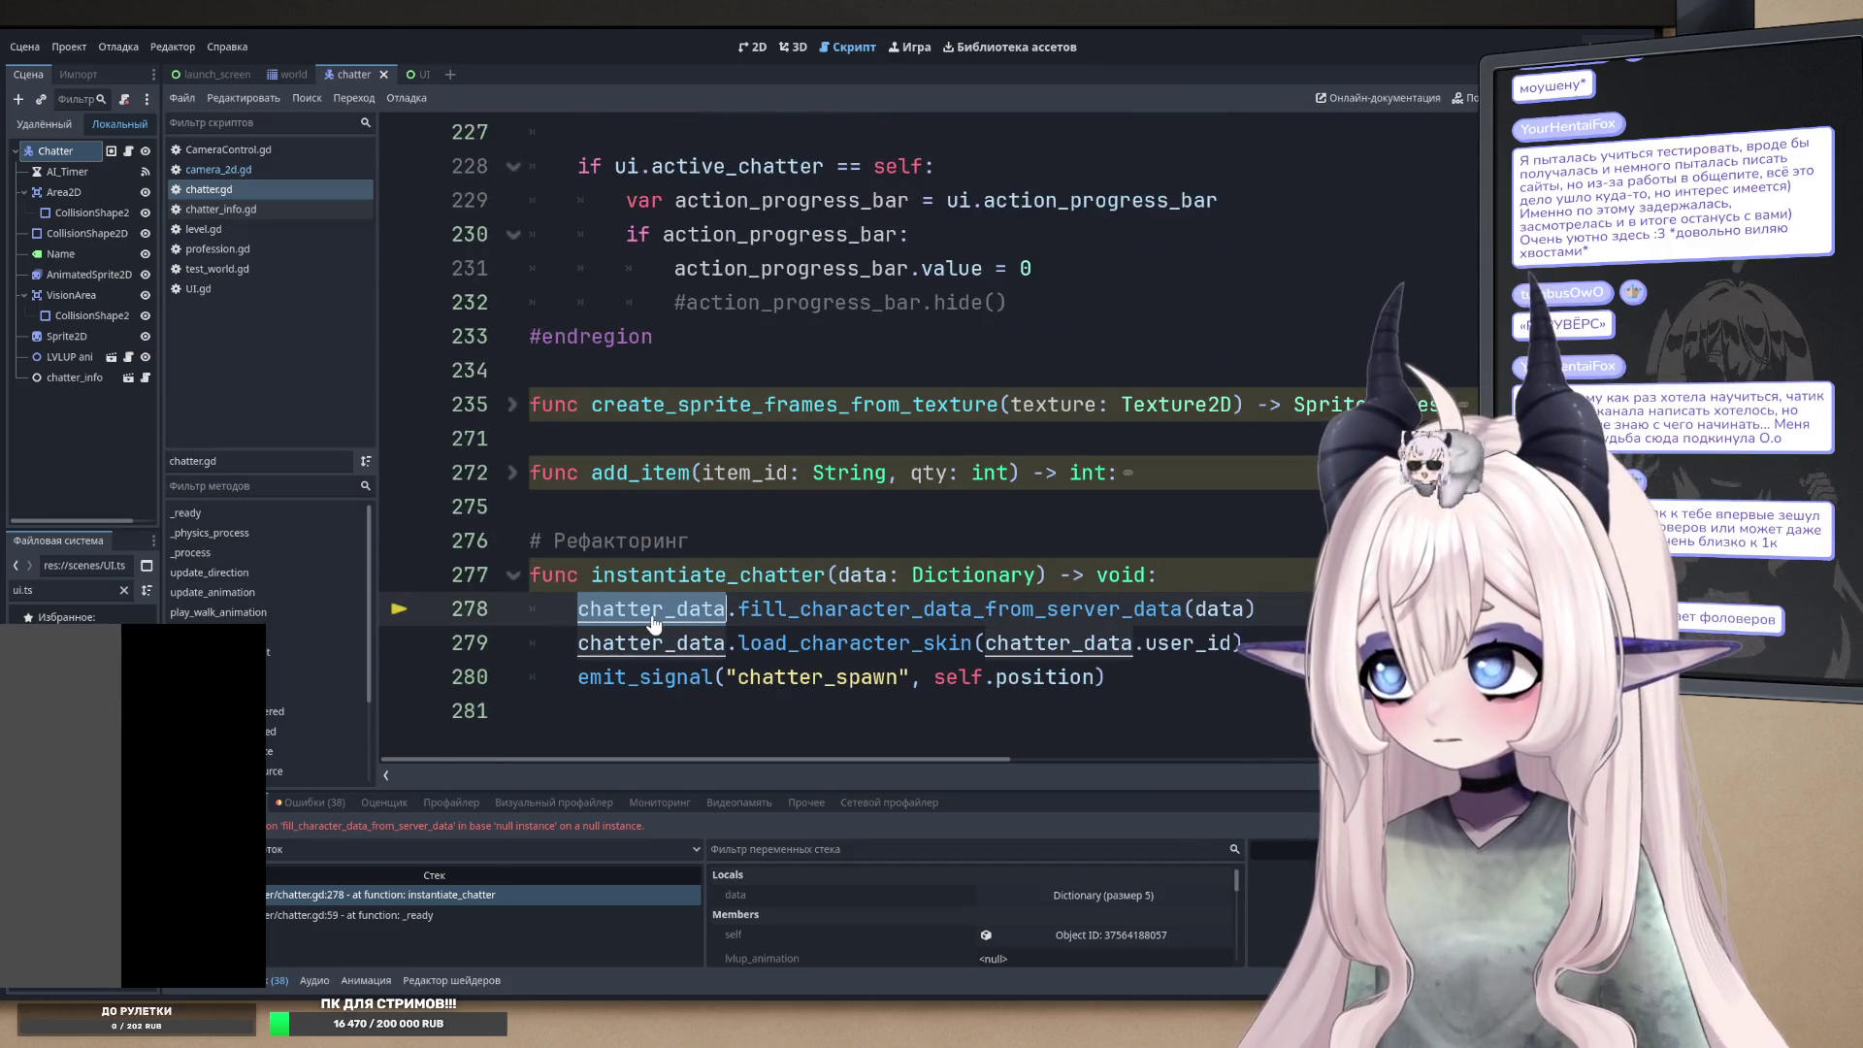
ctrl+click(831, 610)
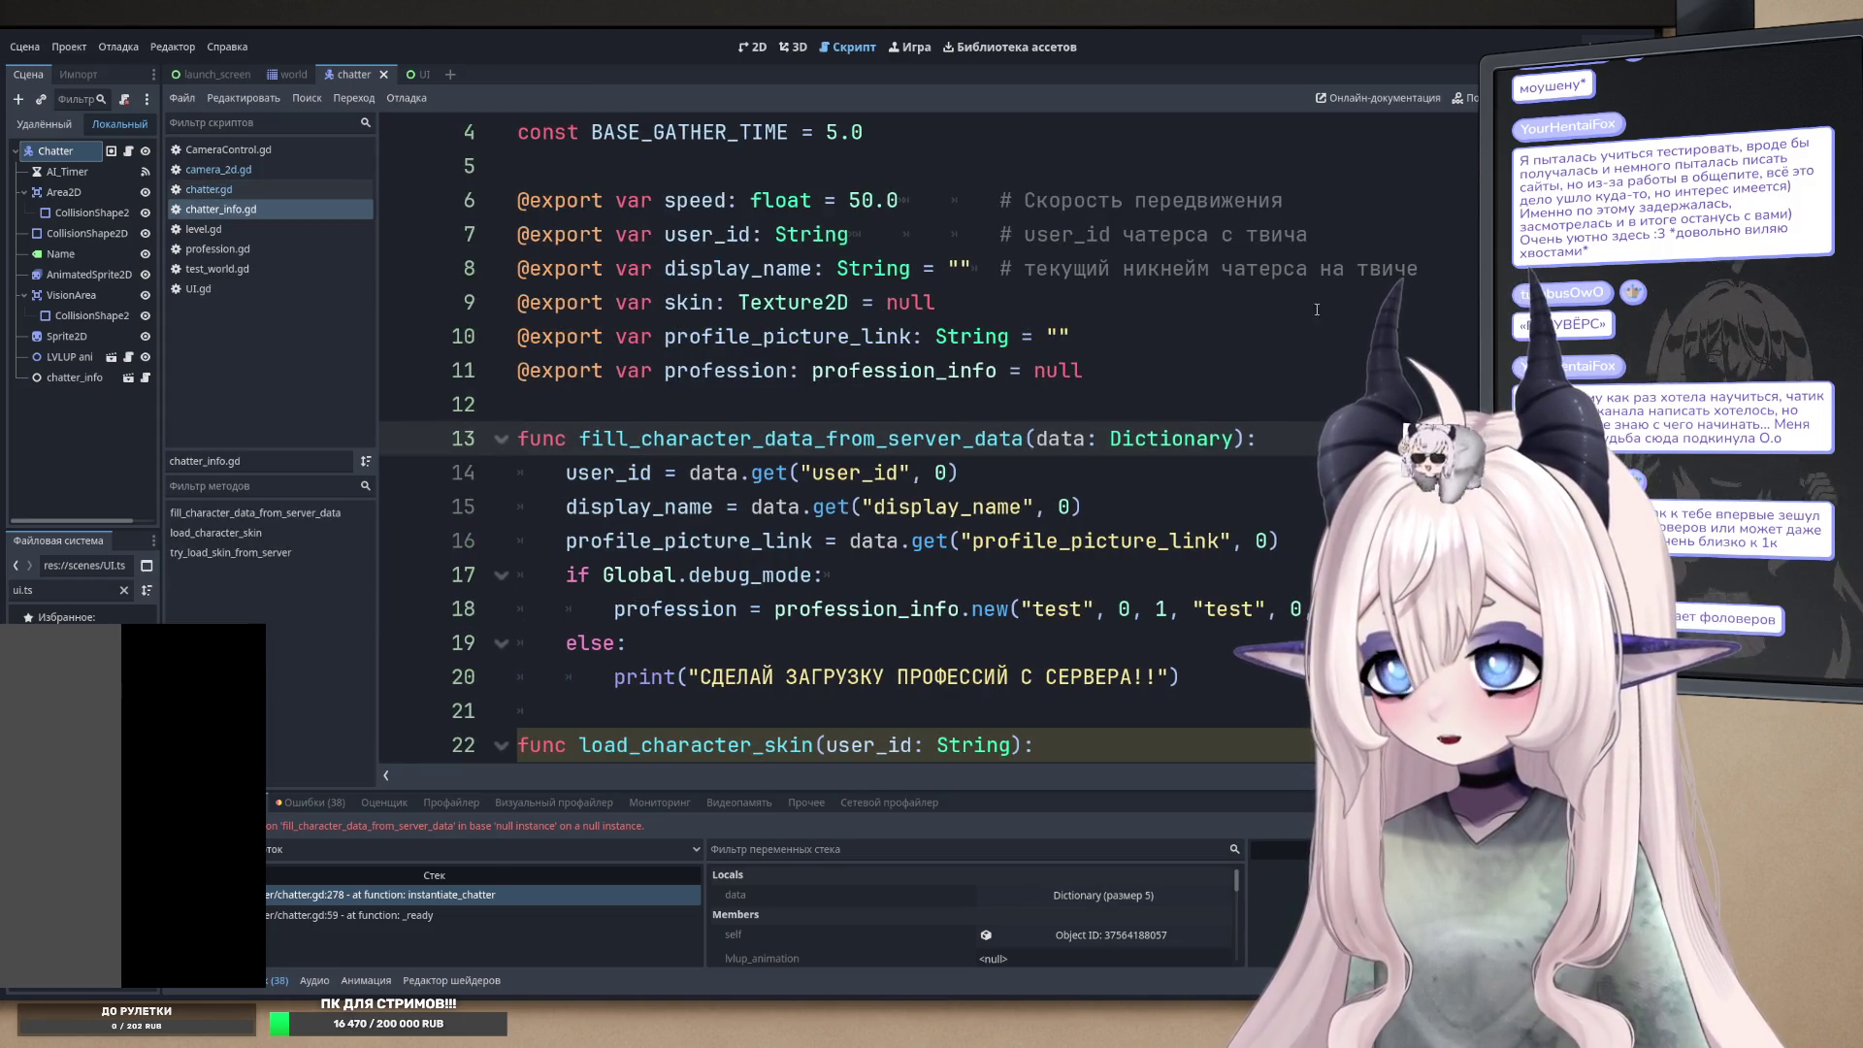
- Return from chatter_info.gd to instantiate_chatter in chatter.gd and reselect the line 278 call
scroll(835, 436, down, 4)
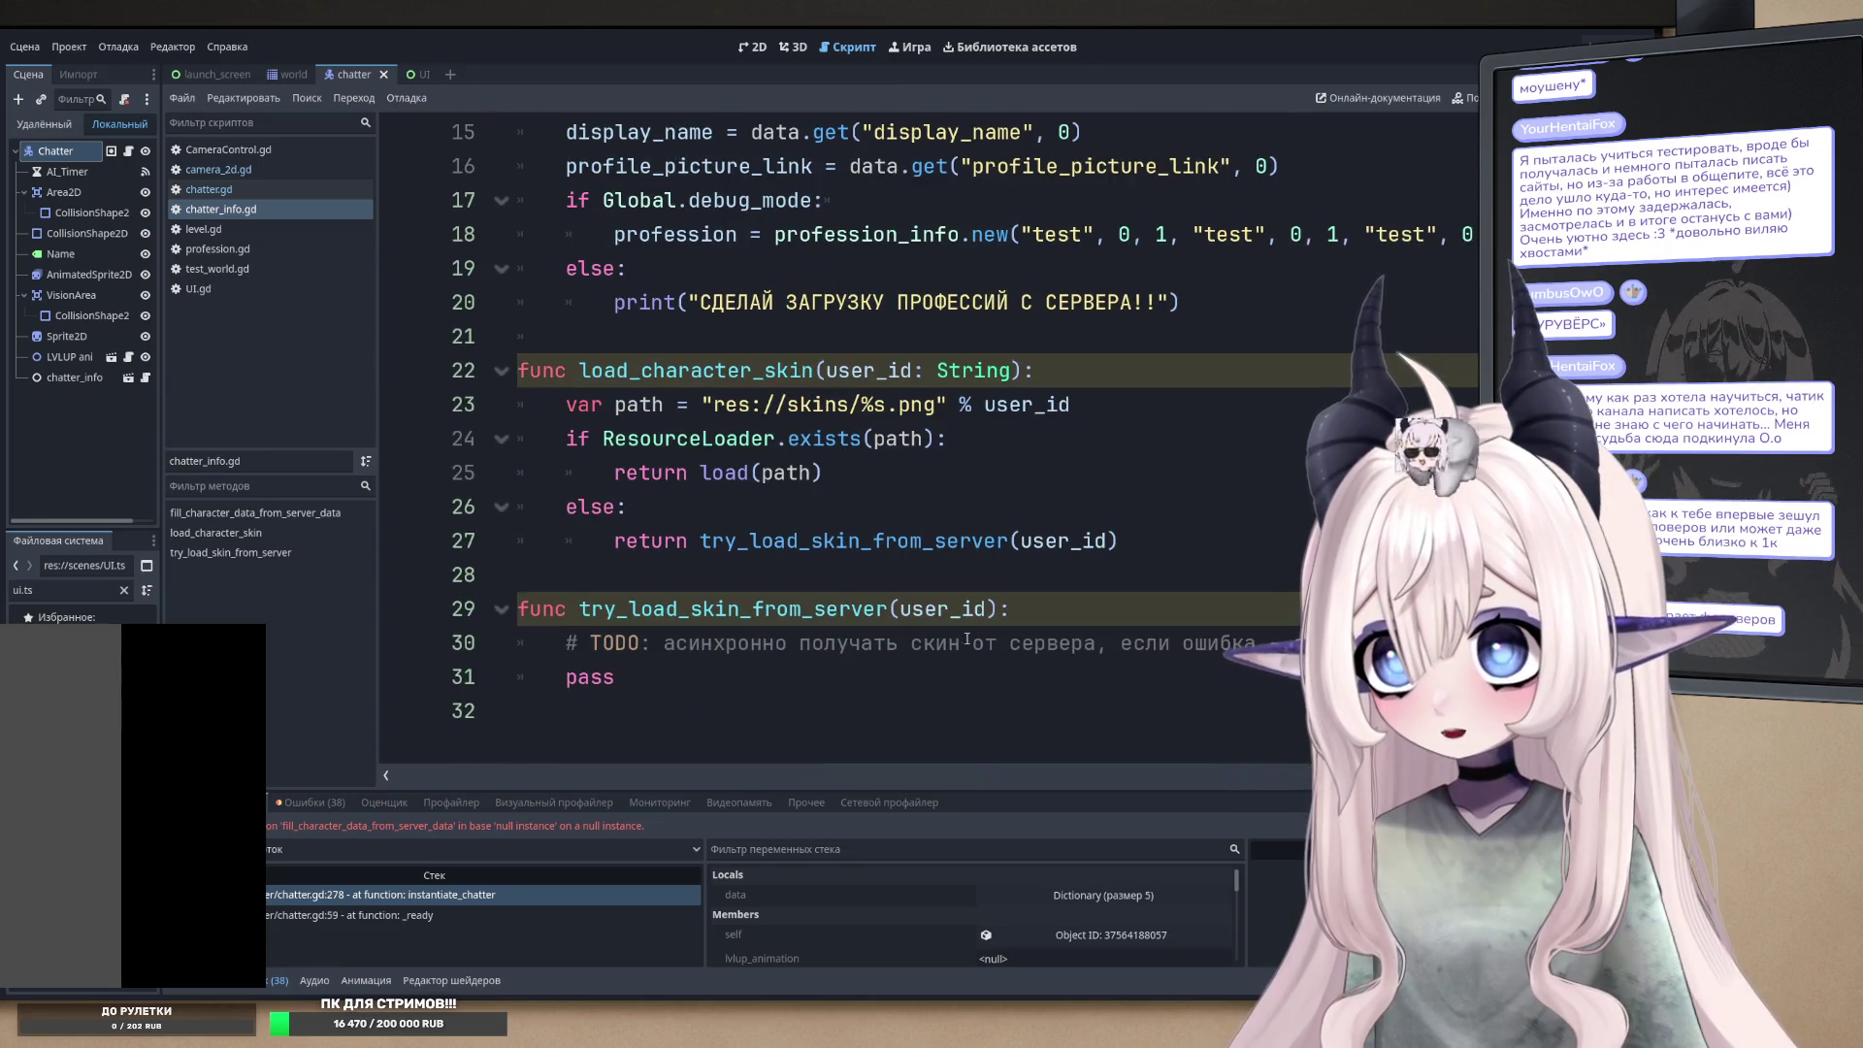
scroll(949, 466, up, 5)
key(alt+Left)
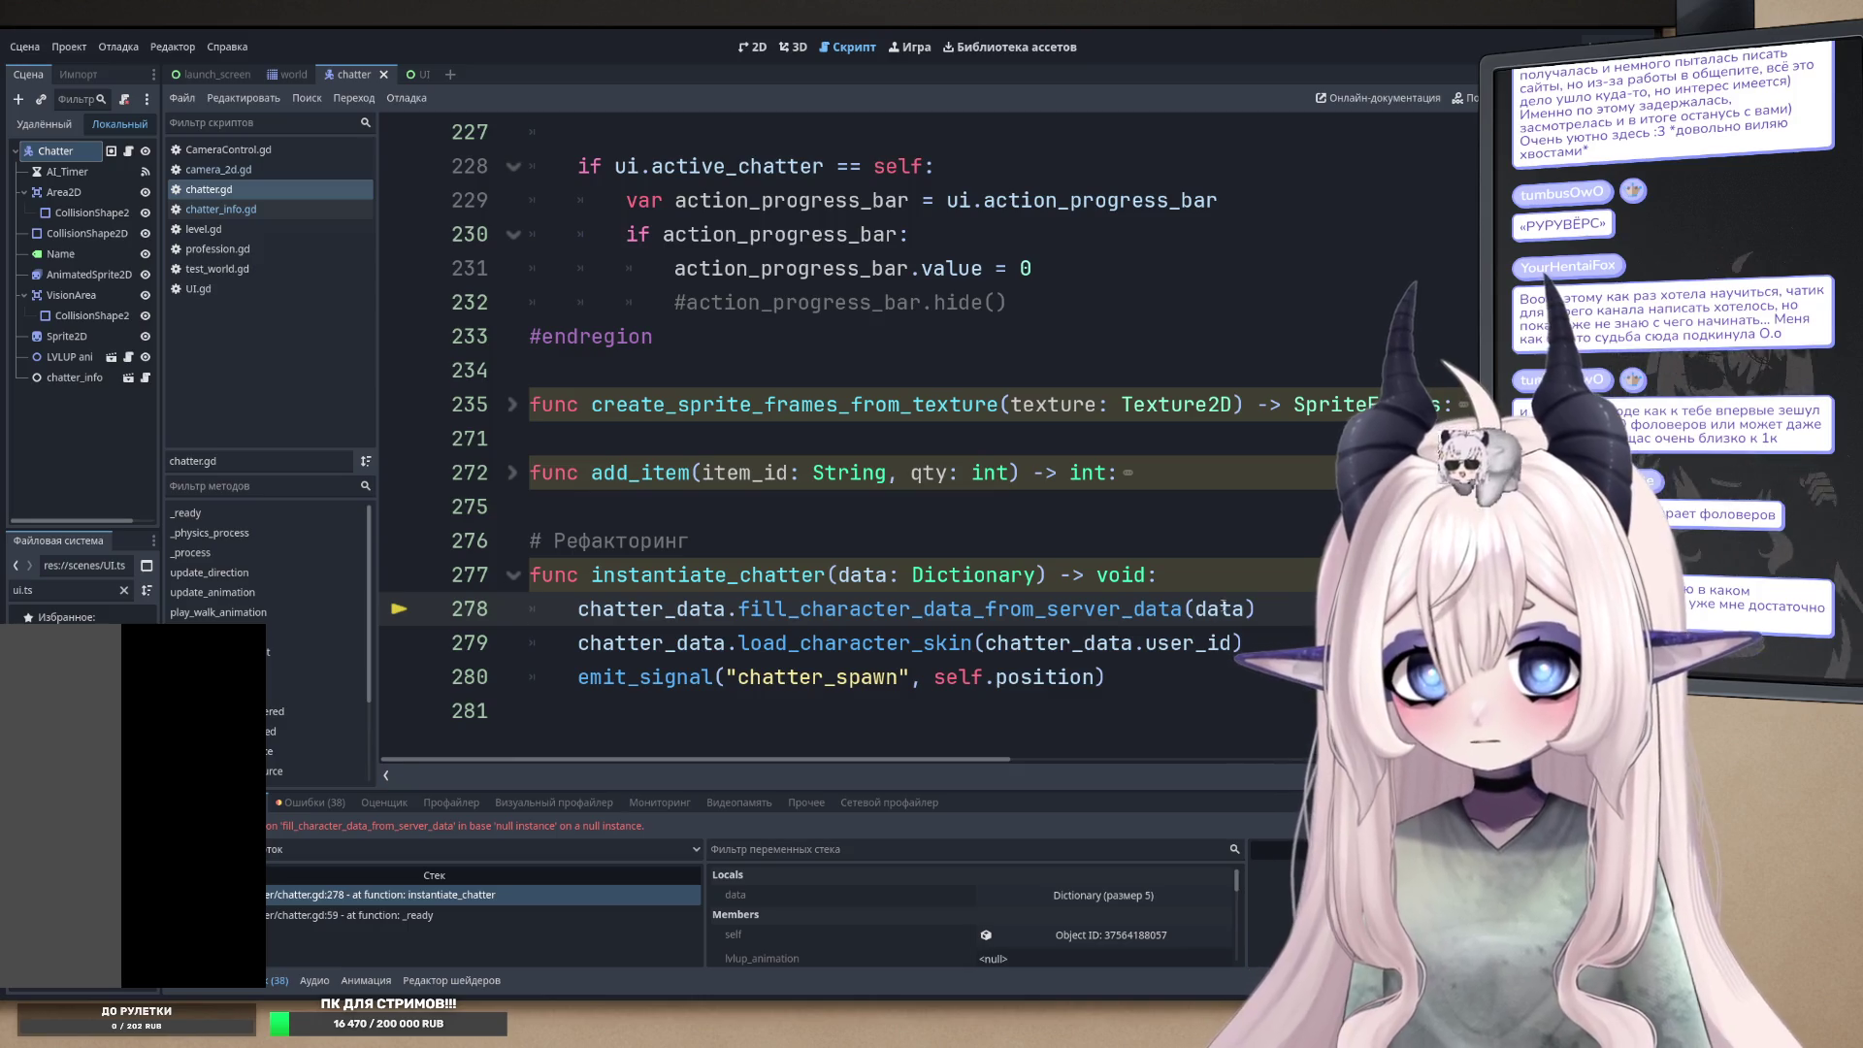
click(1102, 389)
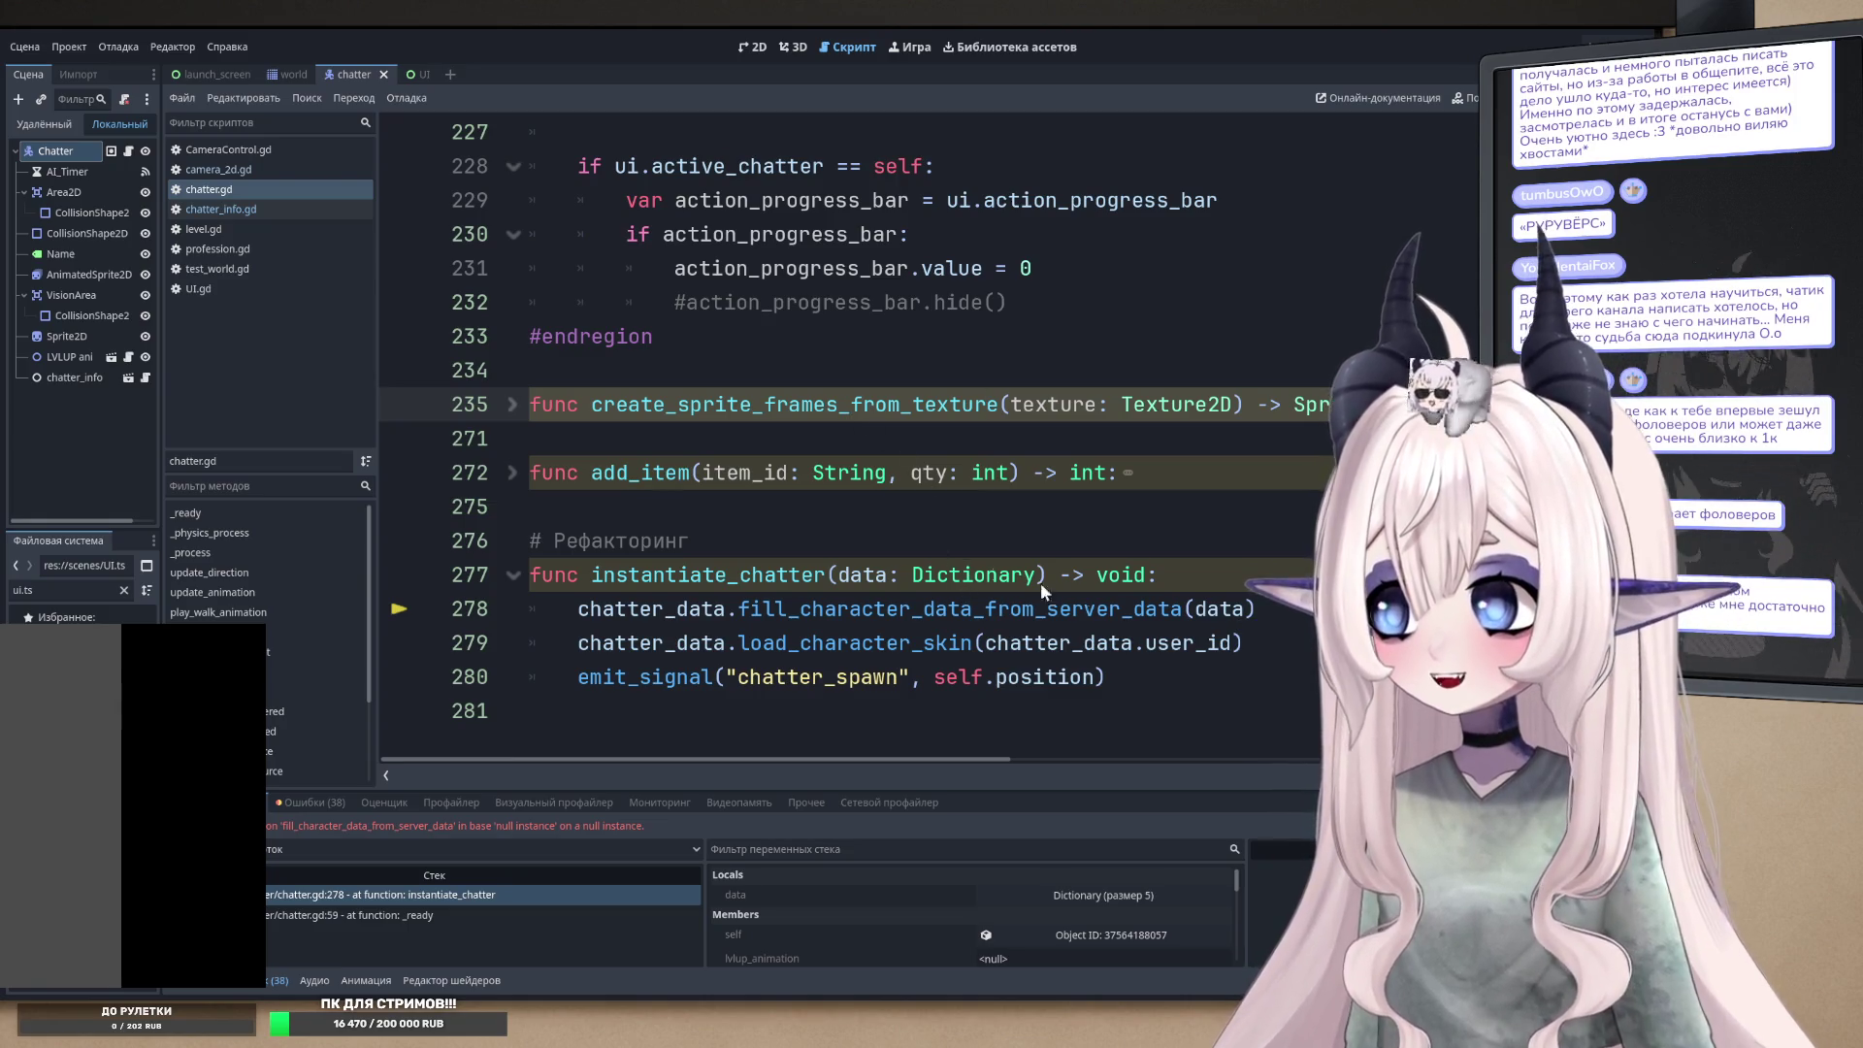
double_click(650, 609)
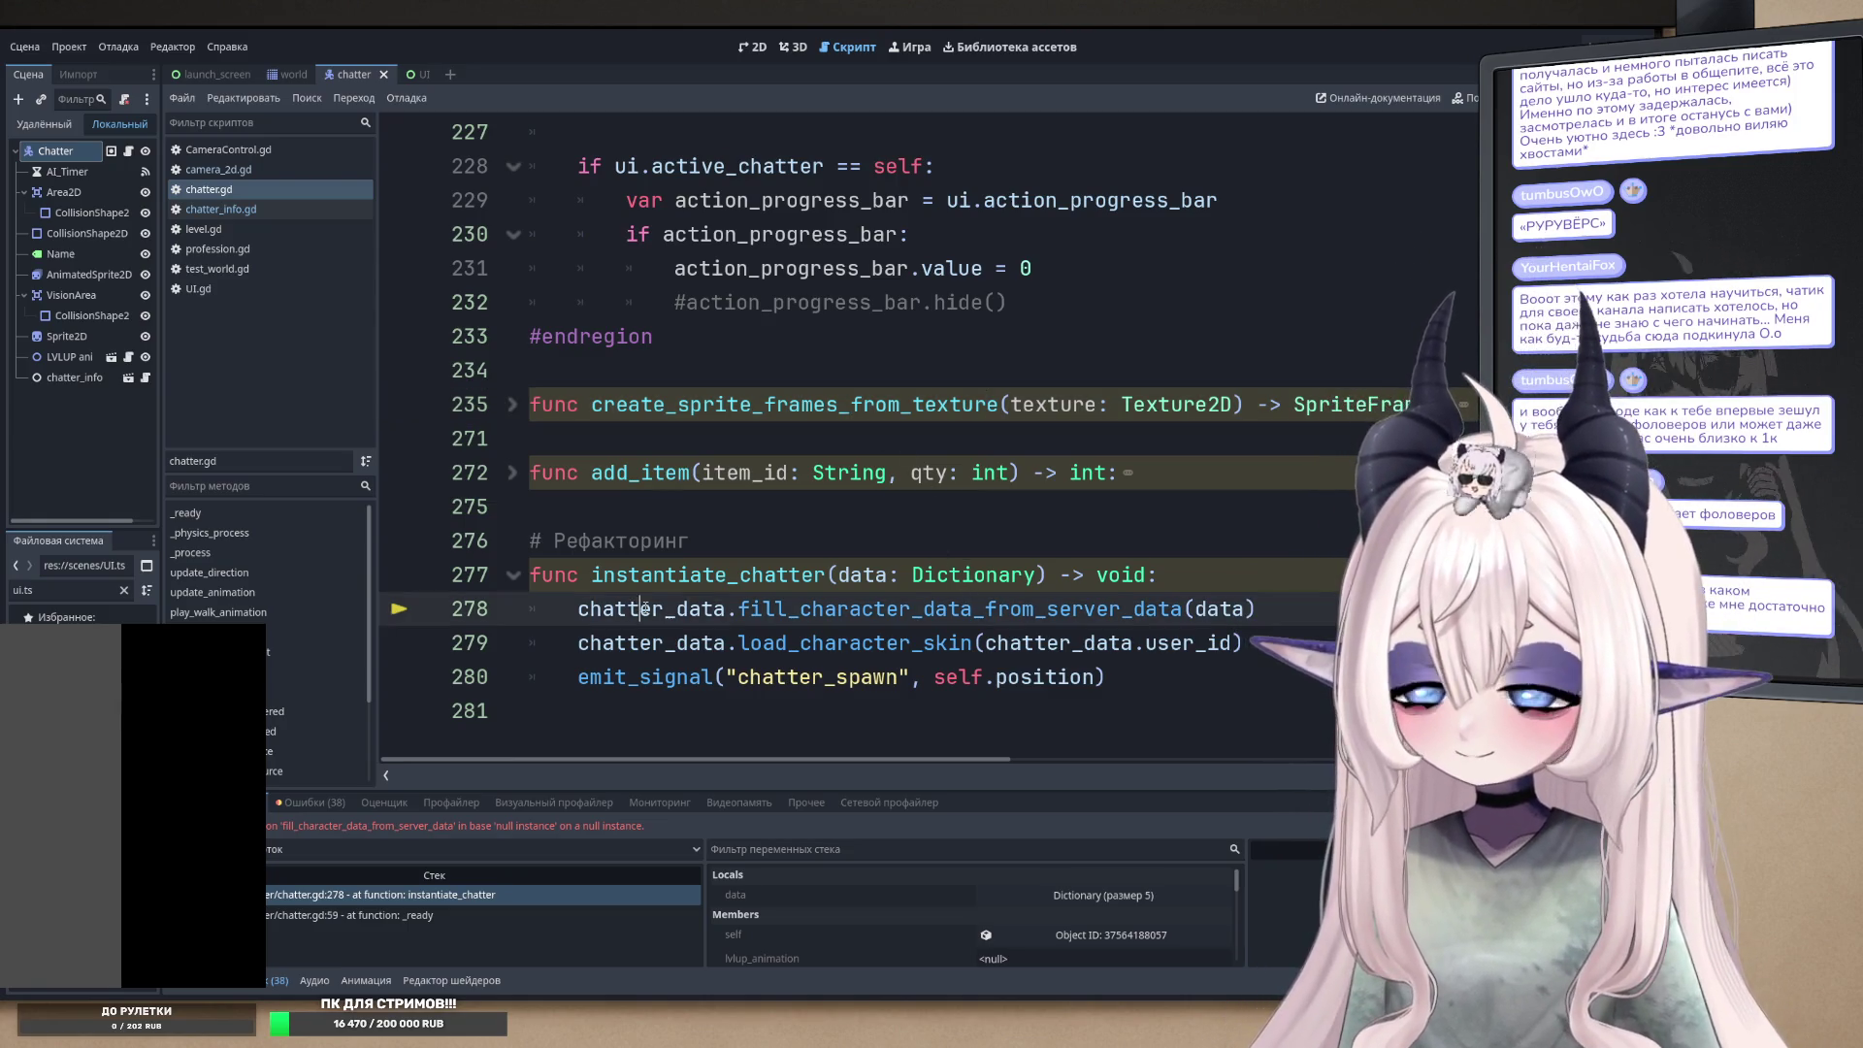
double_click(875, 619)
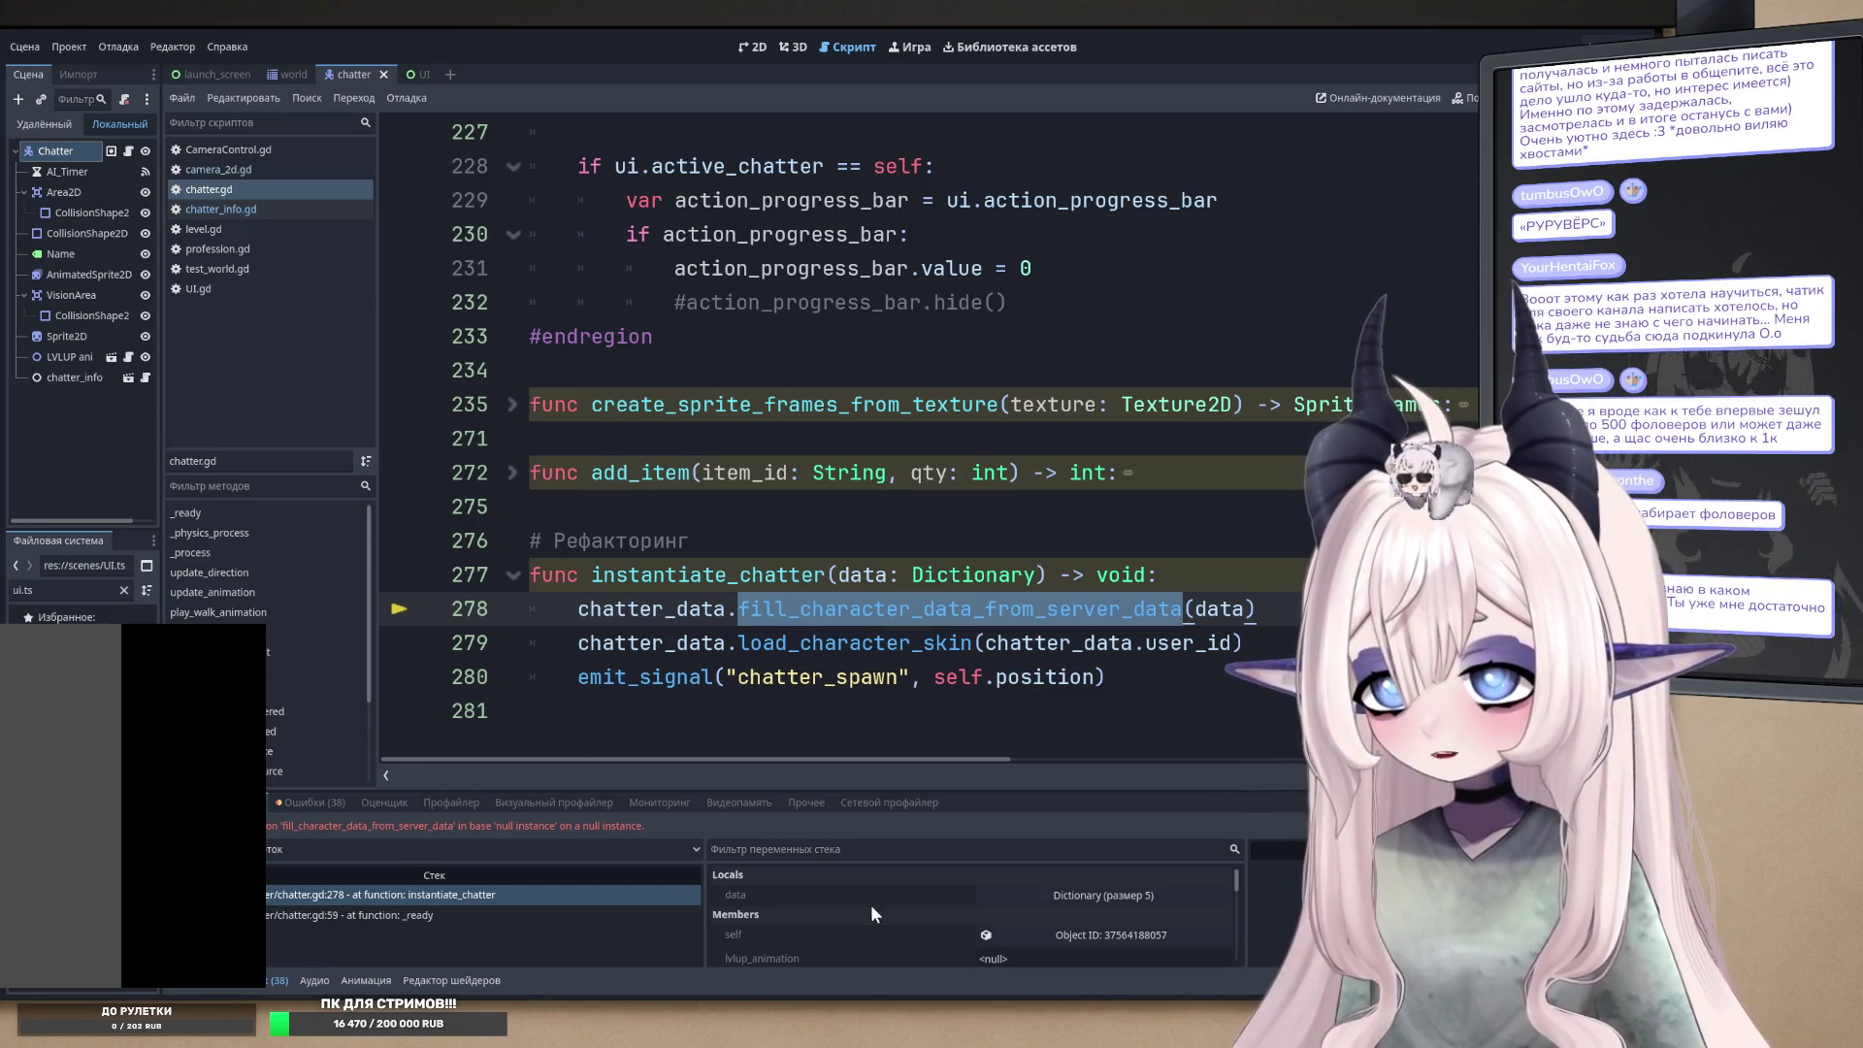
drag(1080, 791, 1077, 518)
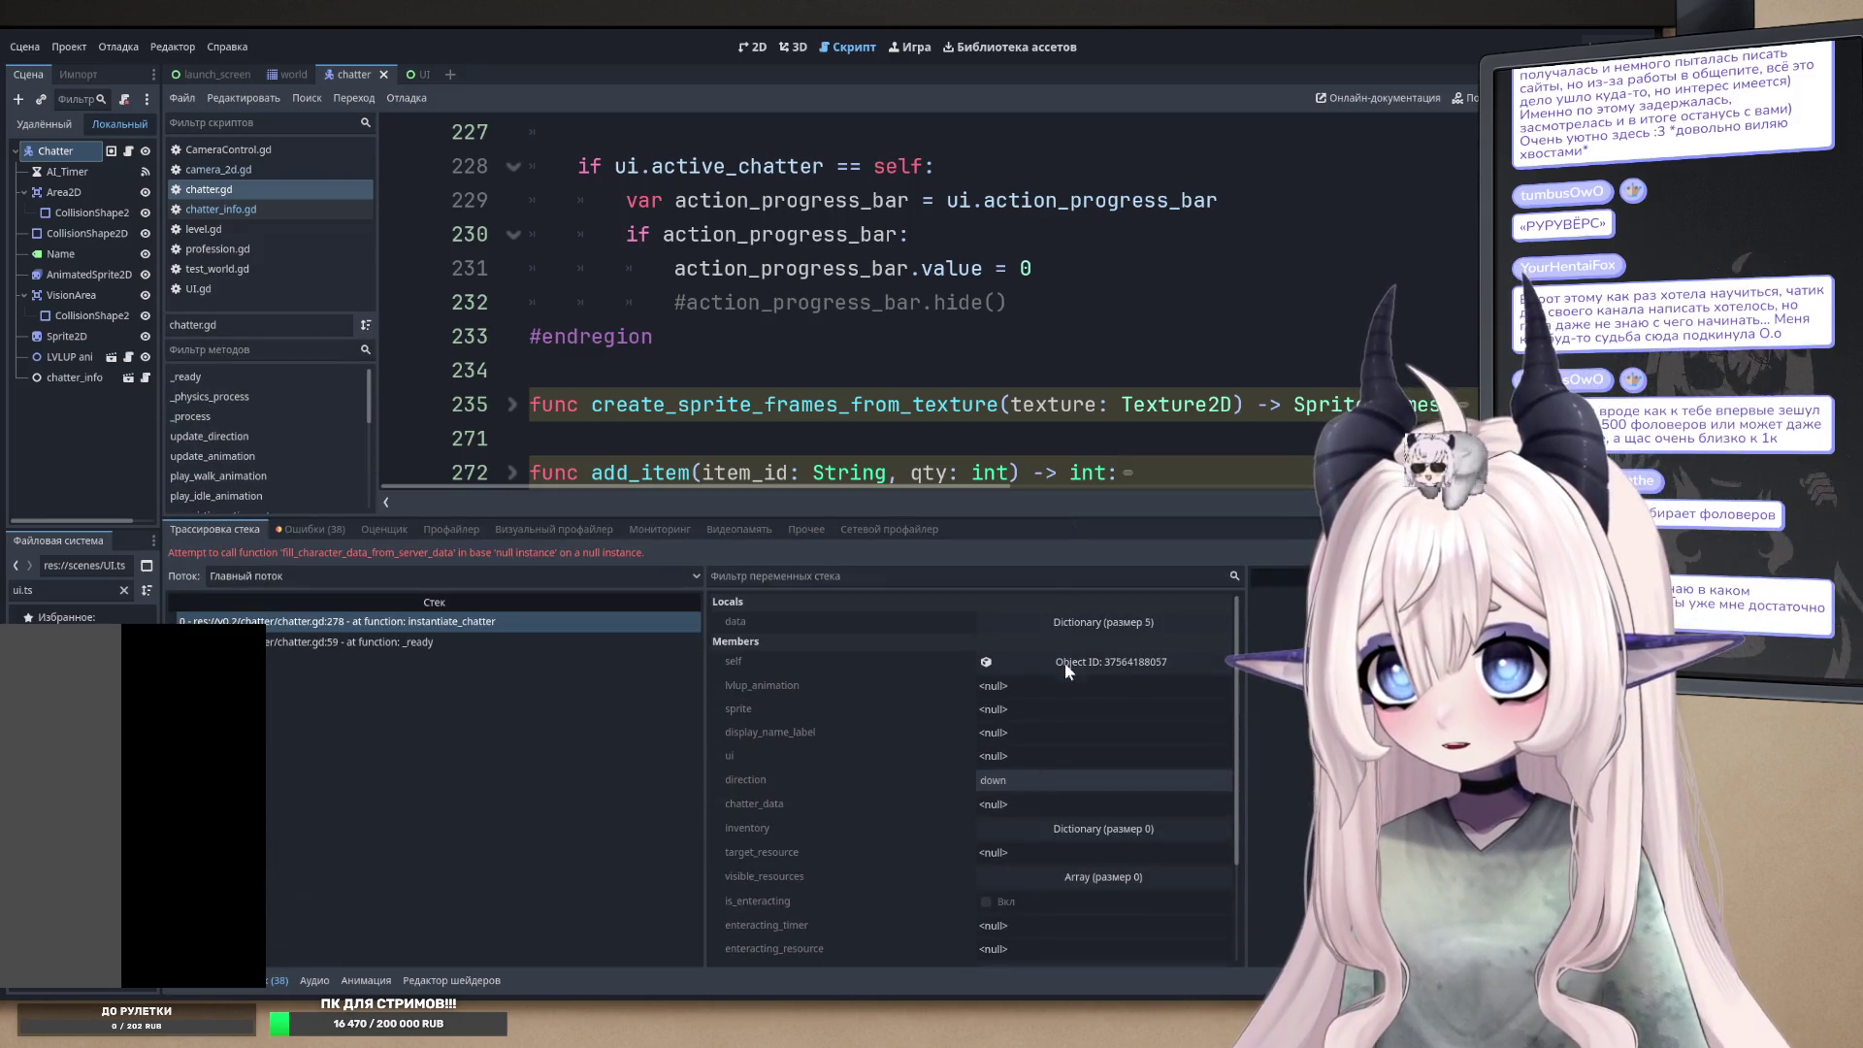
scroll(988, 761, down, 3)
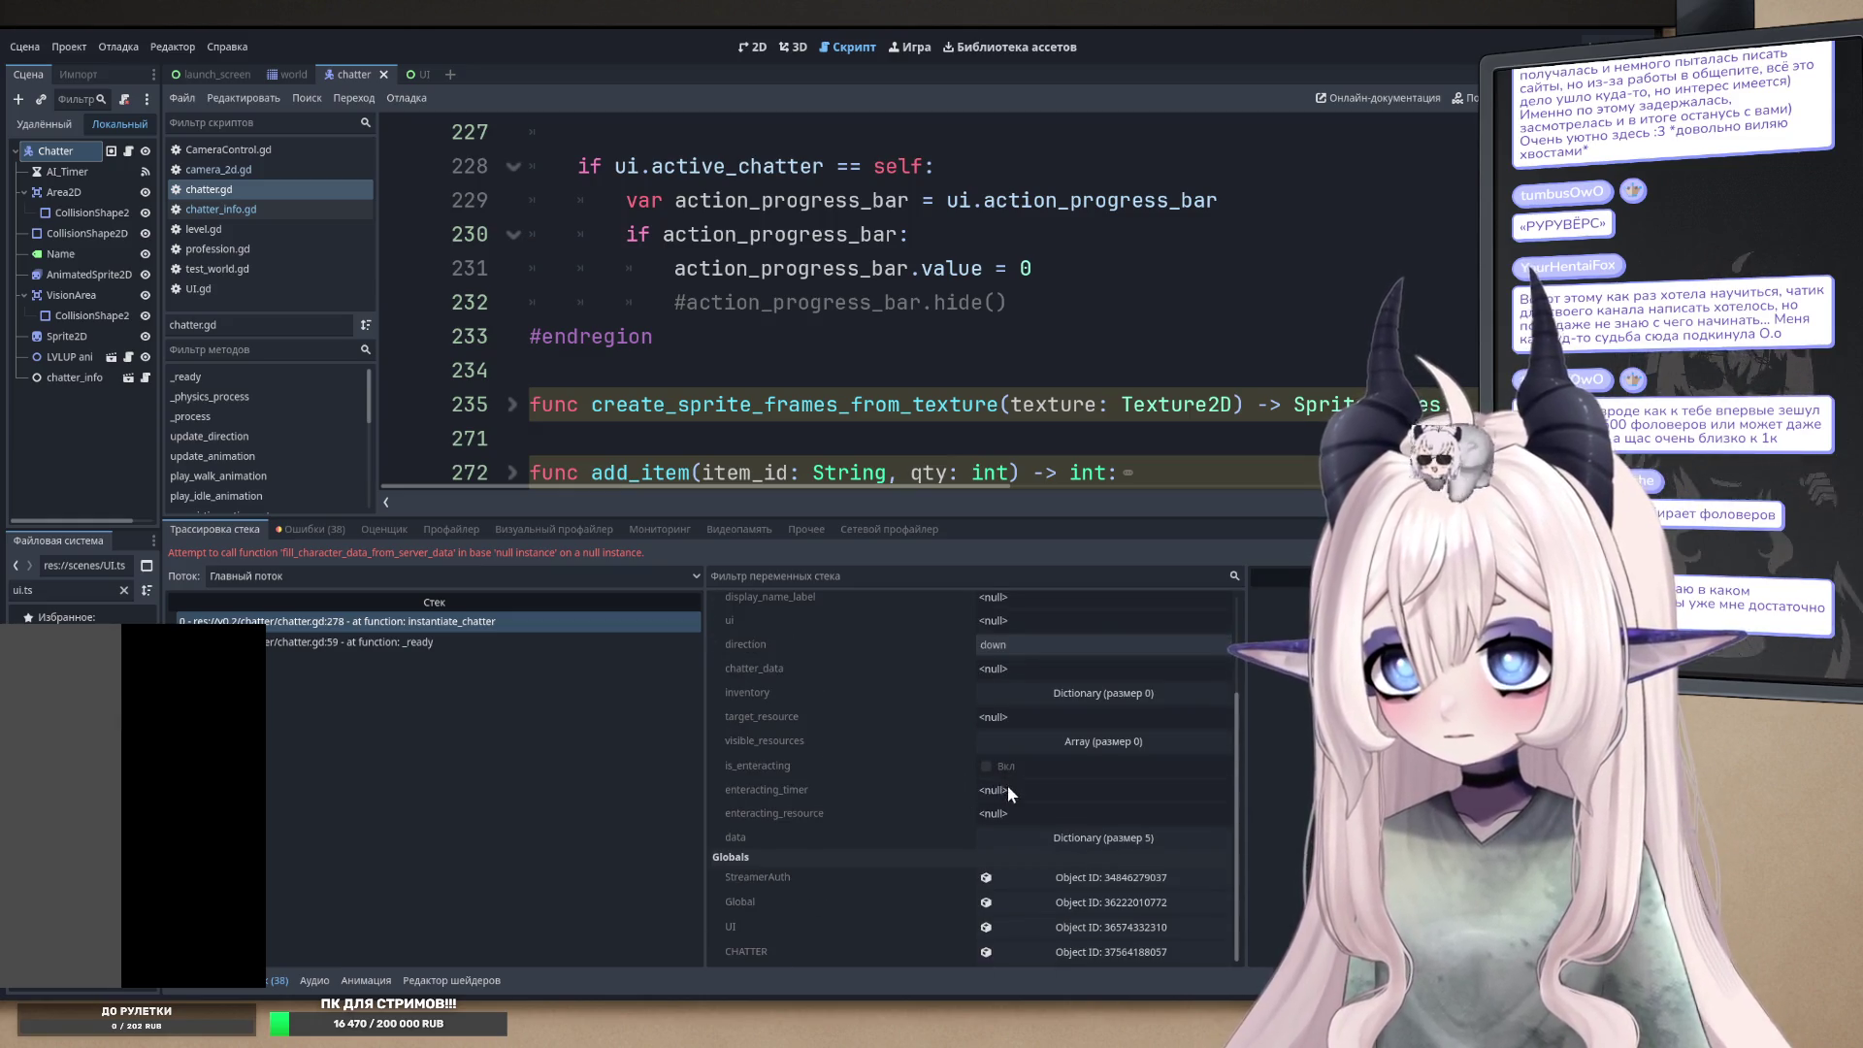
scroll(1007, 784, up, 3)
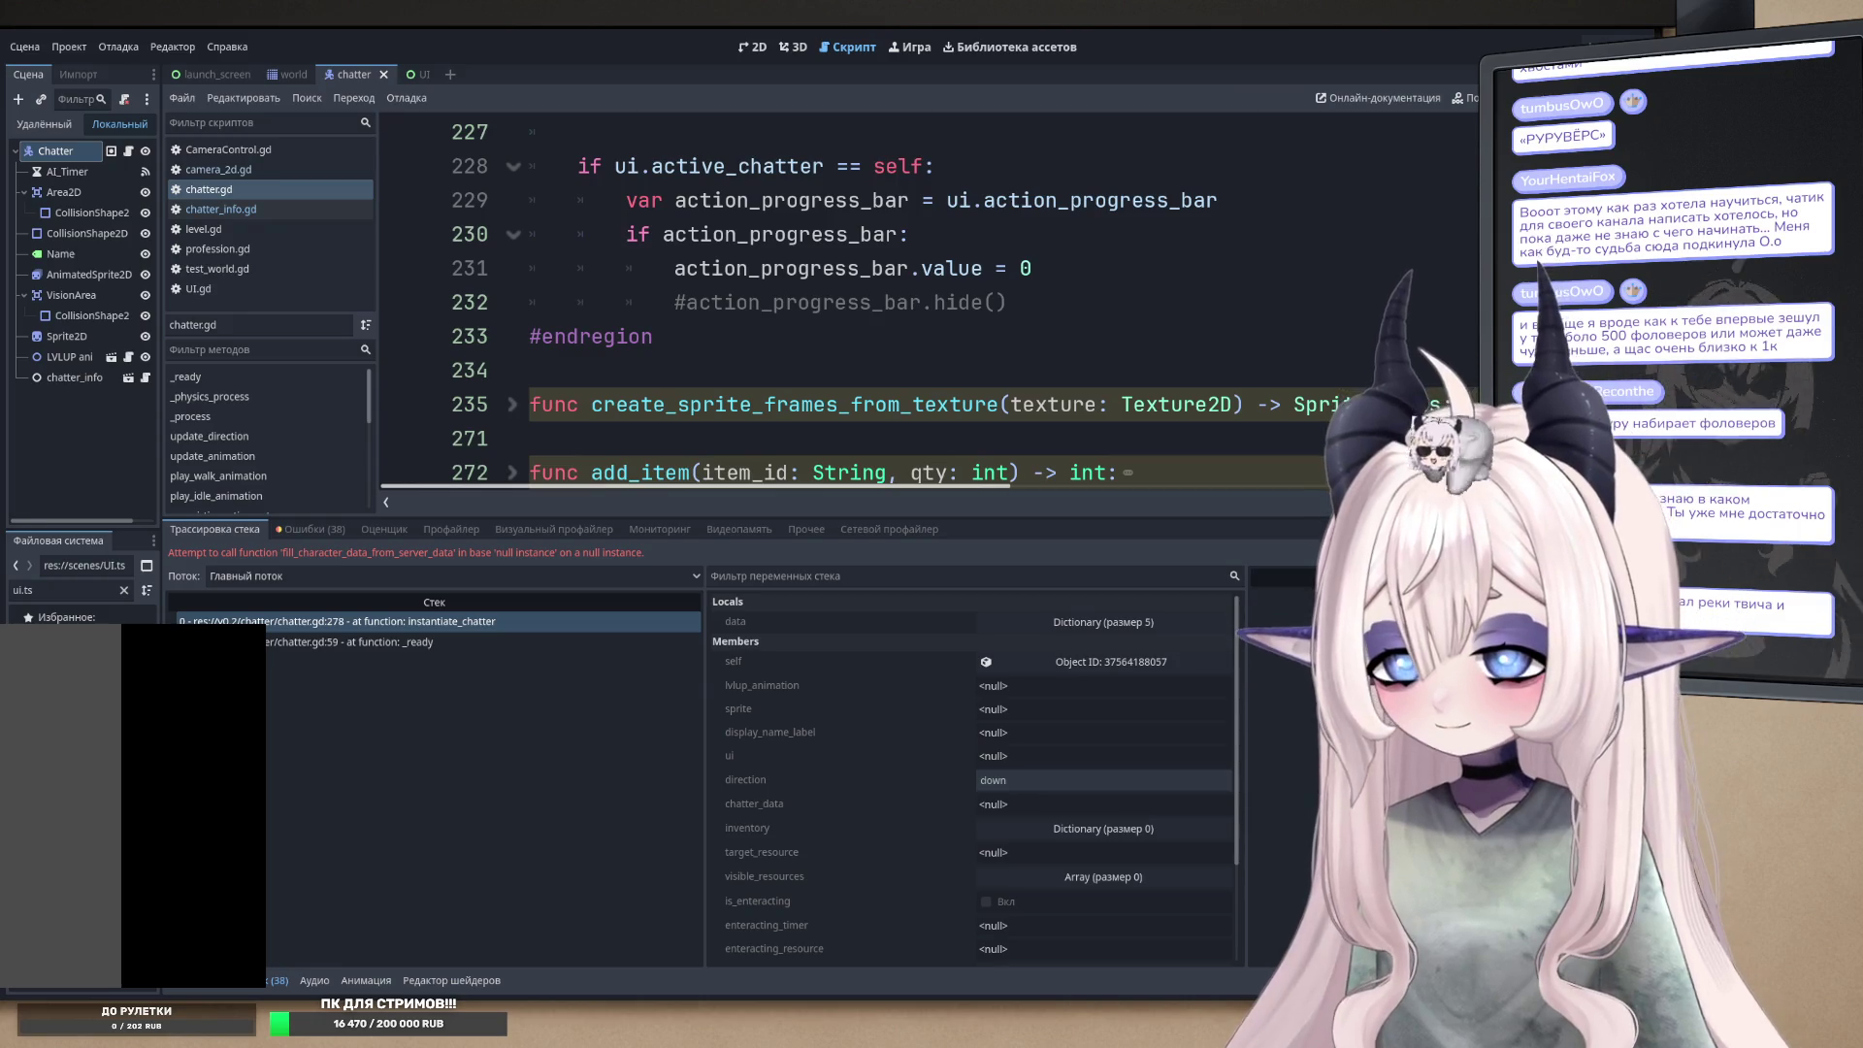
scroll(971, 777, down, 3)
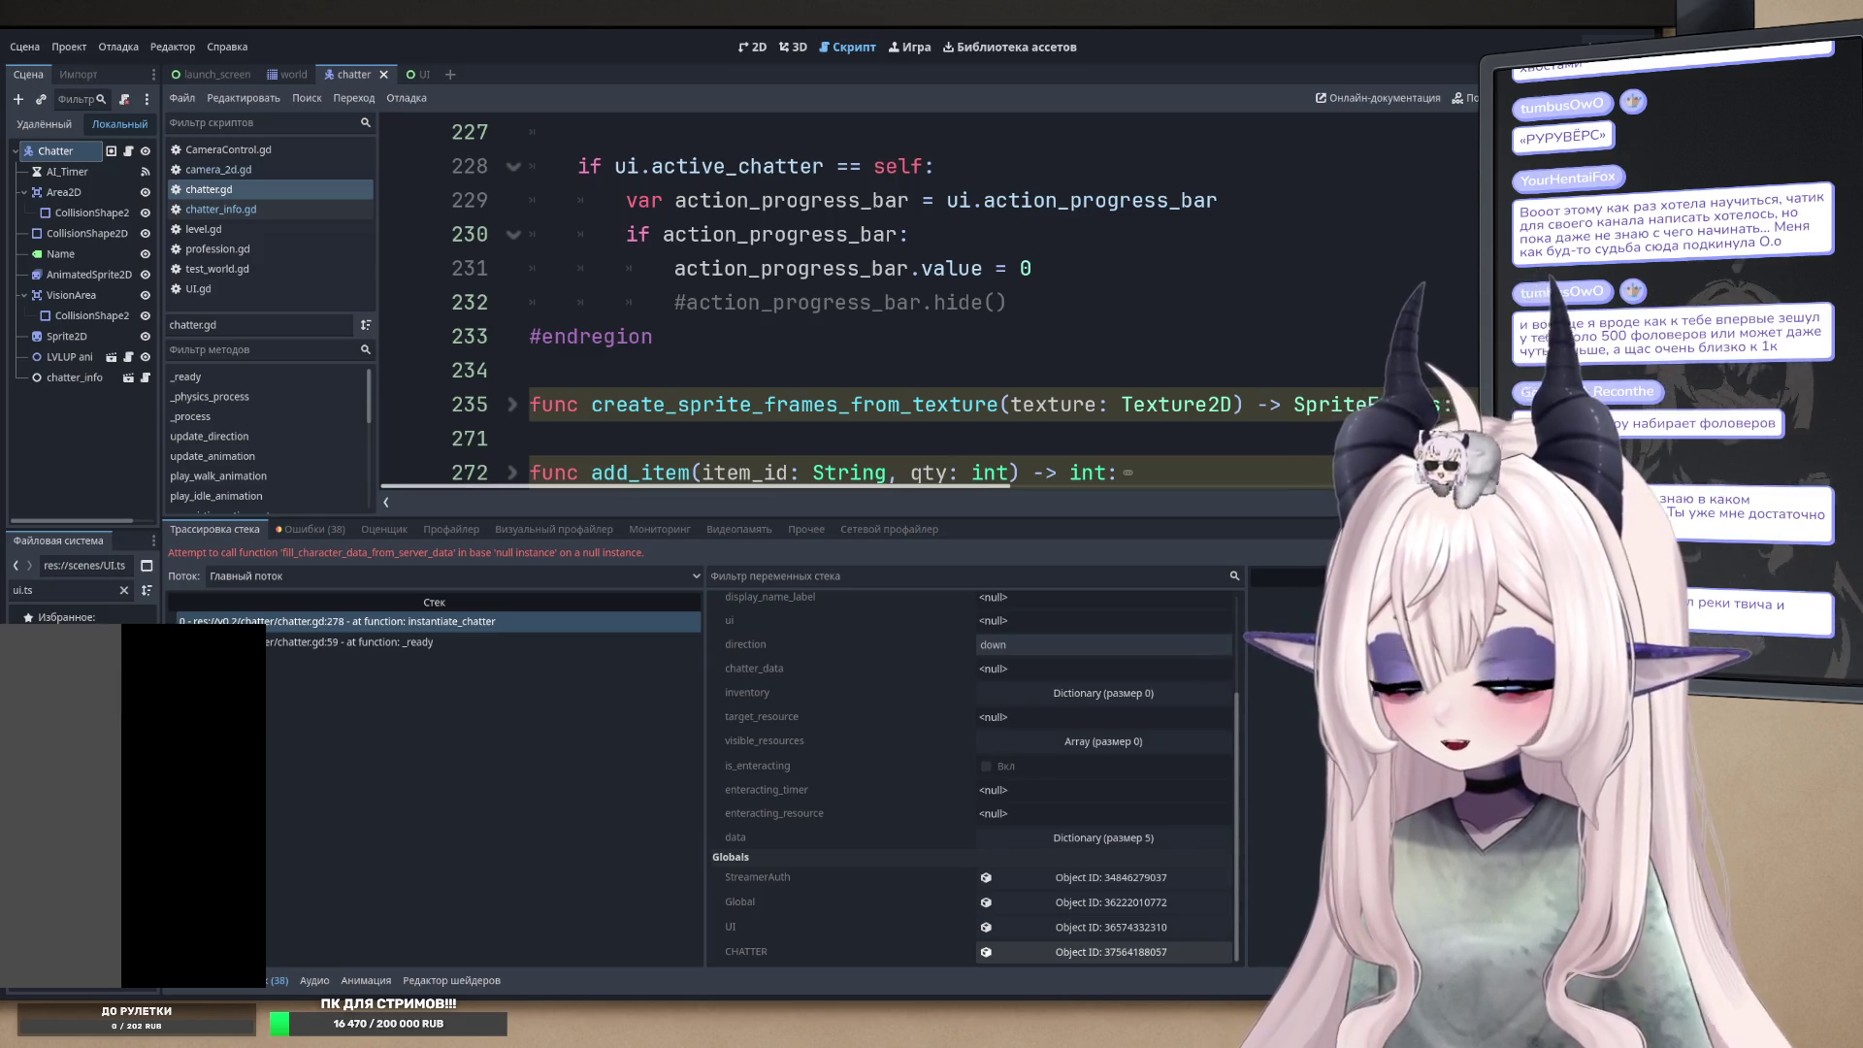
mouse_move(892, 517)
mouse_down()
mouse_move(932, 740)
mouse_move(970, 789)
mouse_up()
click(969, 604)
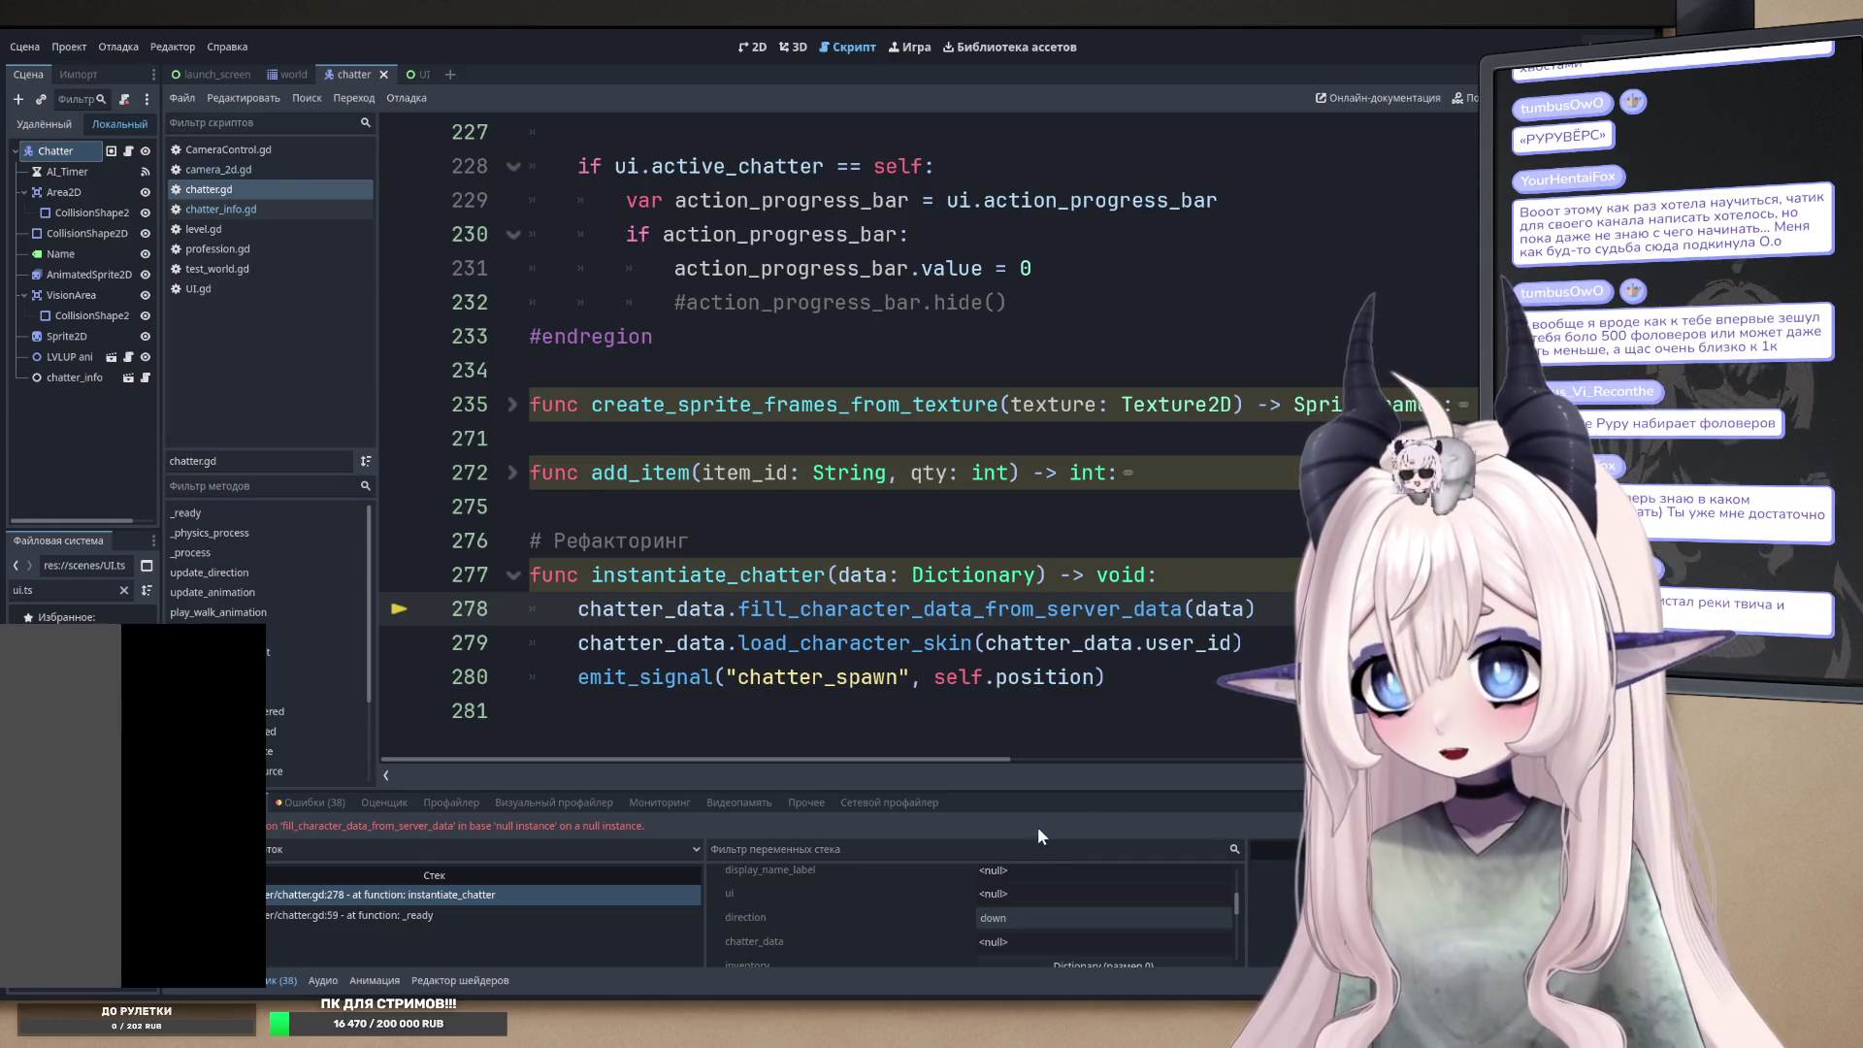
scroll(874, 482, up, 2)
scroll(875, 482, up, 20)
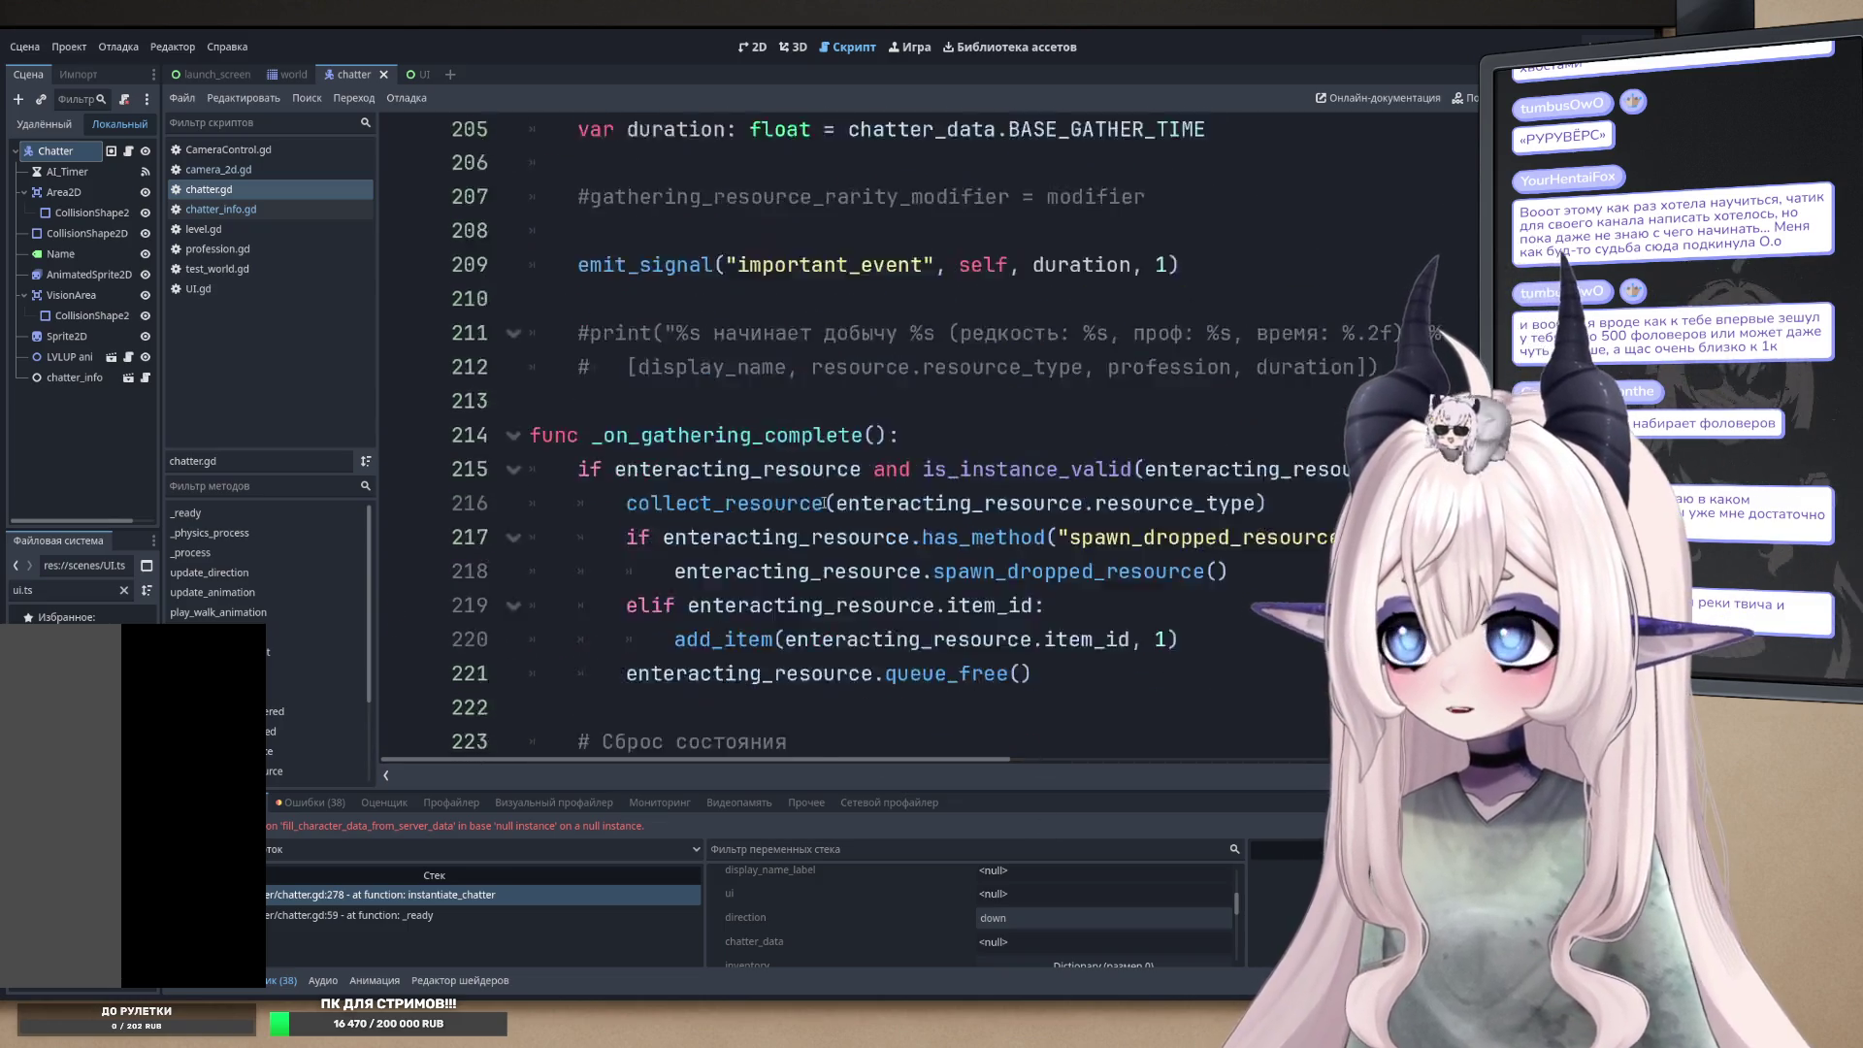
scroll(790, 469, up, 20)
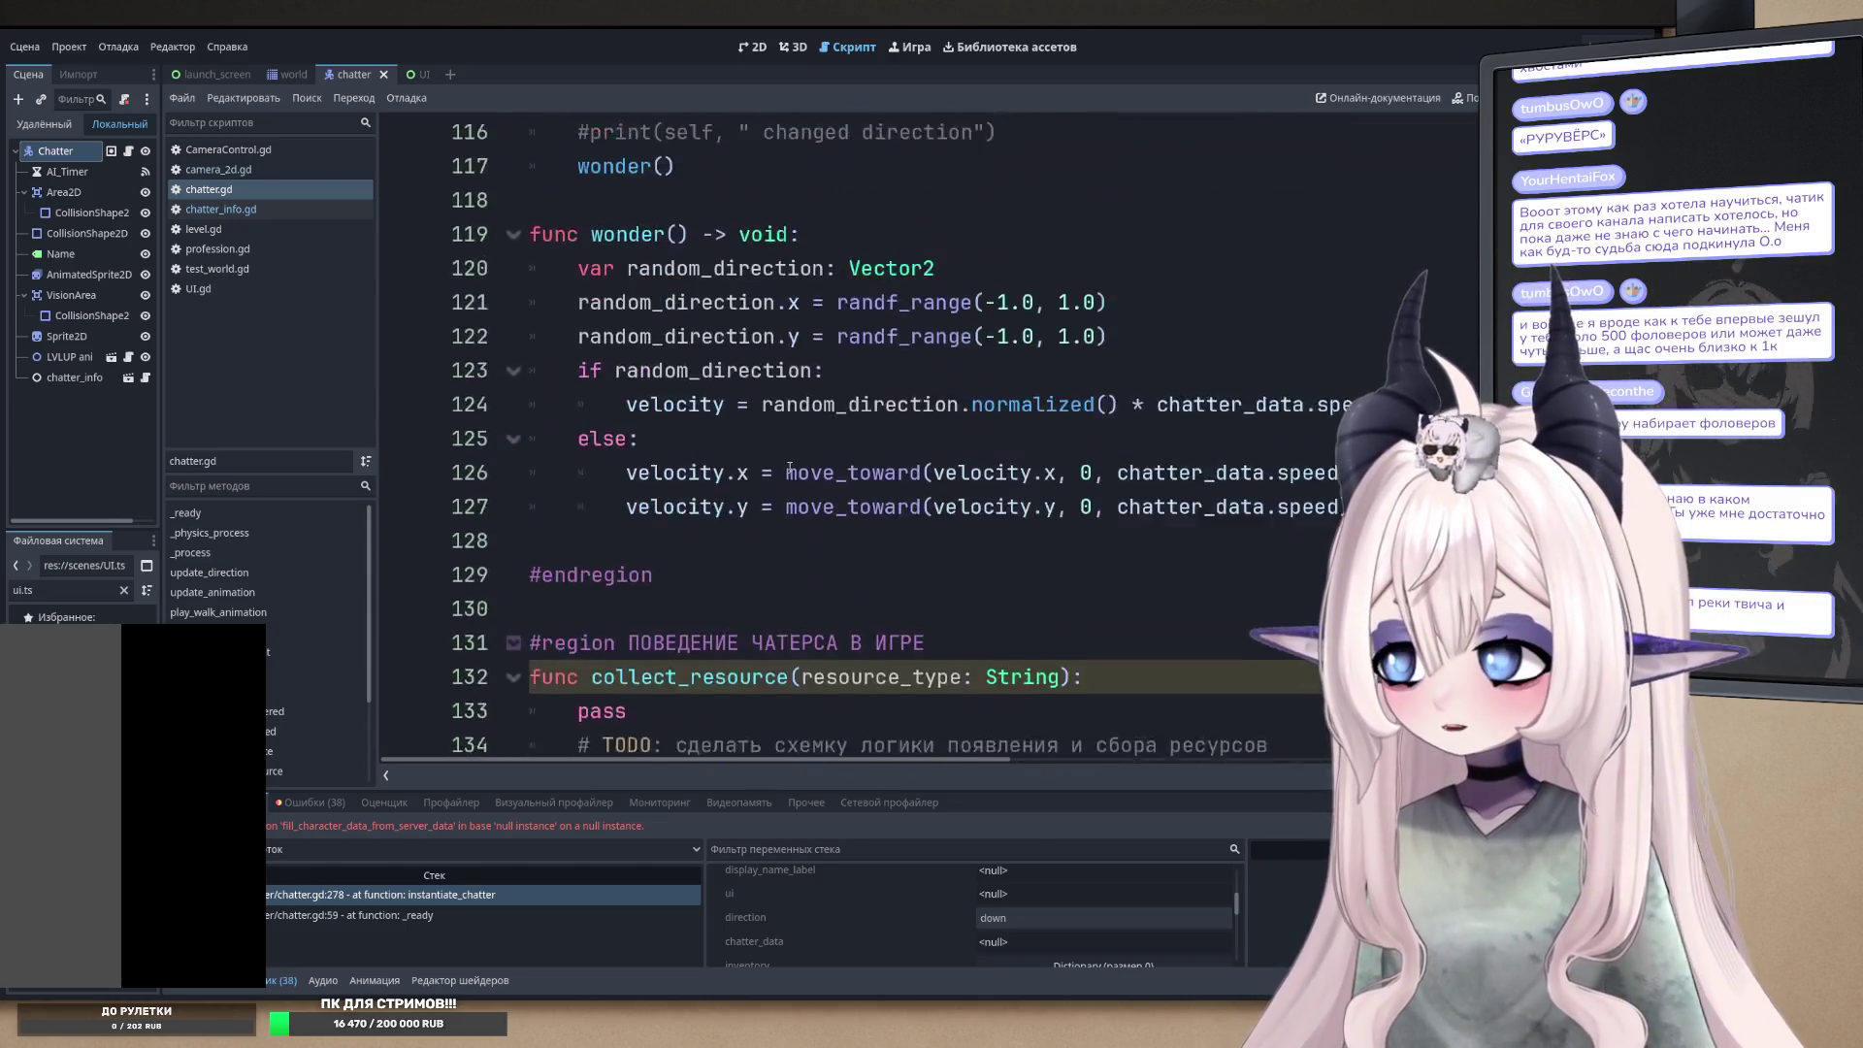
scroll(789, 467, up, 12)
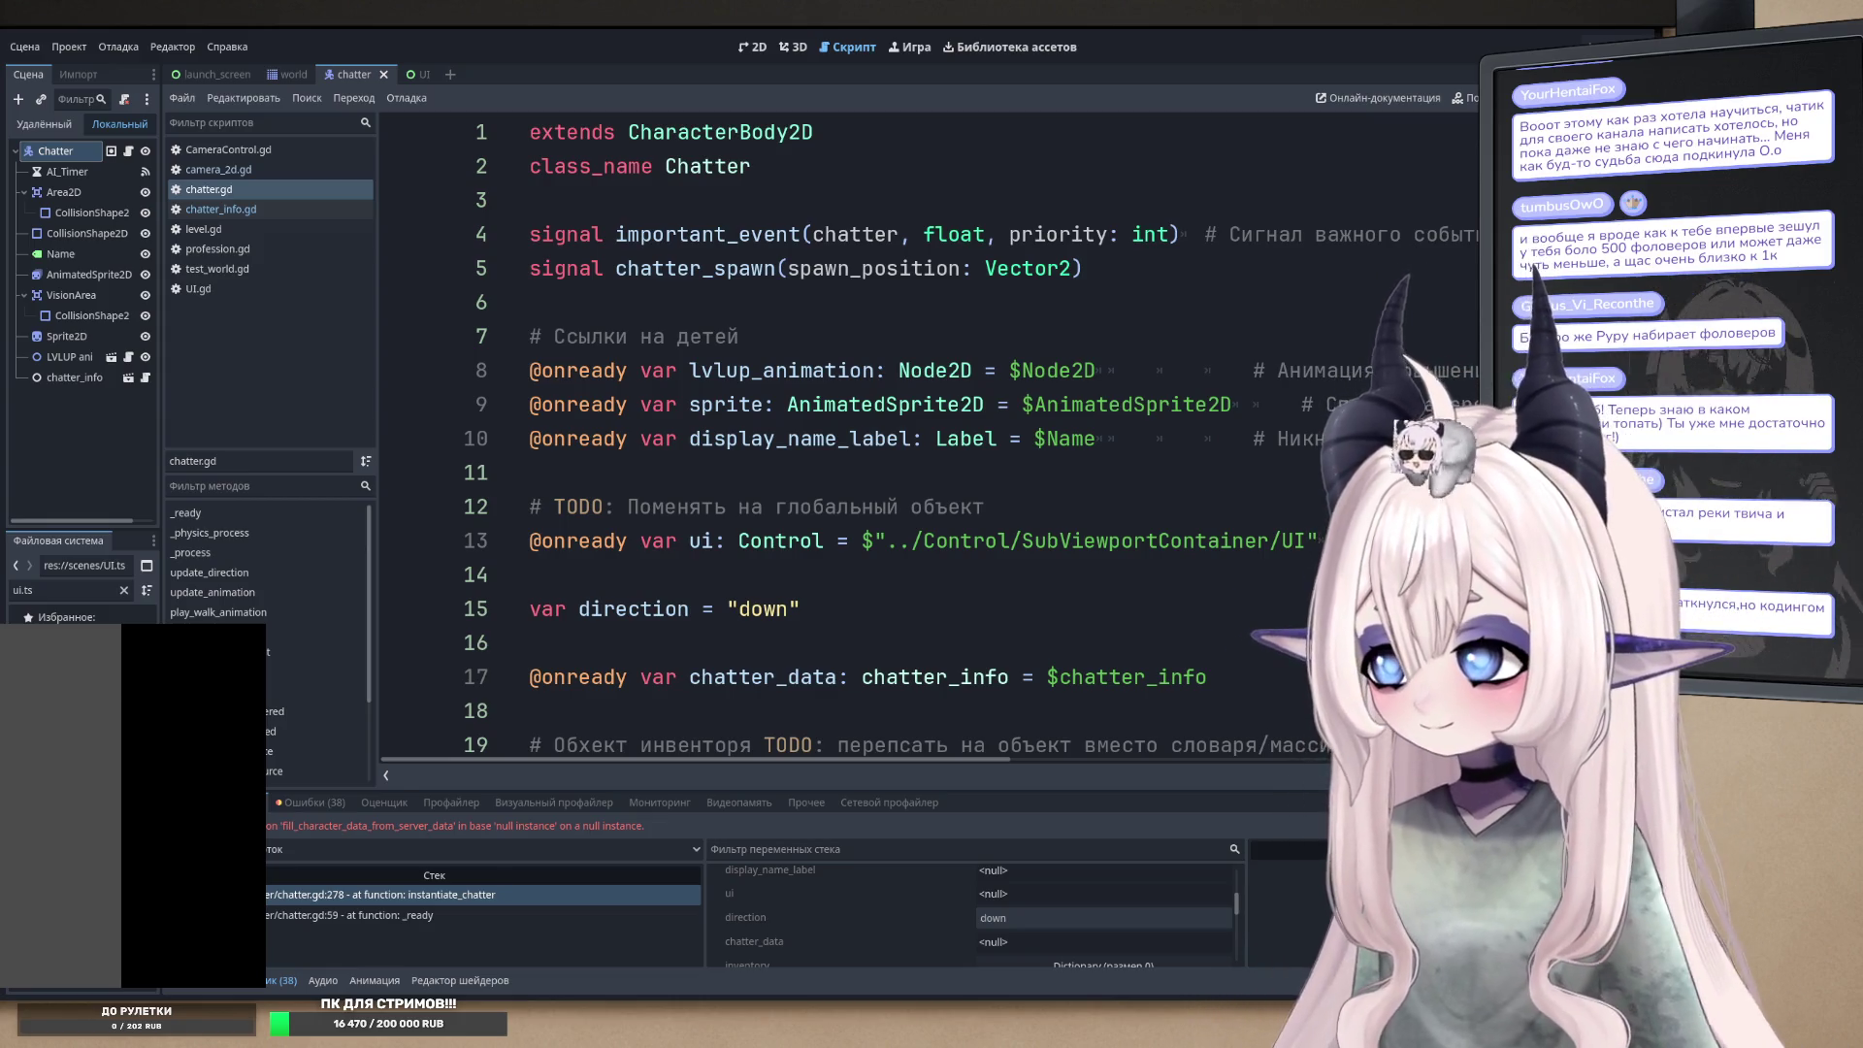
- Highlight the important_event and chatter_spawn signals, then inspect the undeclared CHATTER in camera_2d.gd
double_click(708, 234)
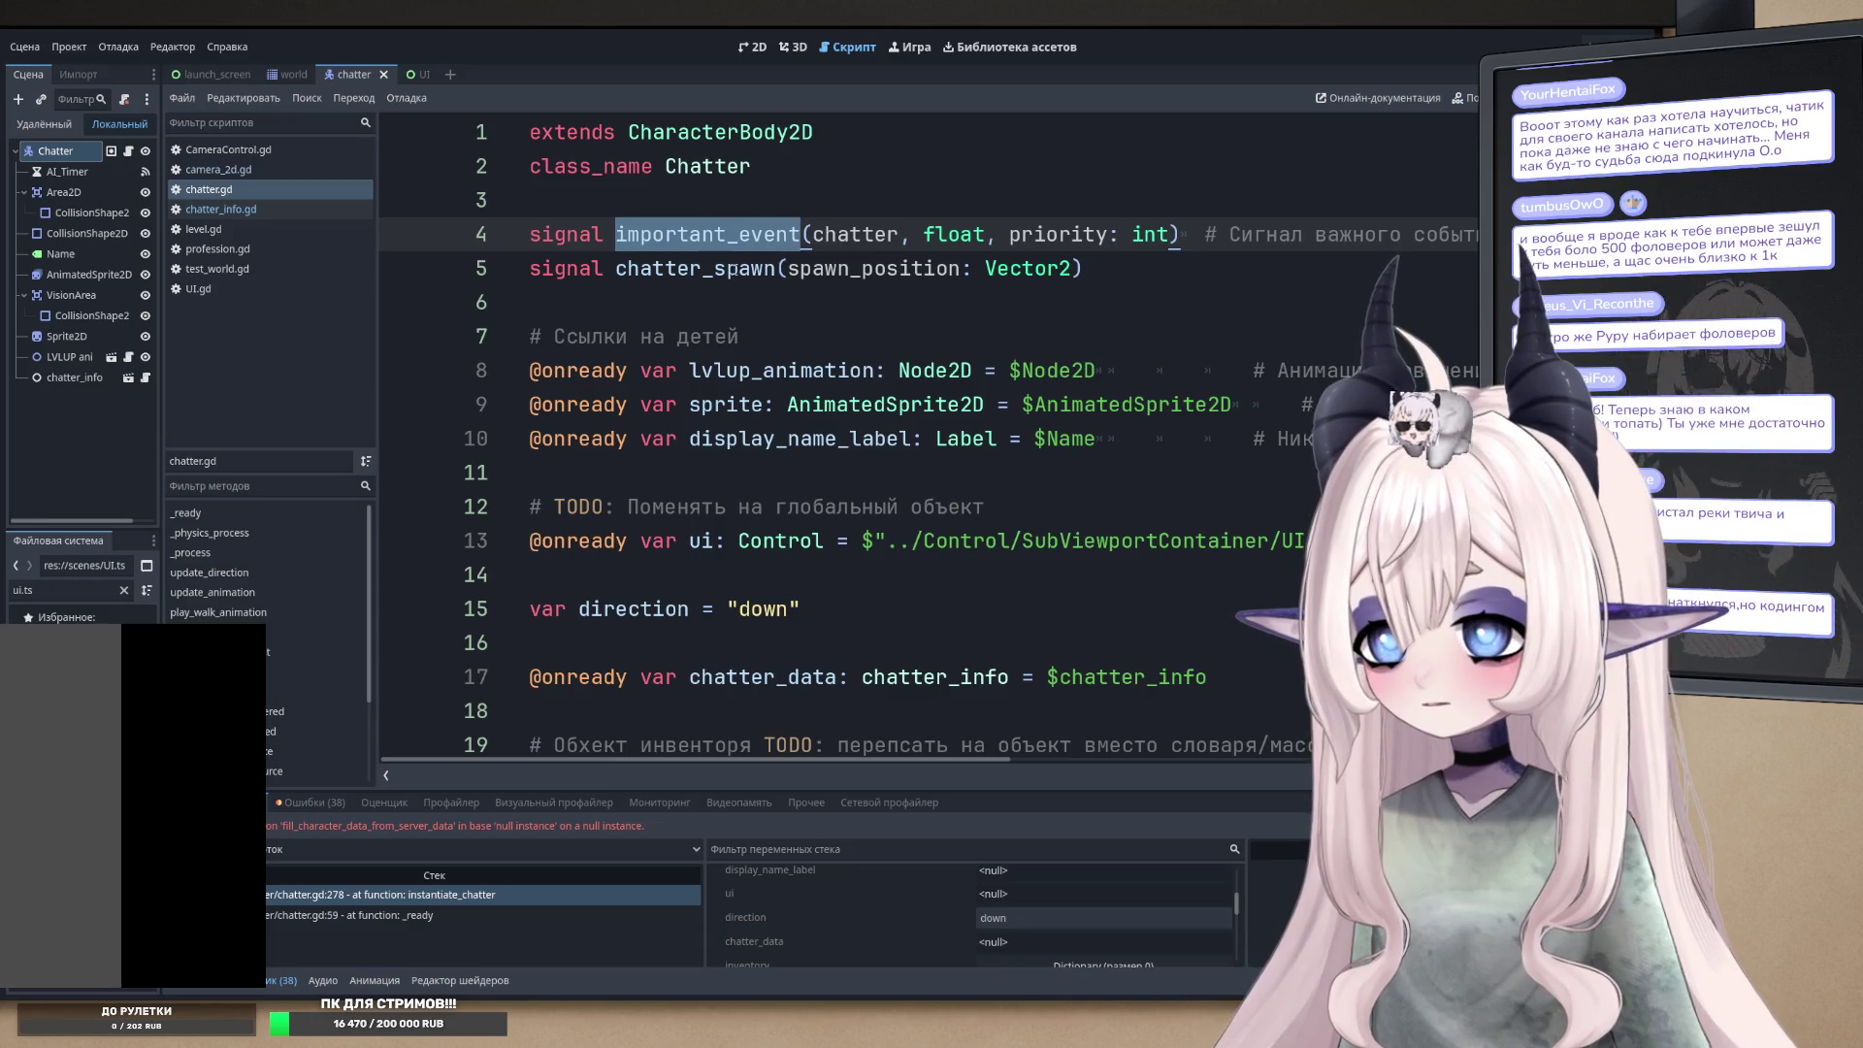
double_click(695, 268)
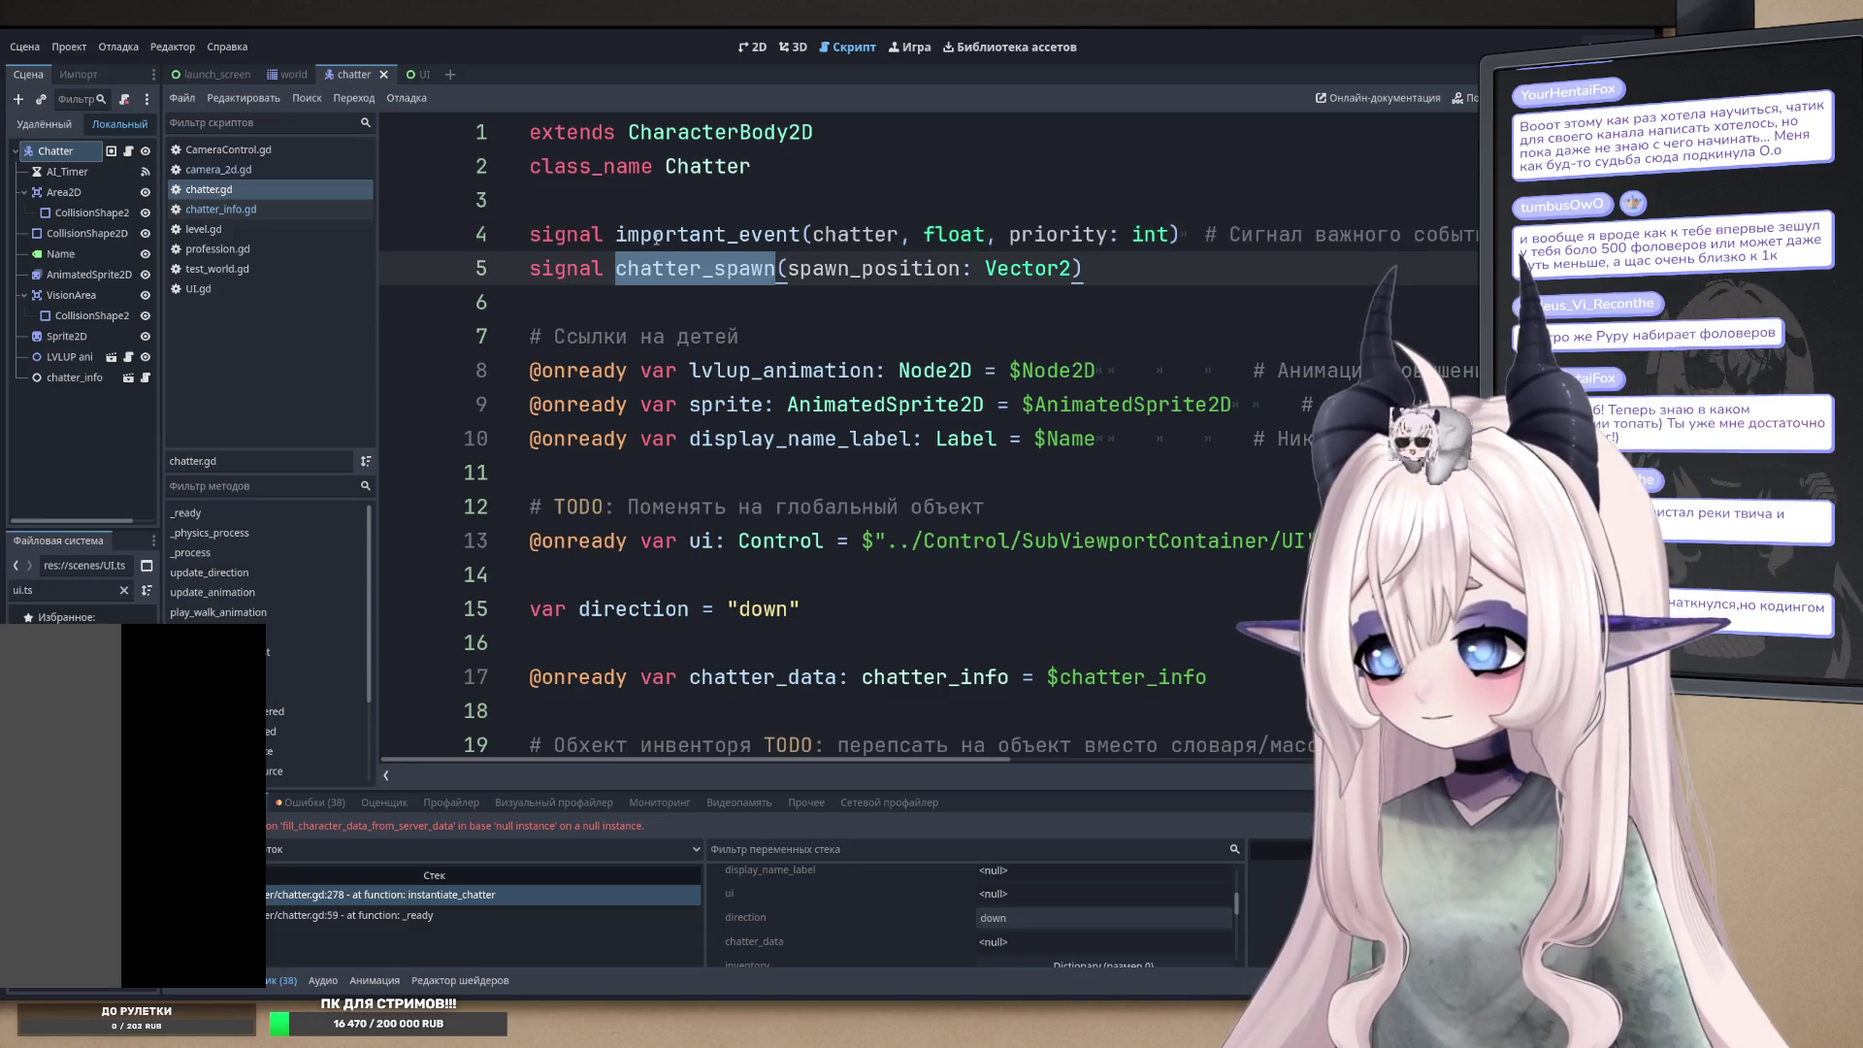
click(235, 170)
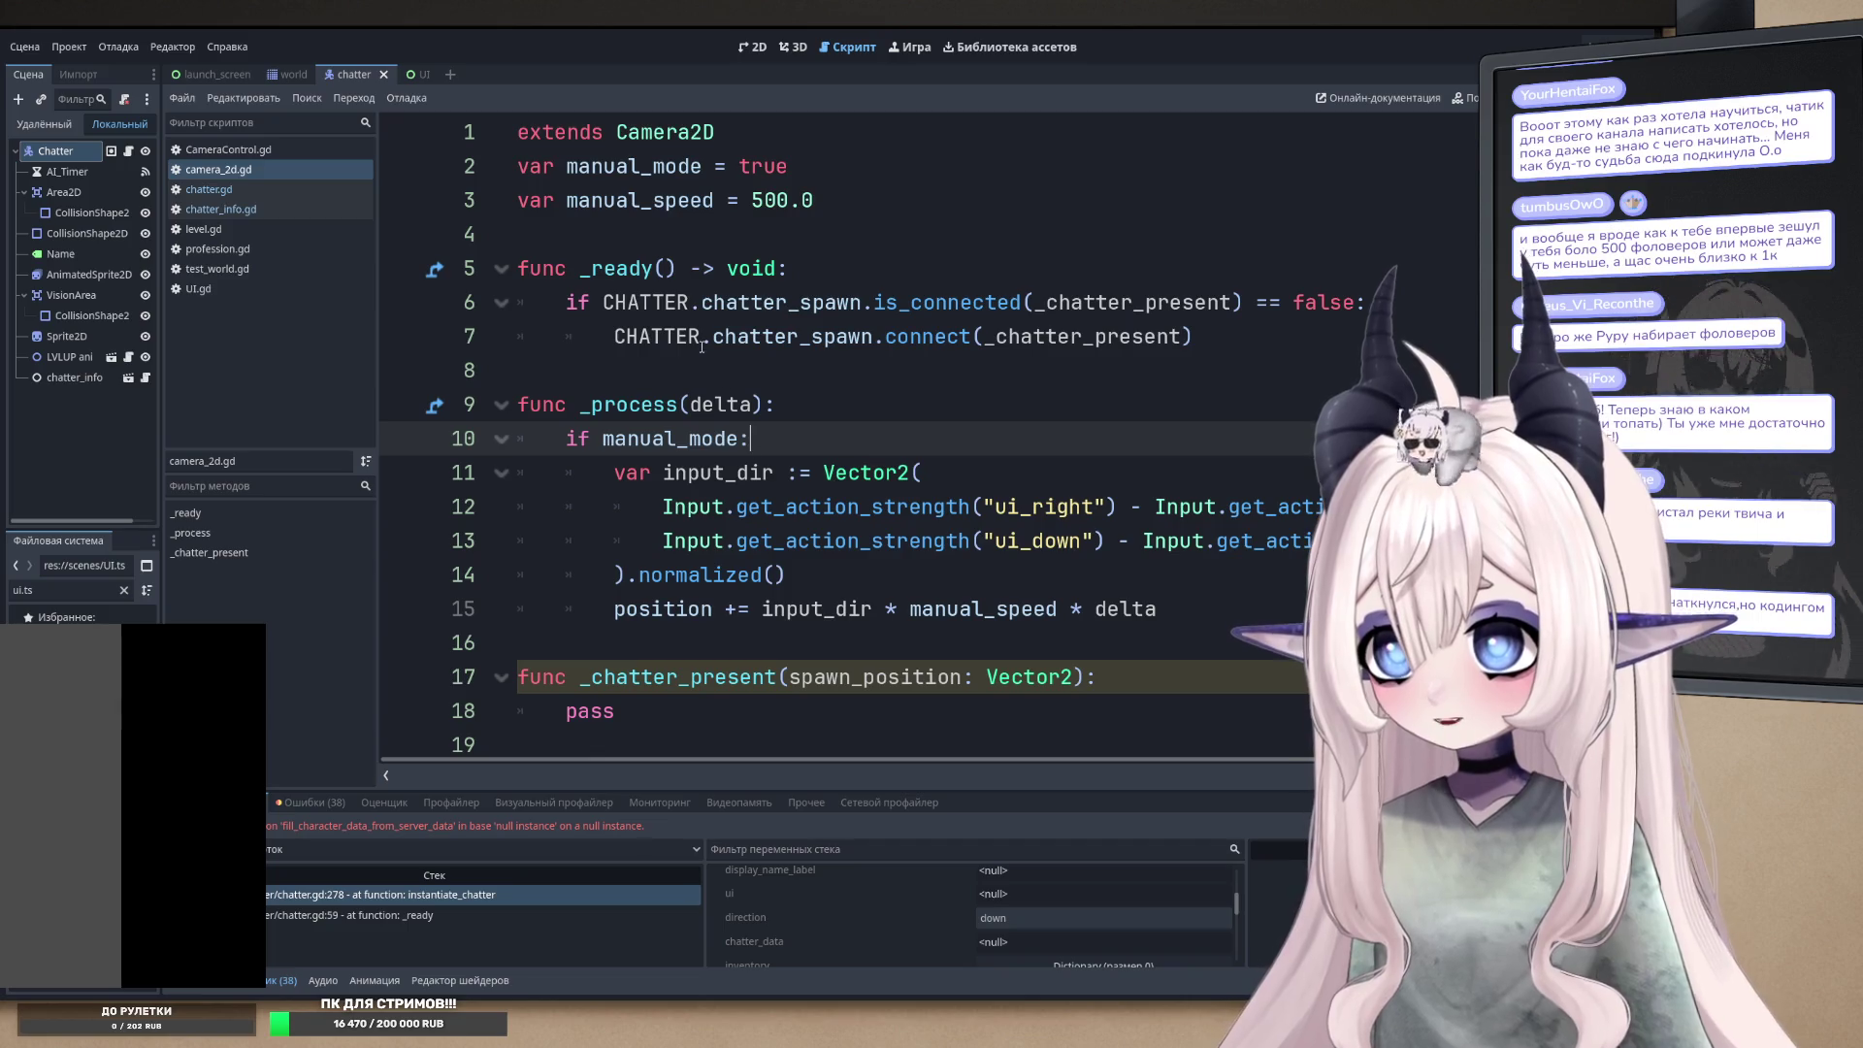
double_click(645, 302)
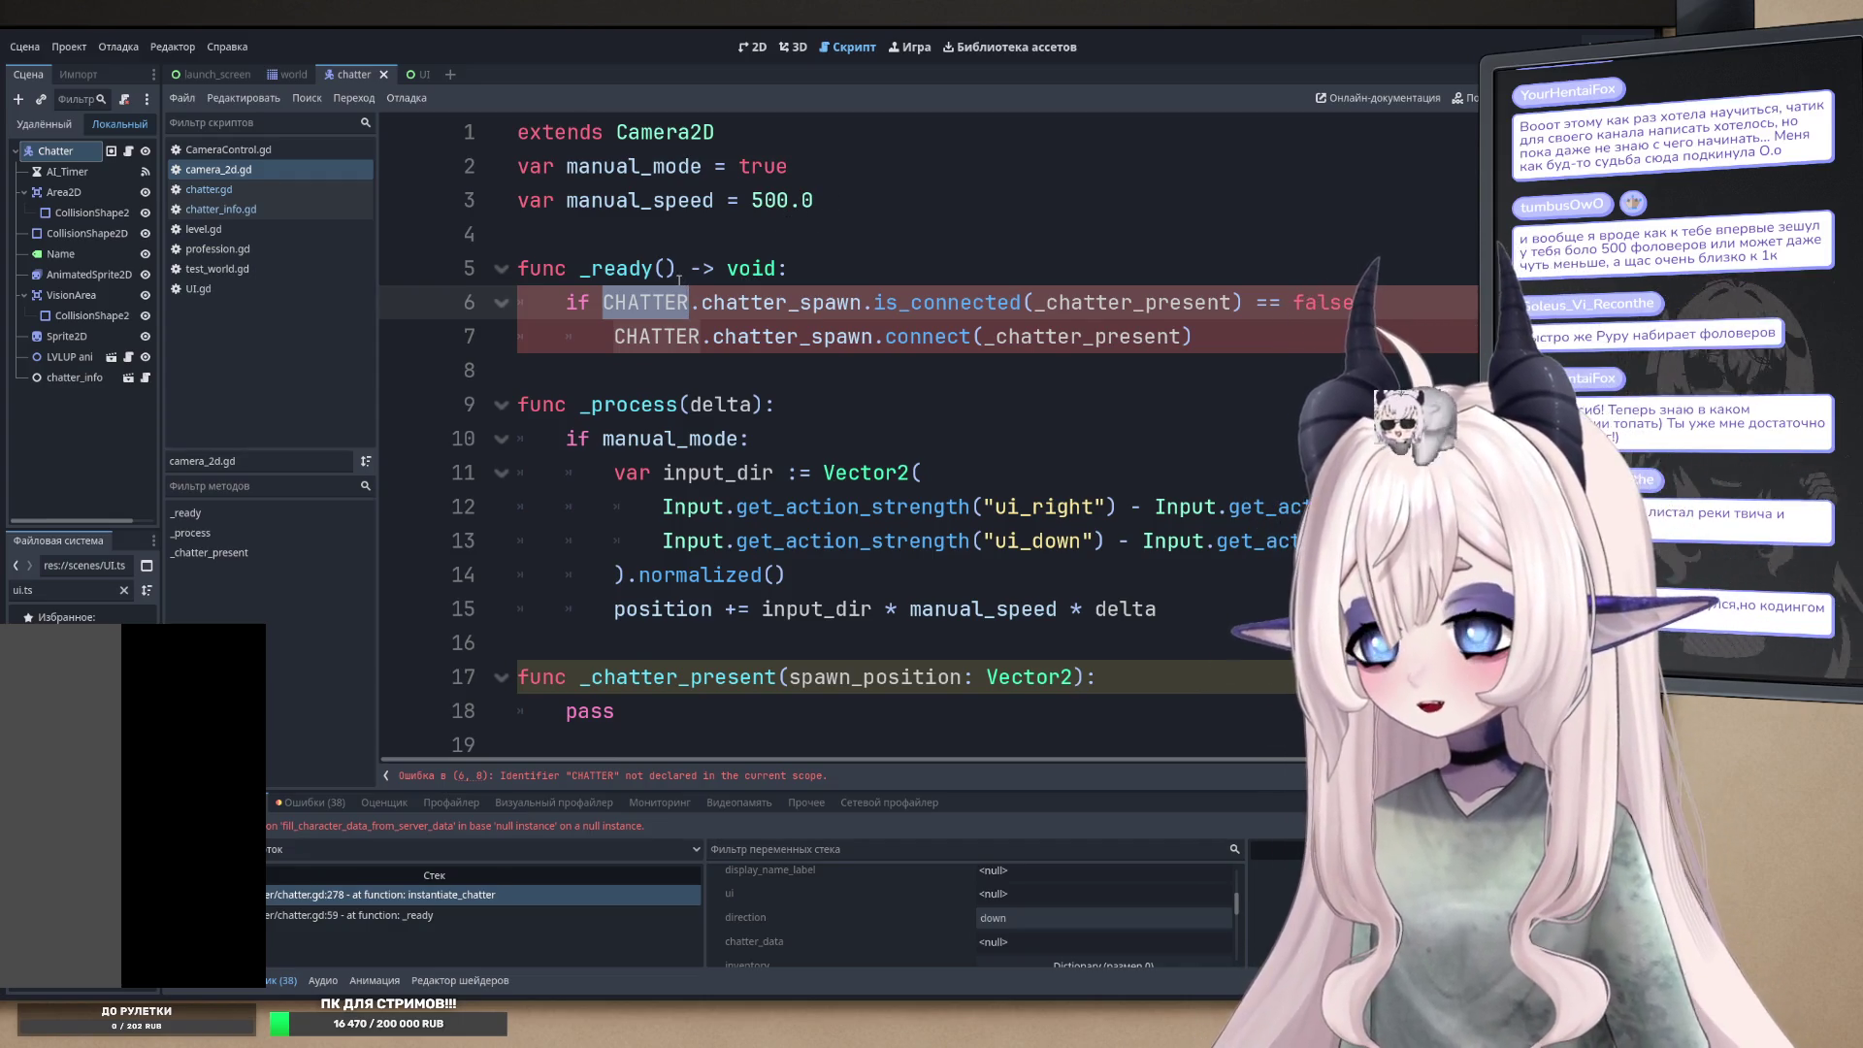
click(724, 243)
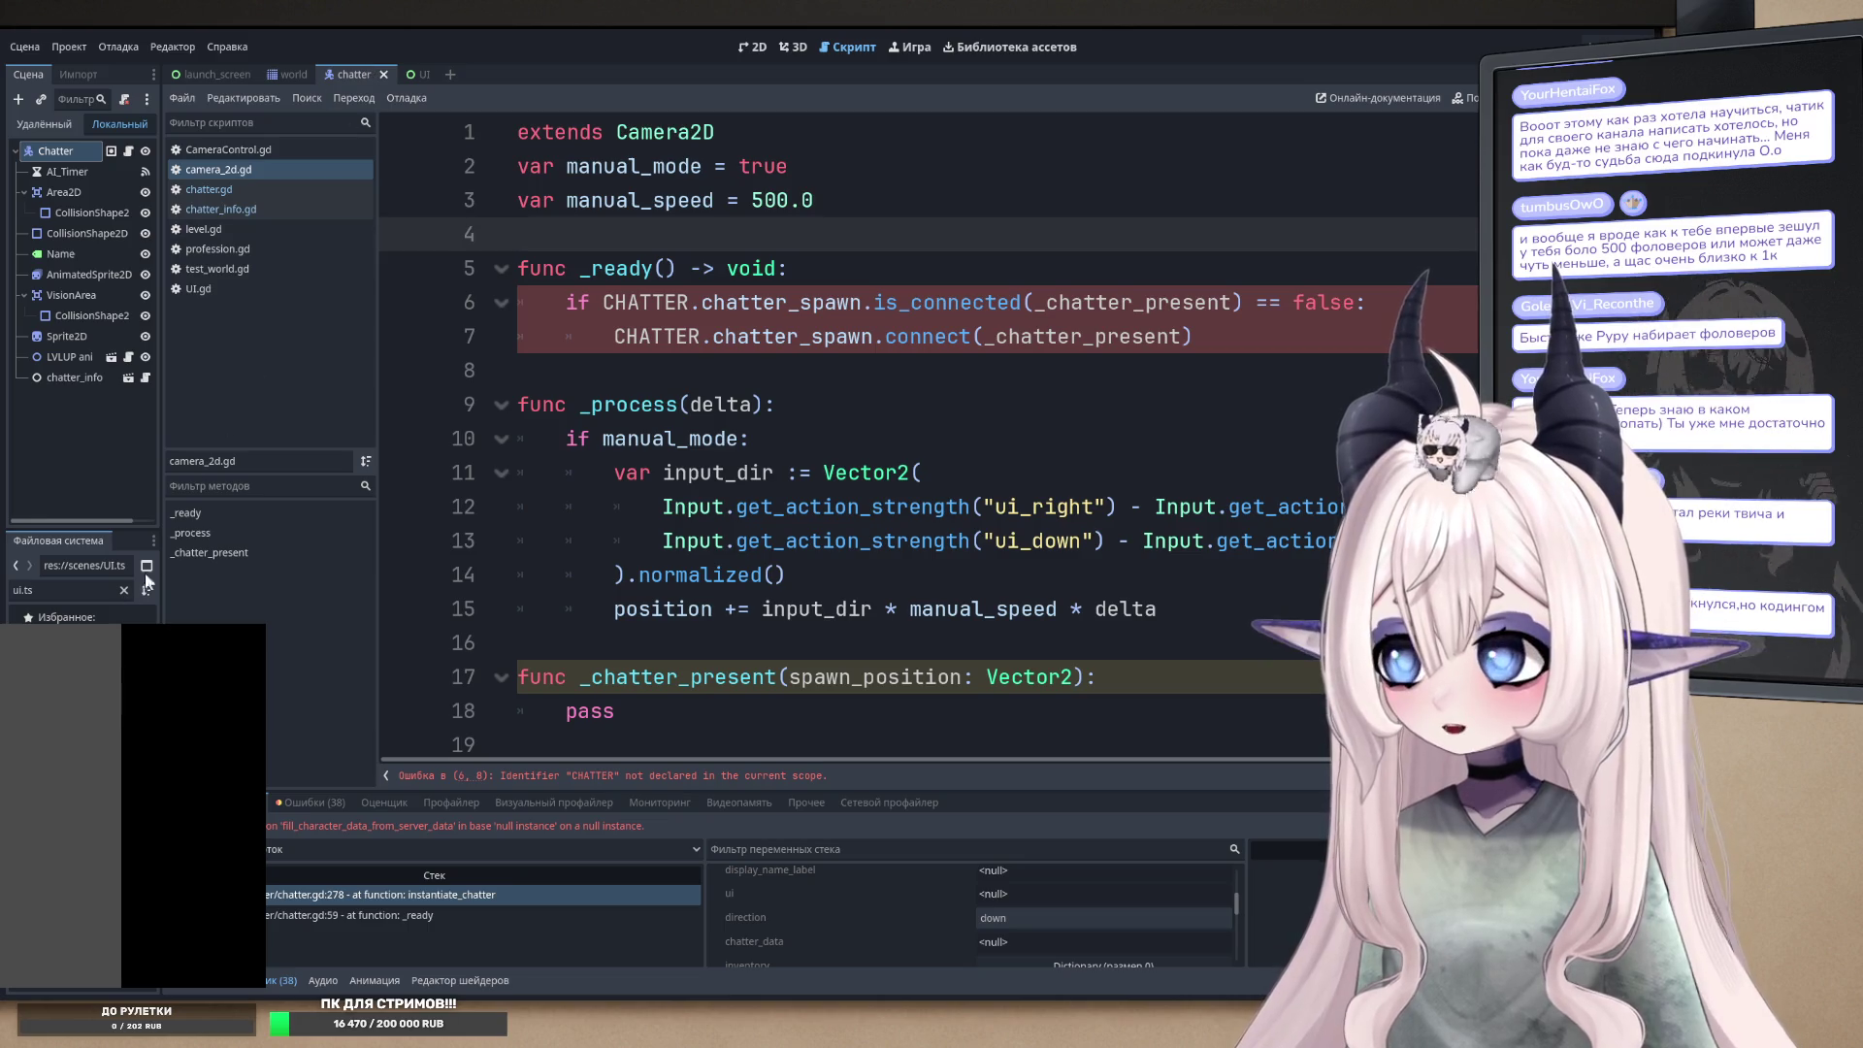
click(299, 75)
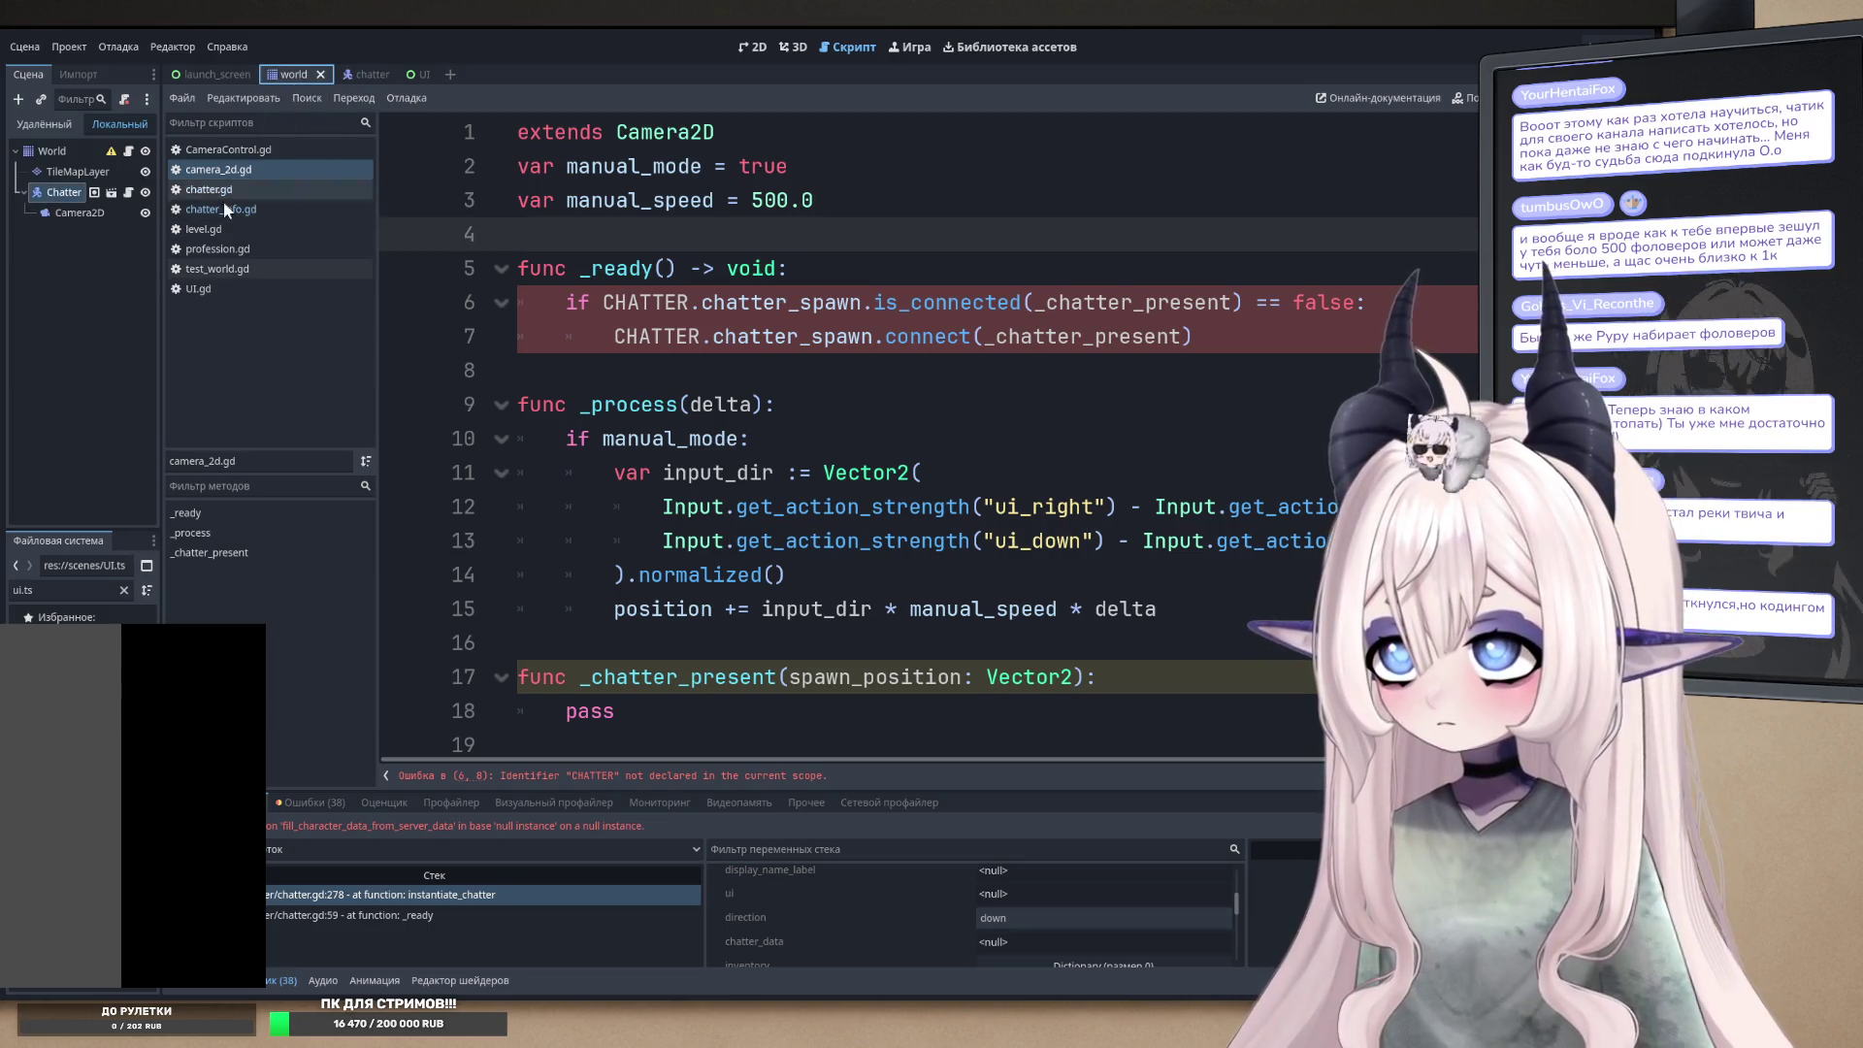
- Show the world scene in the 2D view and move the Camera2D node within the scene tree
click(752, 46)
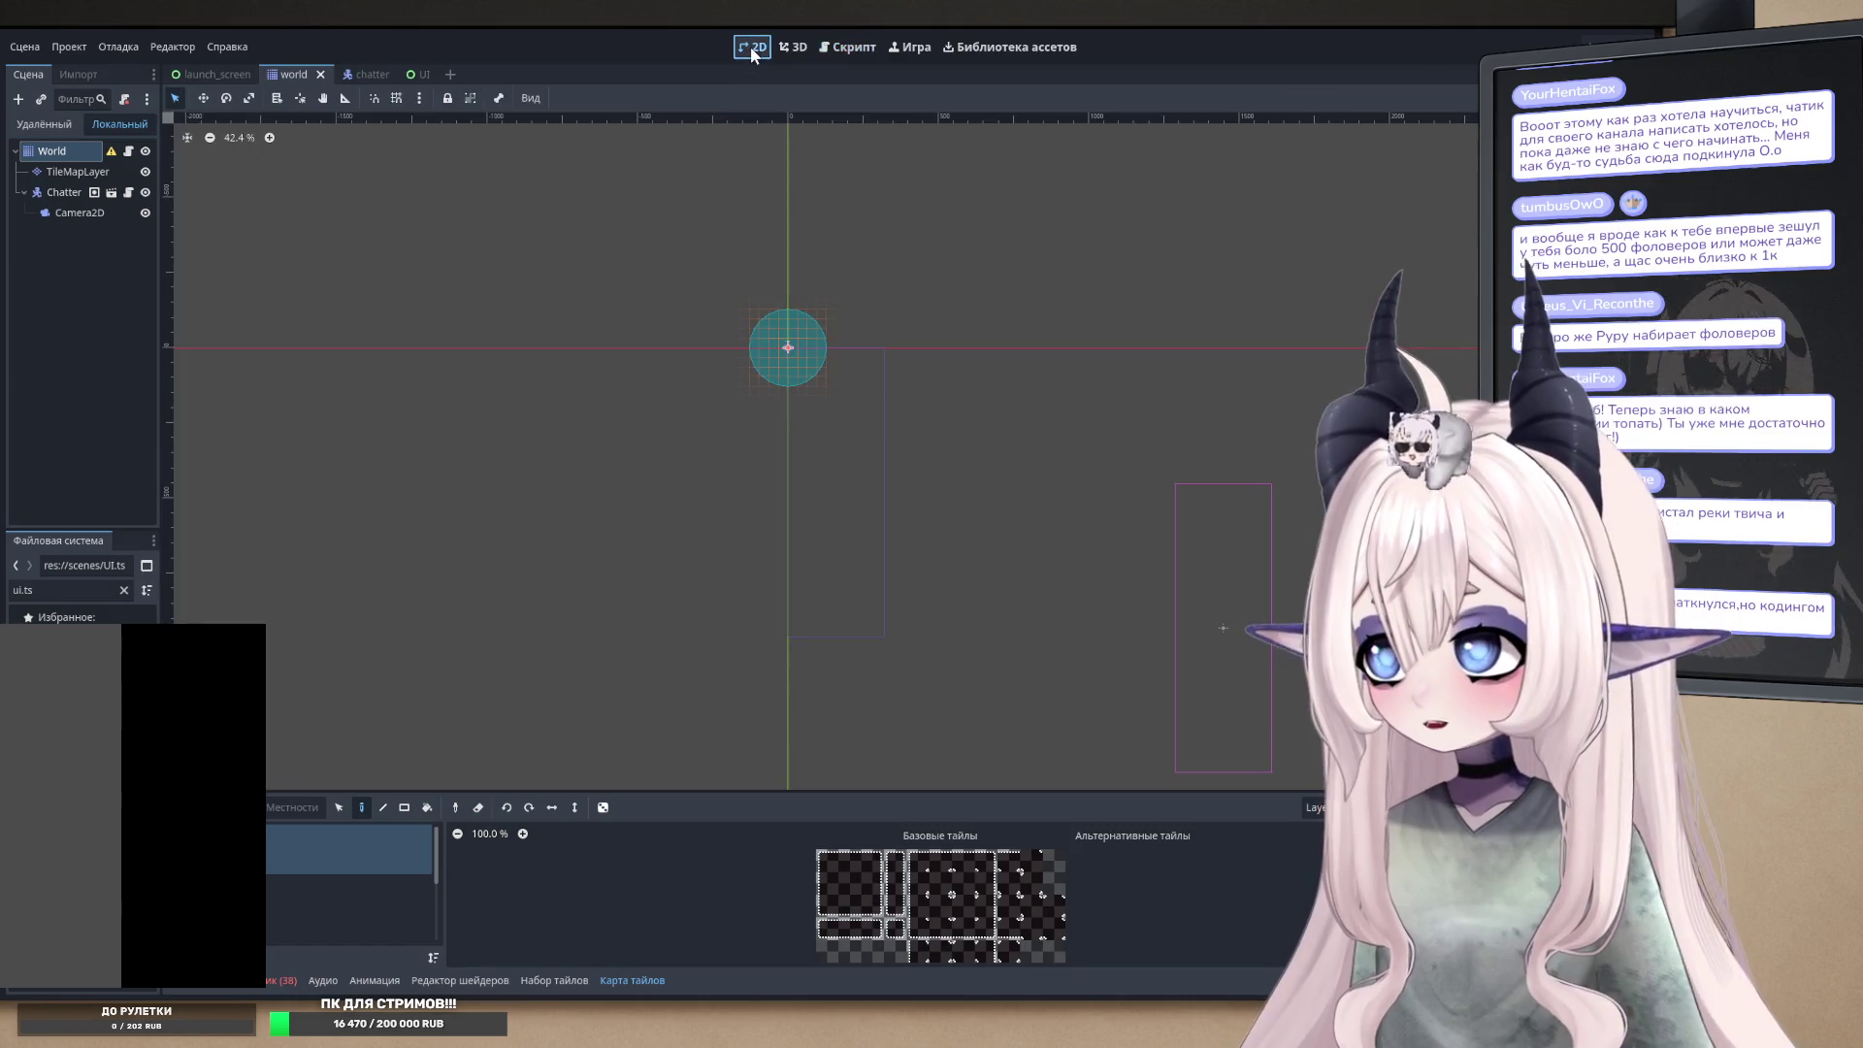
click(76, 213)
drag(82, 217, 55, 161)
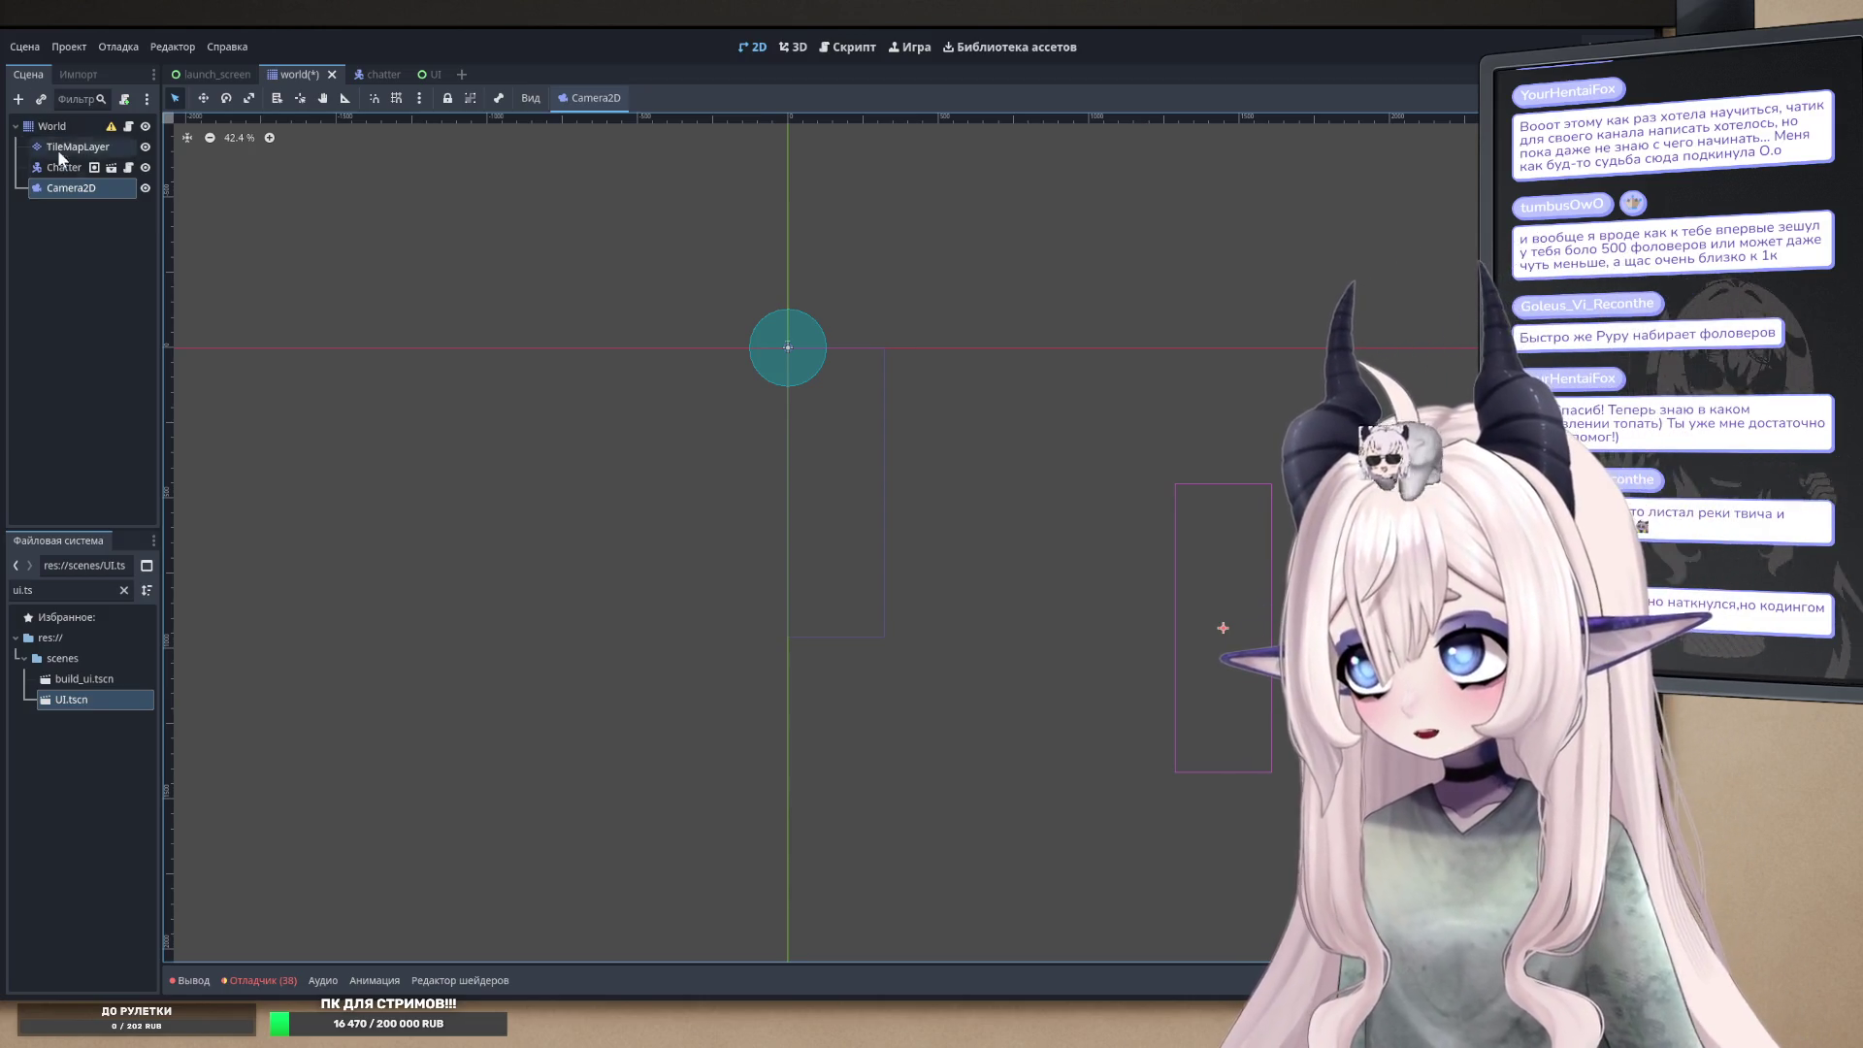
click(128, 168)
- Select the Рефакторинг comment and instantiate_chatter function in chatter.gd, then scroll back to the top
scroll(835, 524, down, 15)
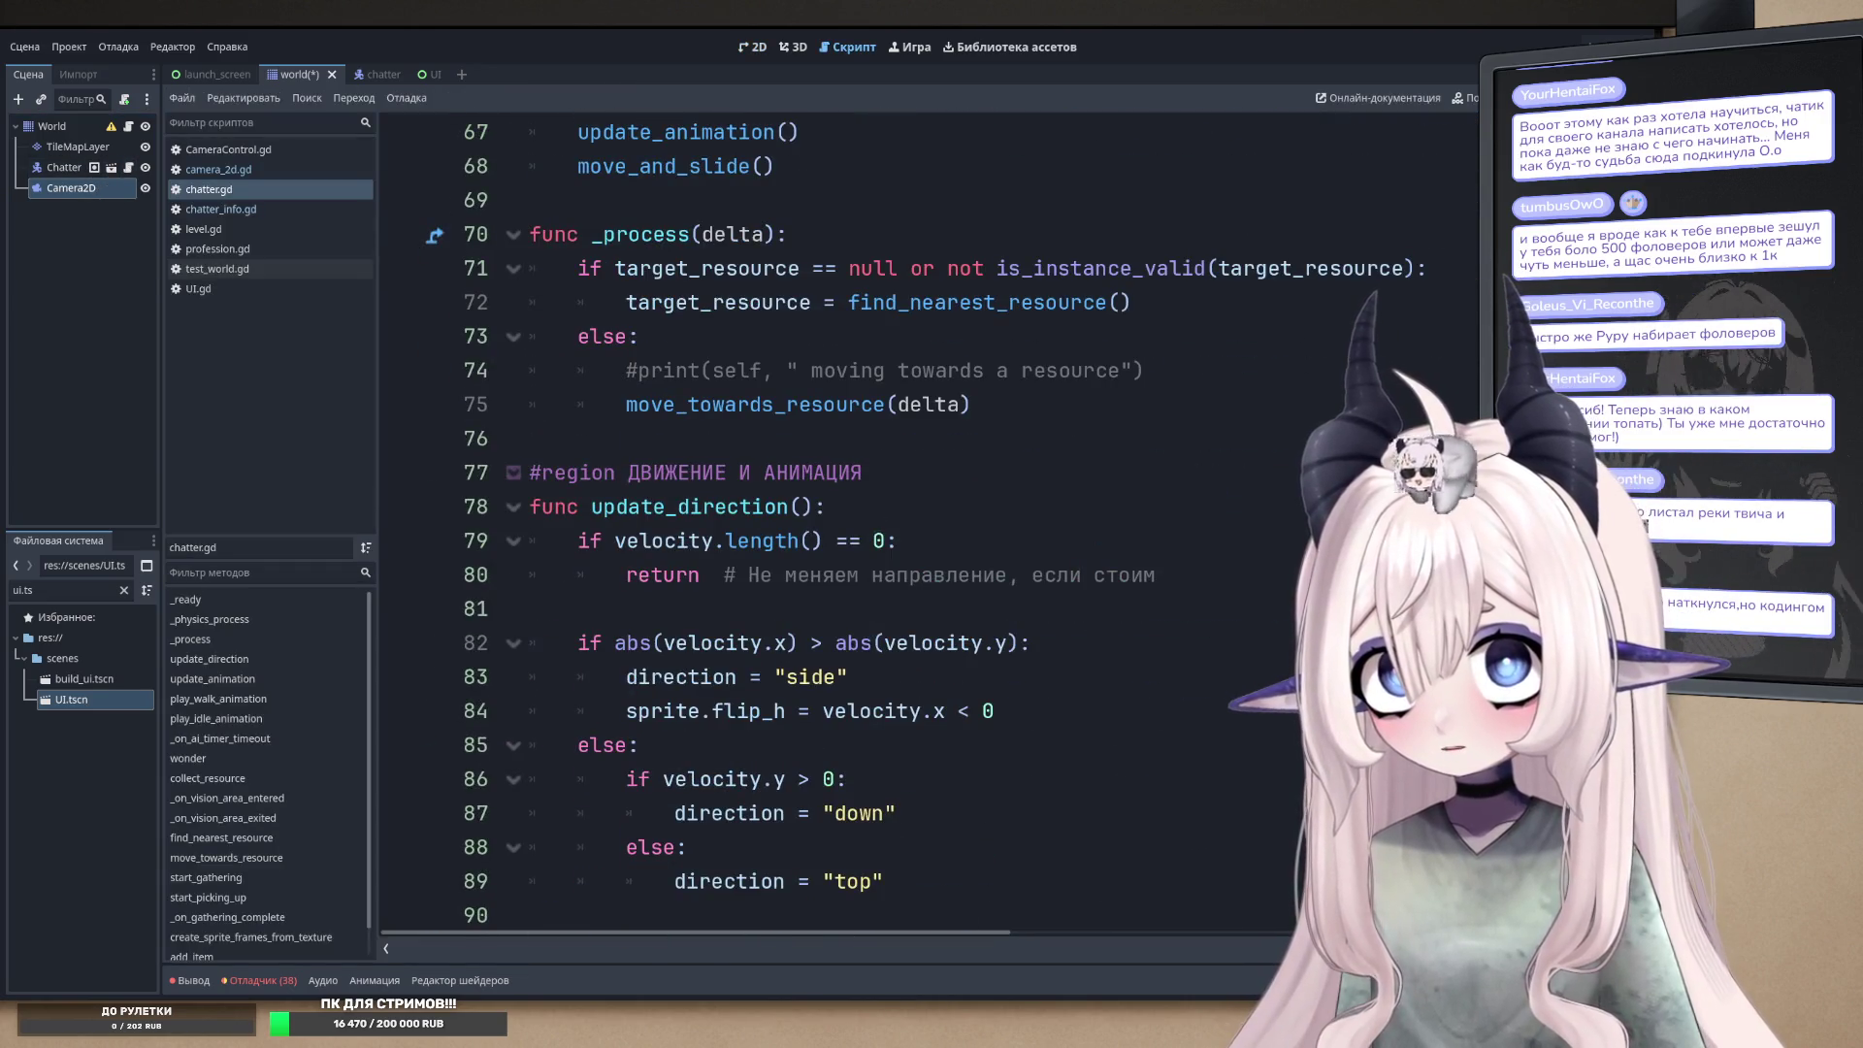
scroll(1087, 769, down, 20)
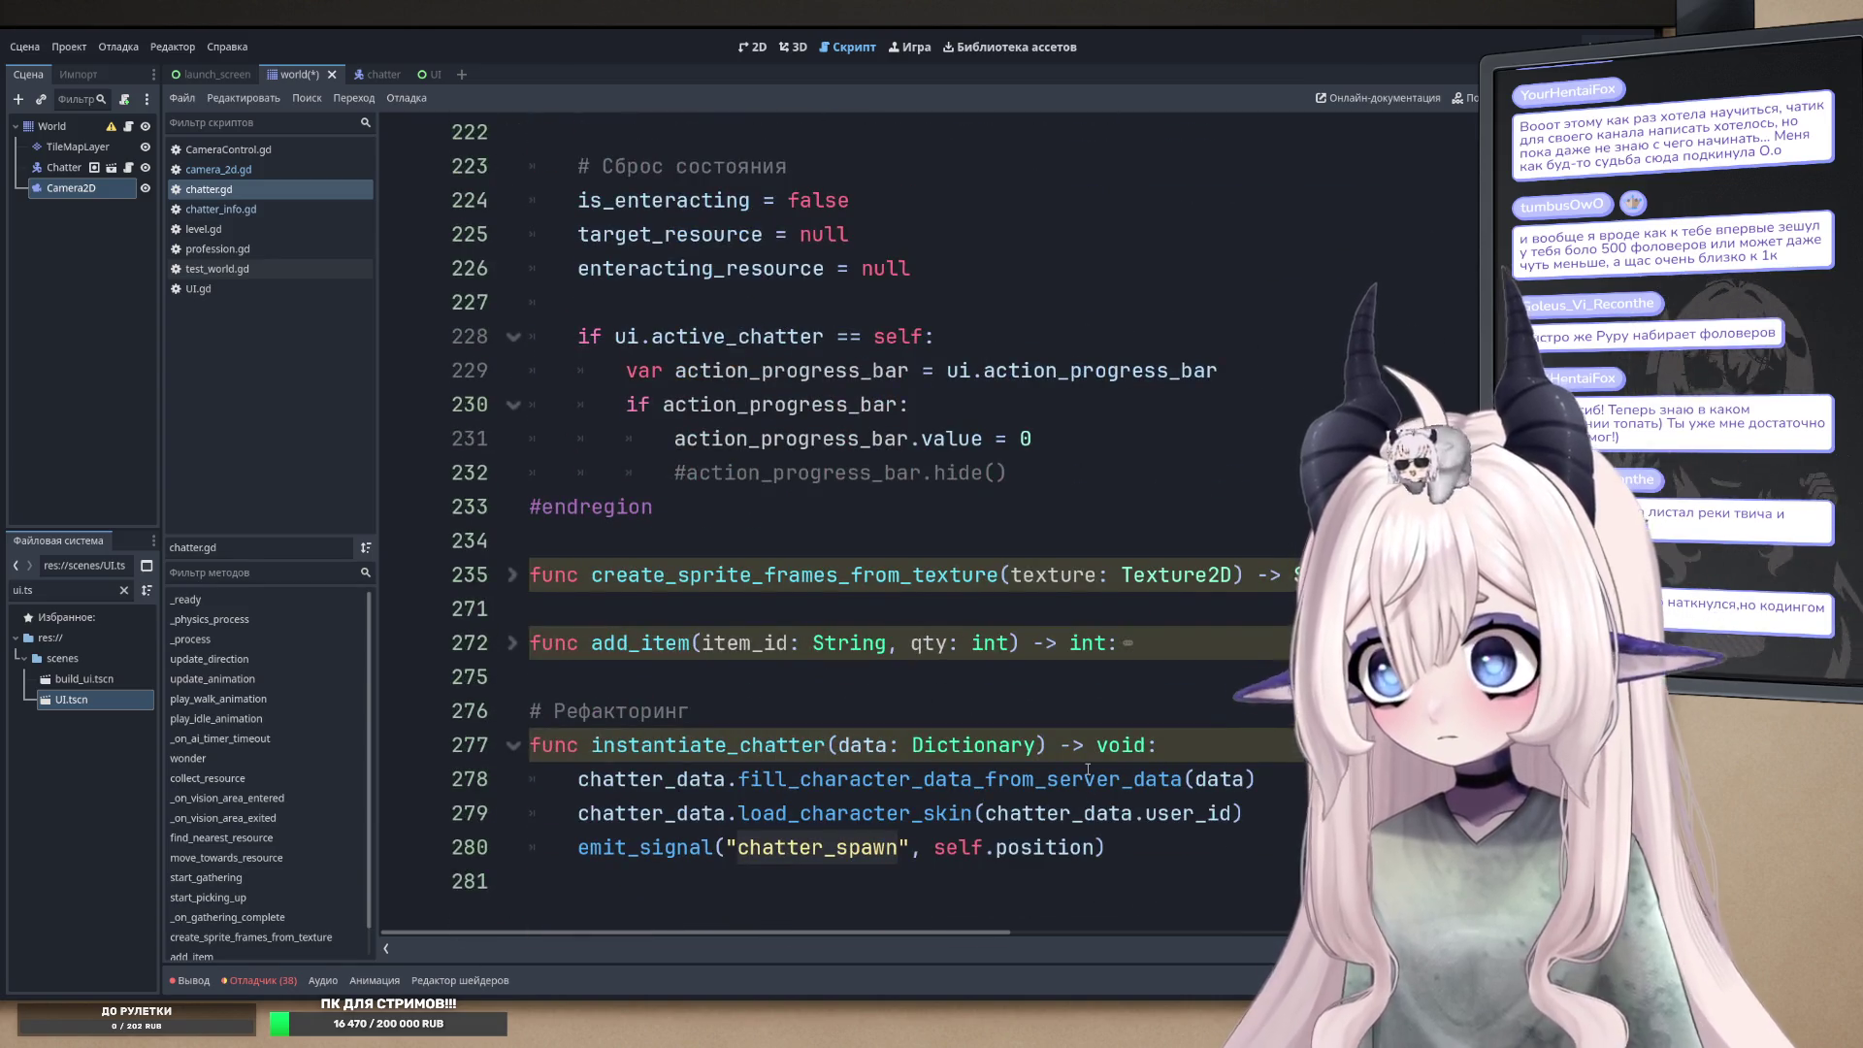
mouse_move(1129, 853)
mouse_down()
mouse_move(738, 813)
mouse_move(529, 744)
mouse_up()
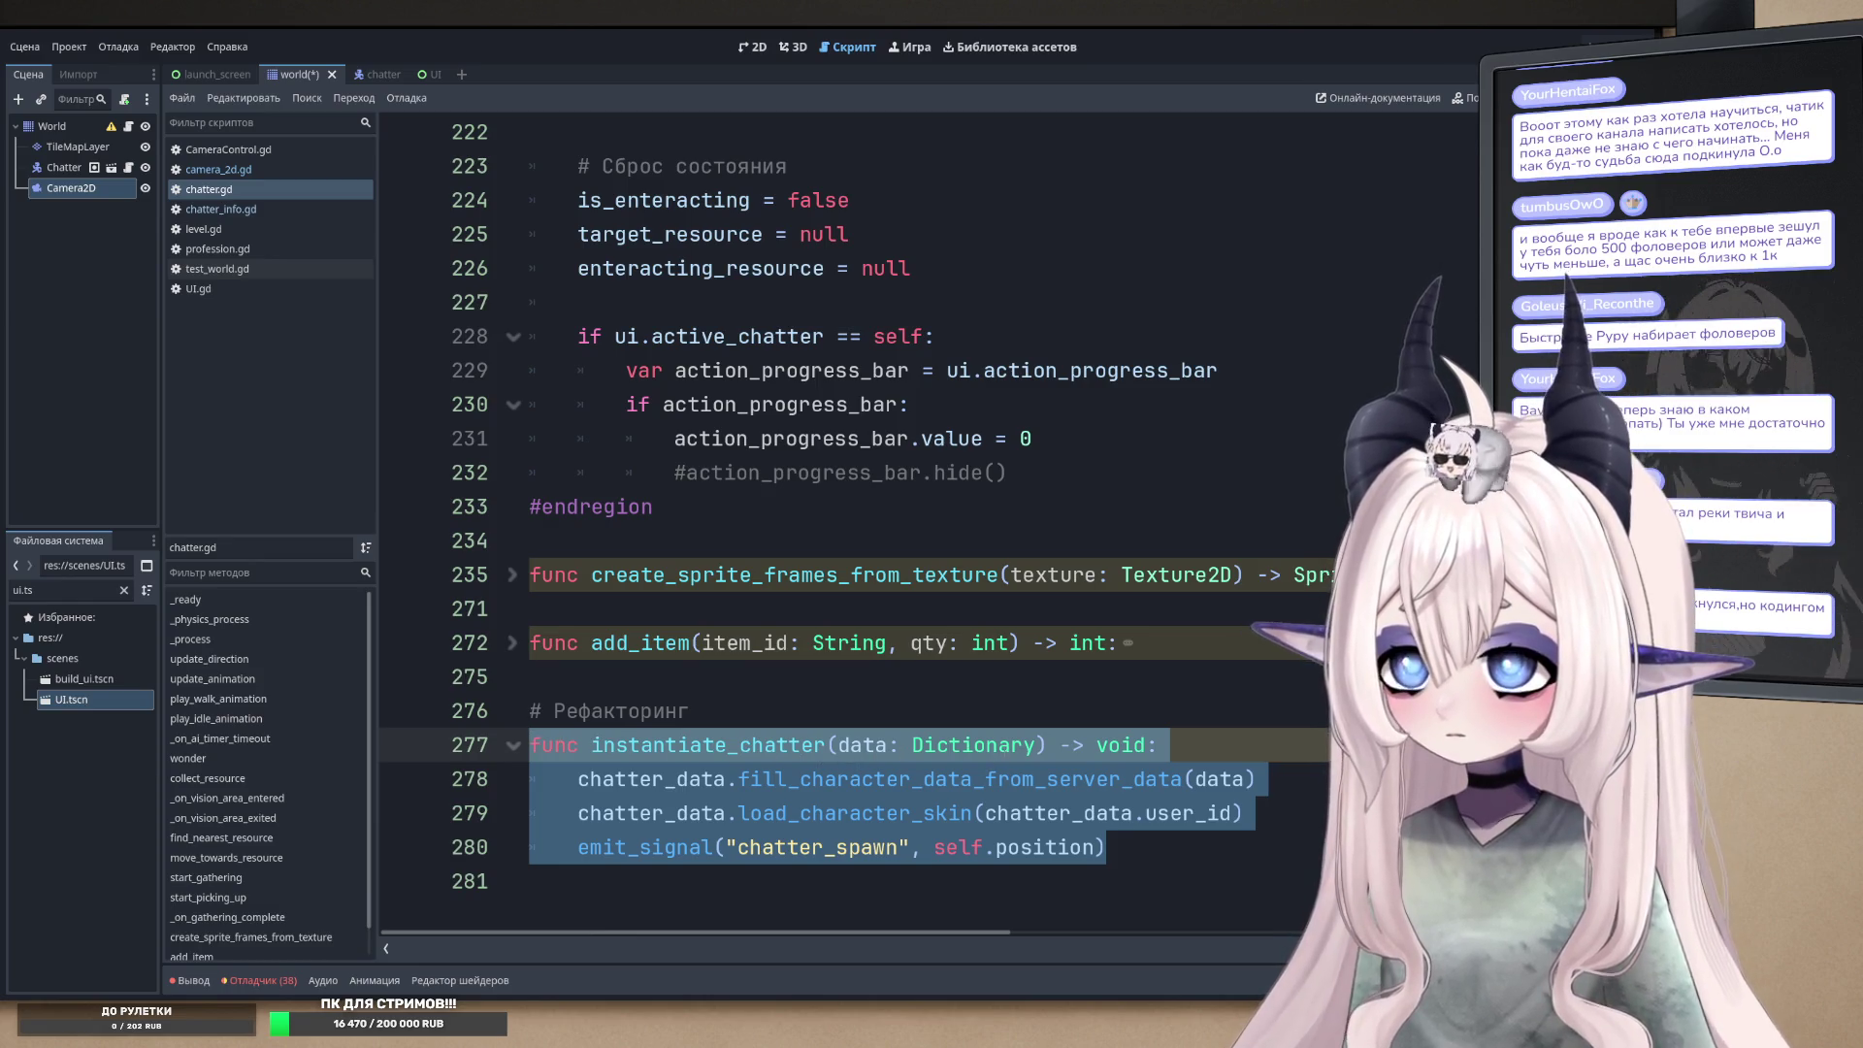
click(1144, 847)
mouse_move(1143, 847)
mouse_down()
mouse_move(529, 744)
mouse_move(524, 706)
mouse_up()
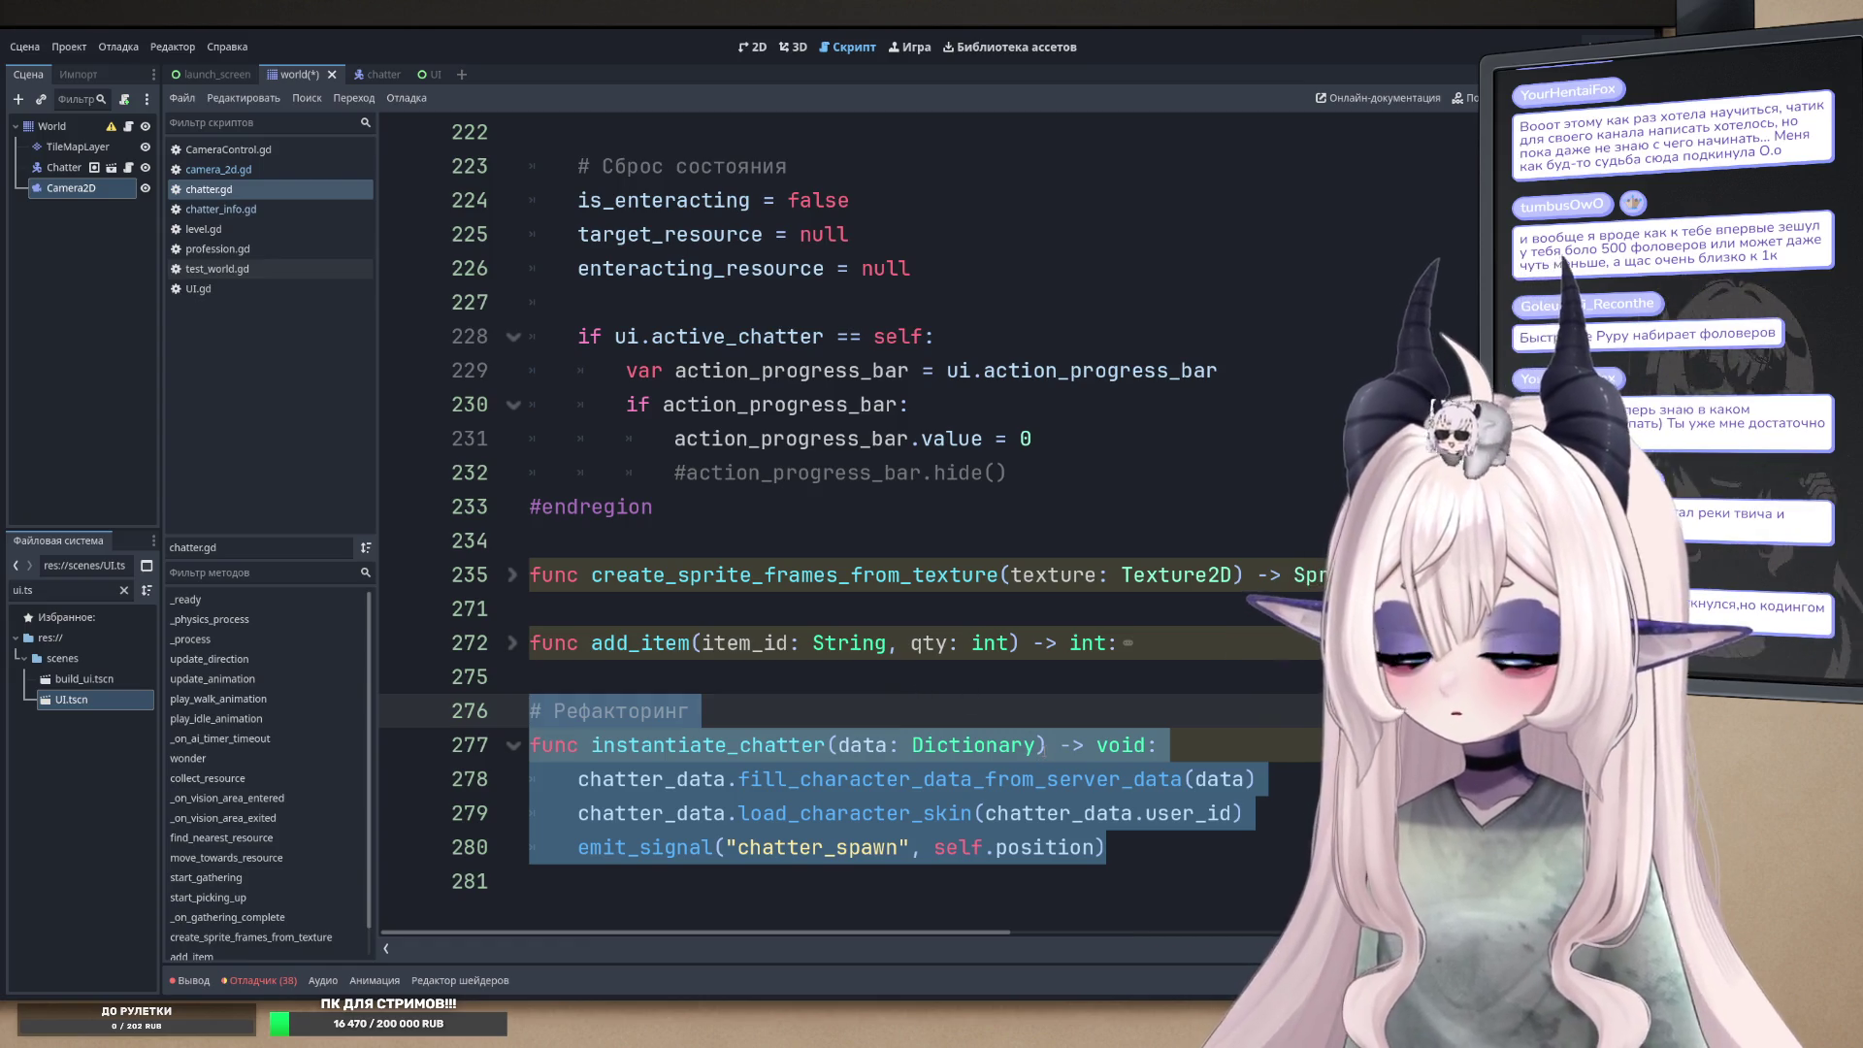
click(972, 768)
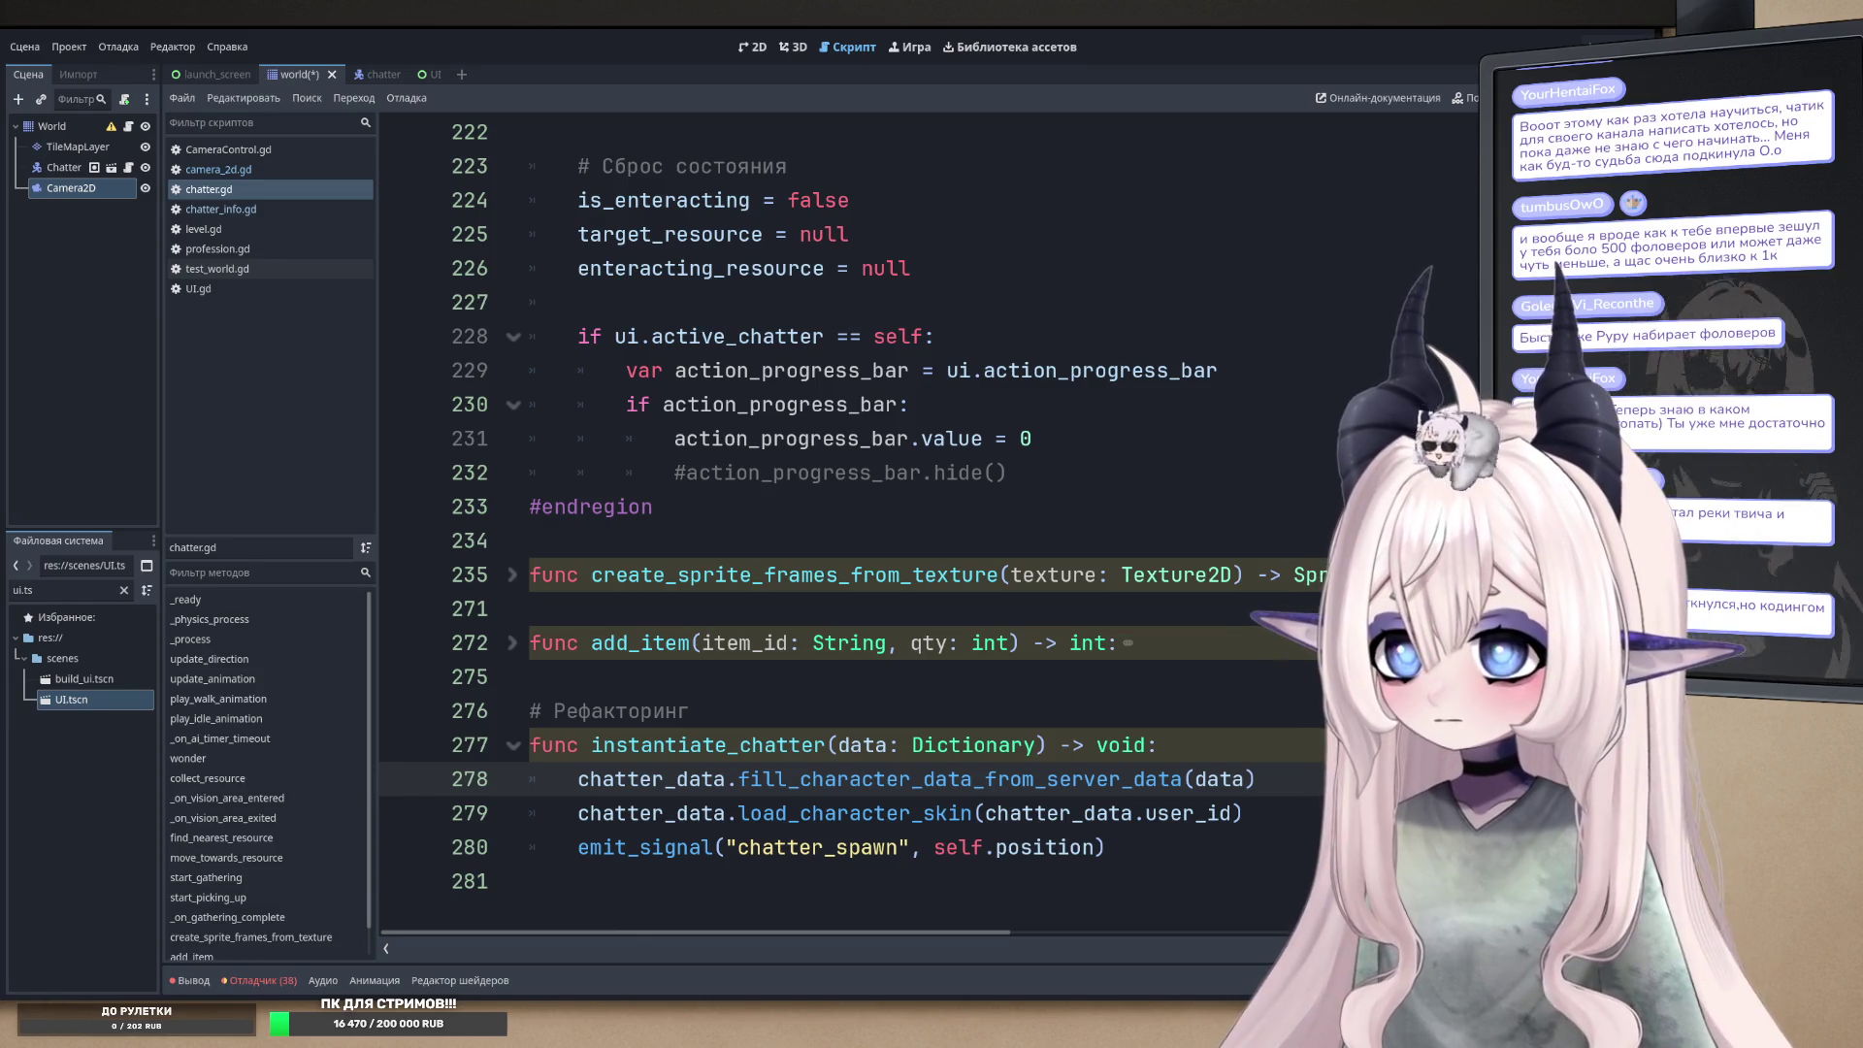
scroll(854, 524, up, 20)
scroll(854, 524, up, 20)
scroll(854, 524, up, 4)
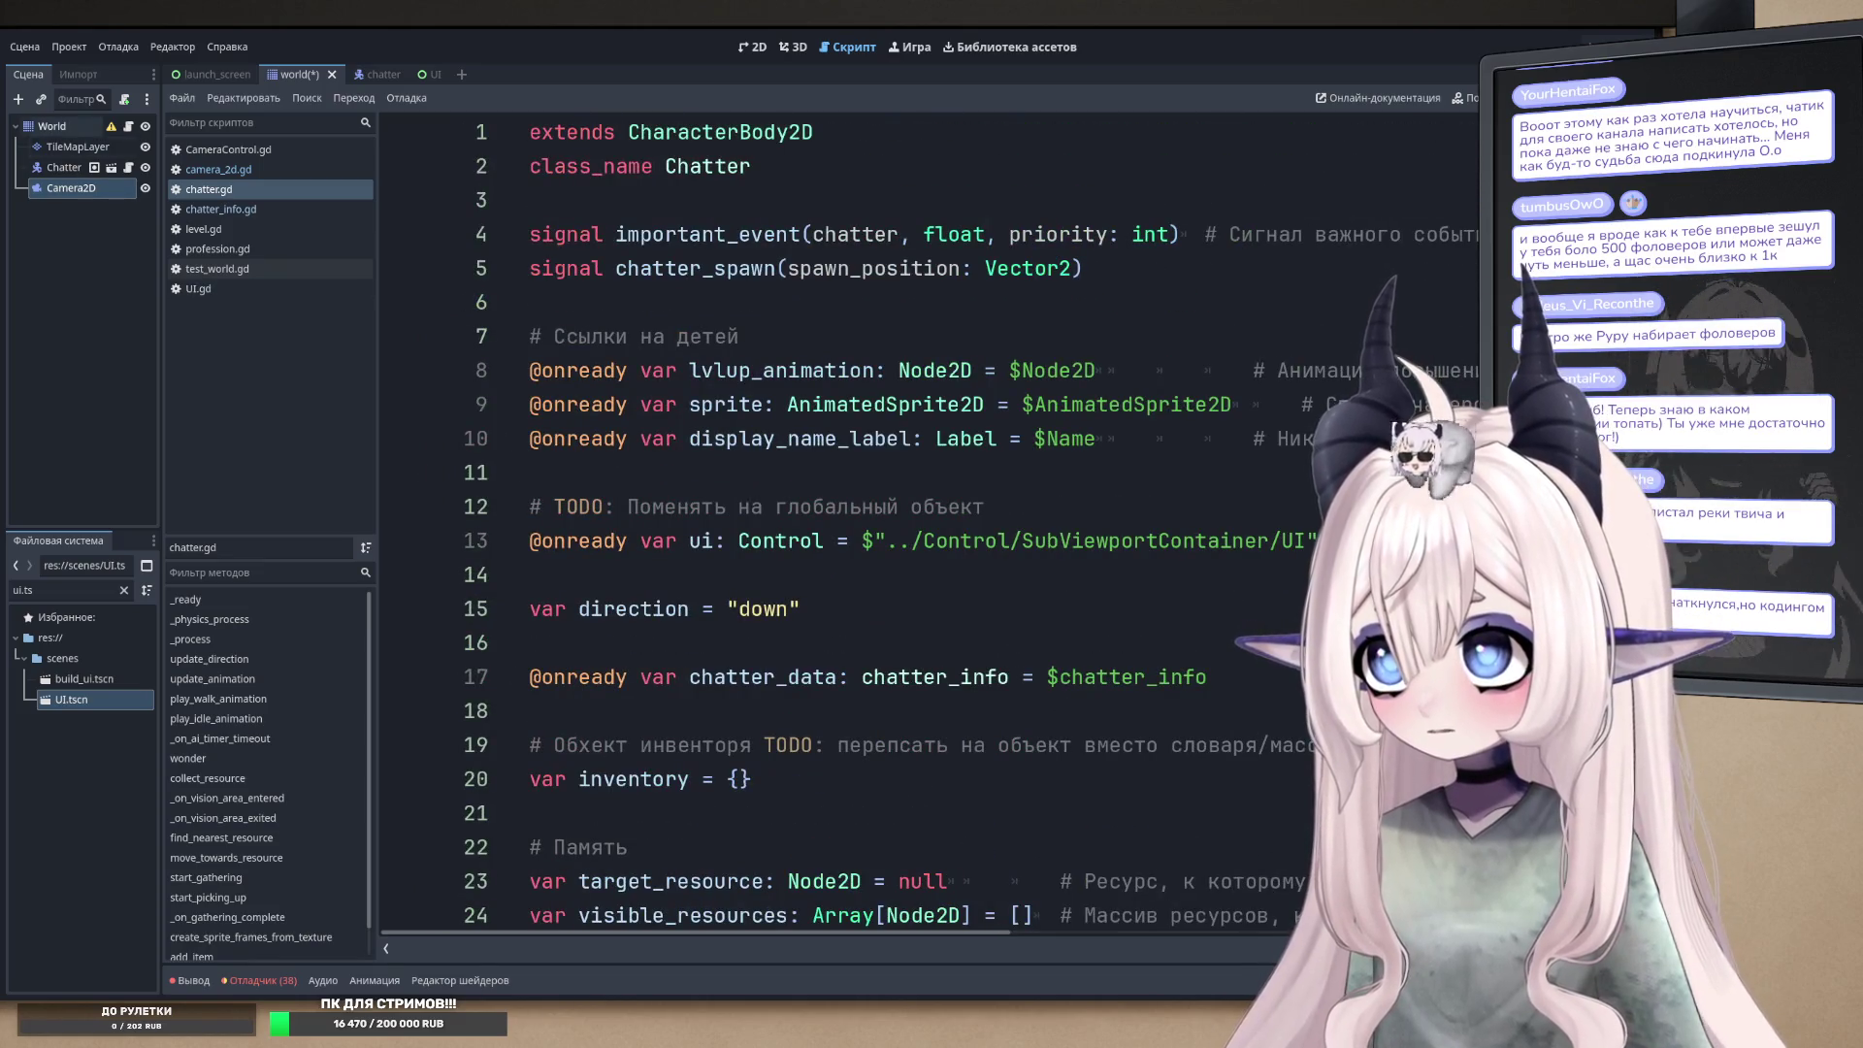
- Add a SpawnHandler child Node under World and attach a new spawn_handler.gd script
click(51, 126)
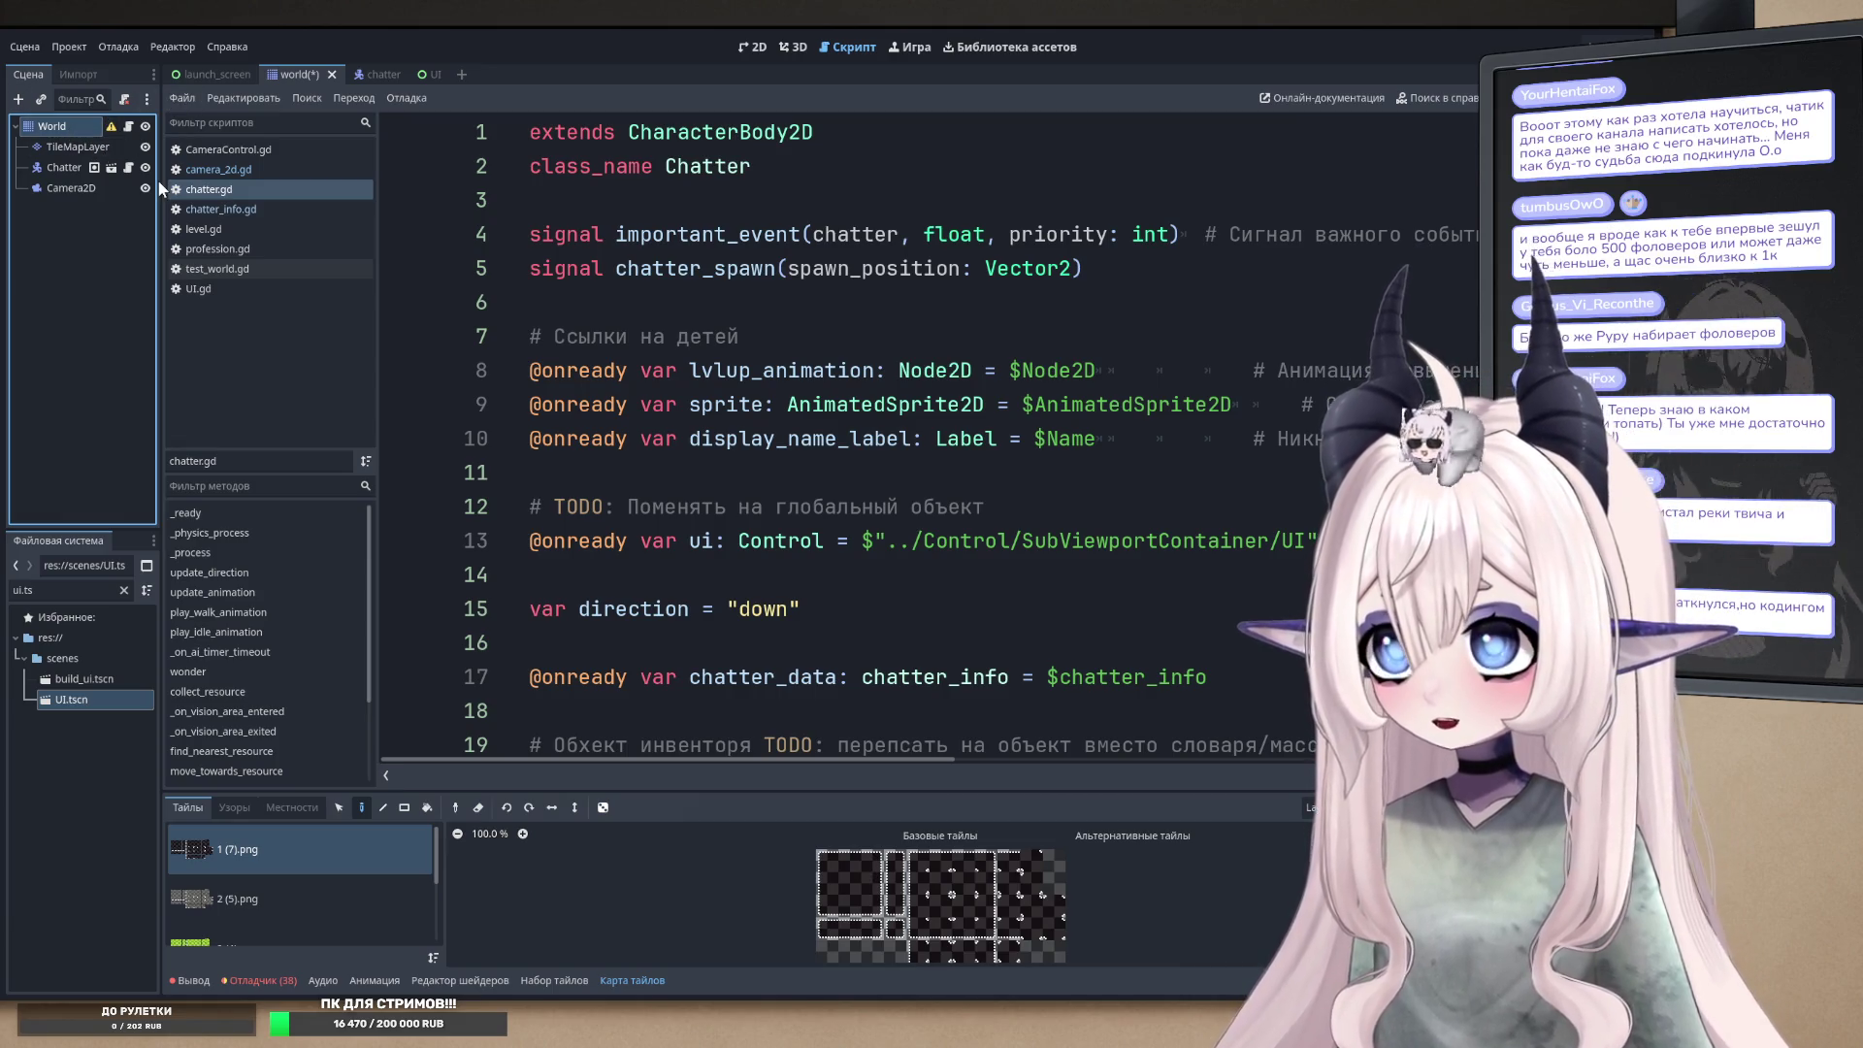
key(ctrl+v)
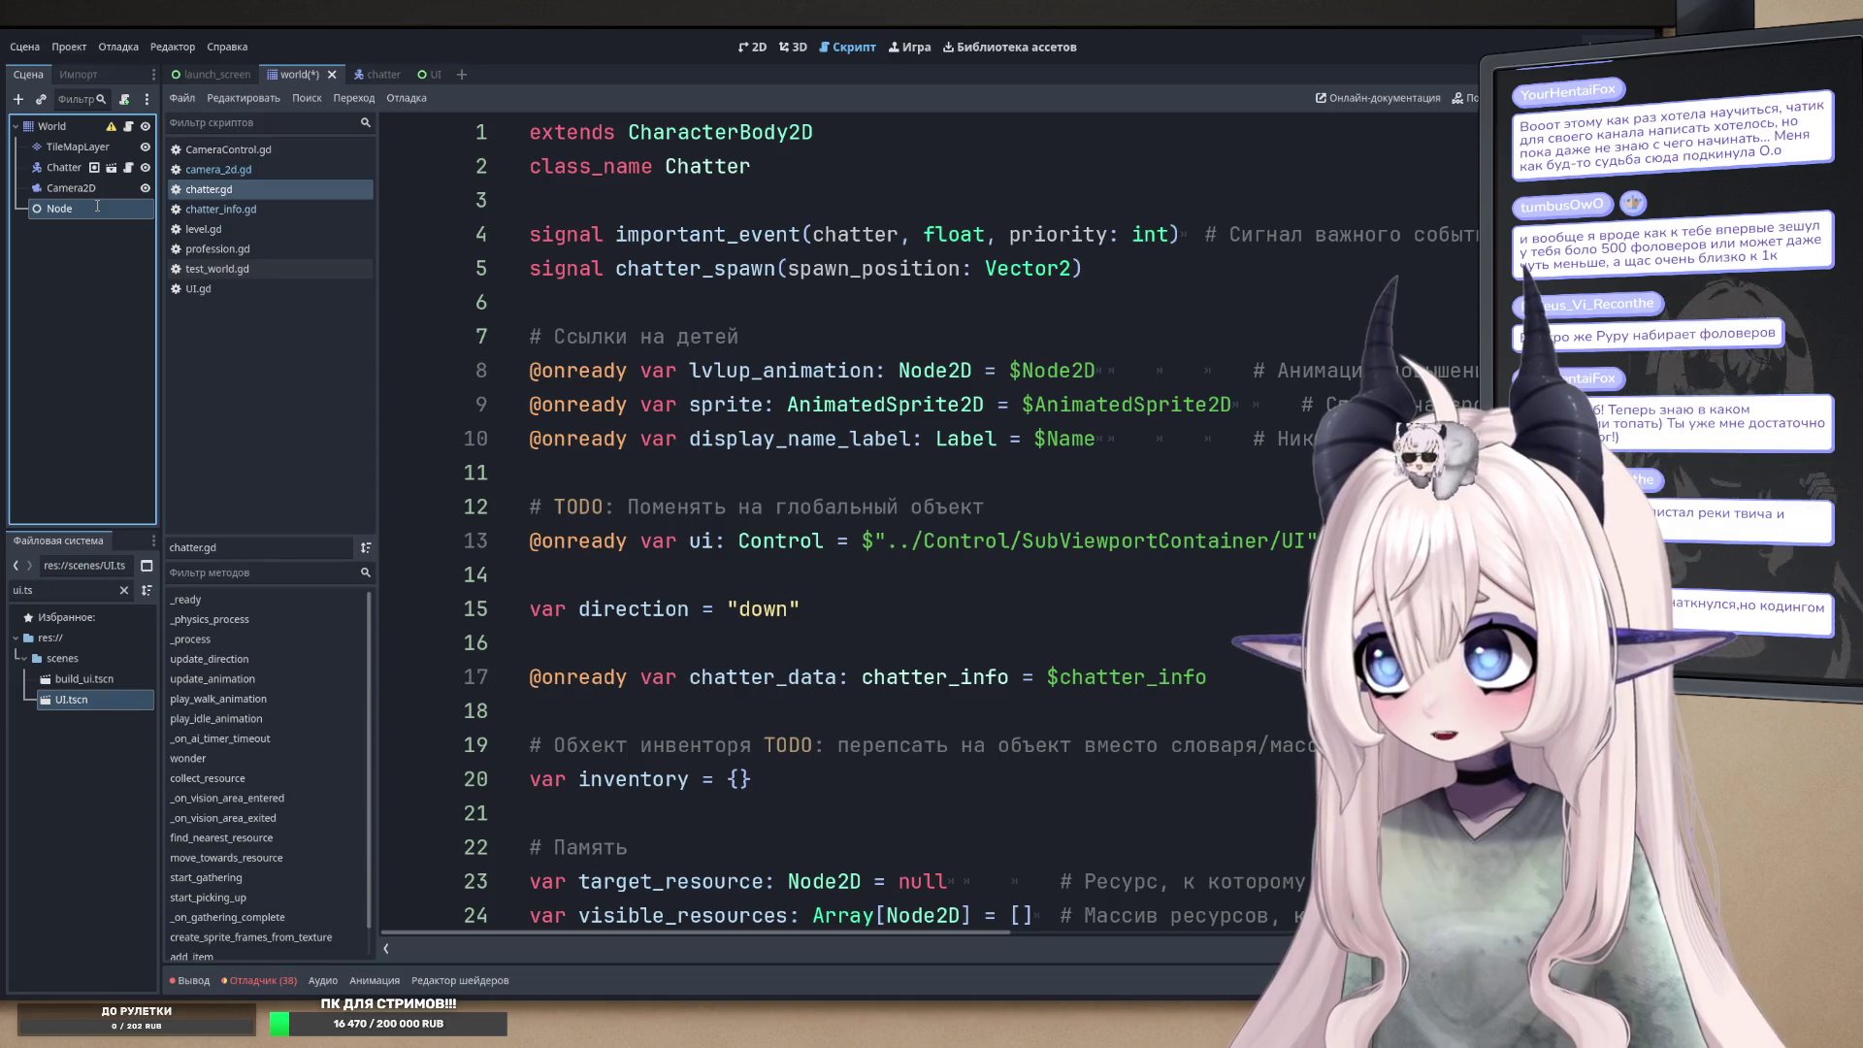
text(SpawnHandler)
key(Return)
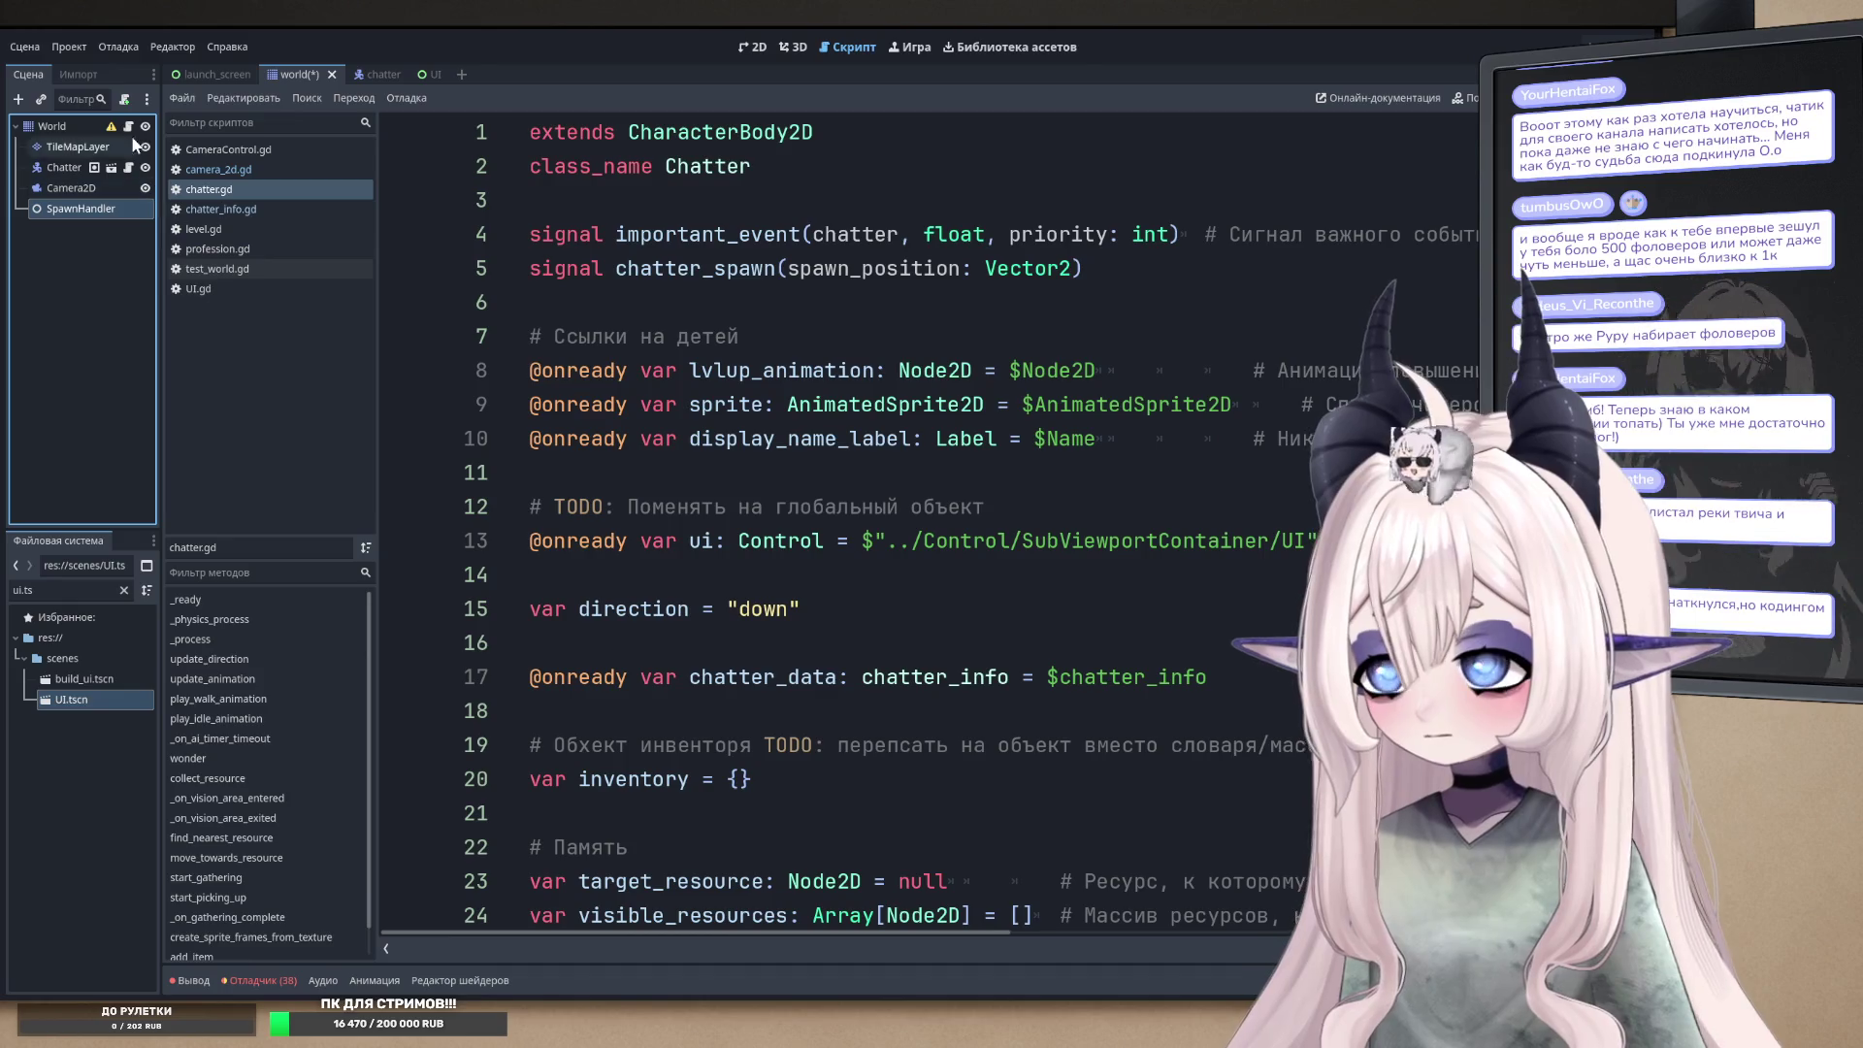
click(392, 124)
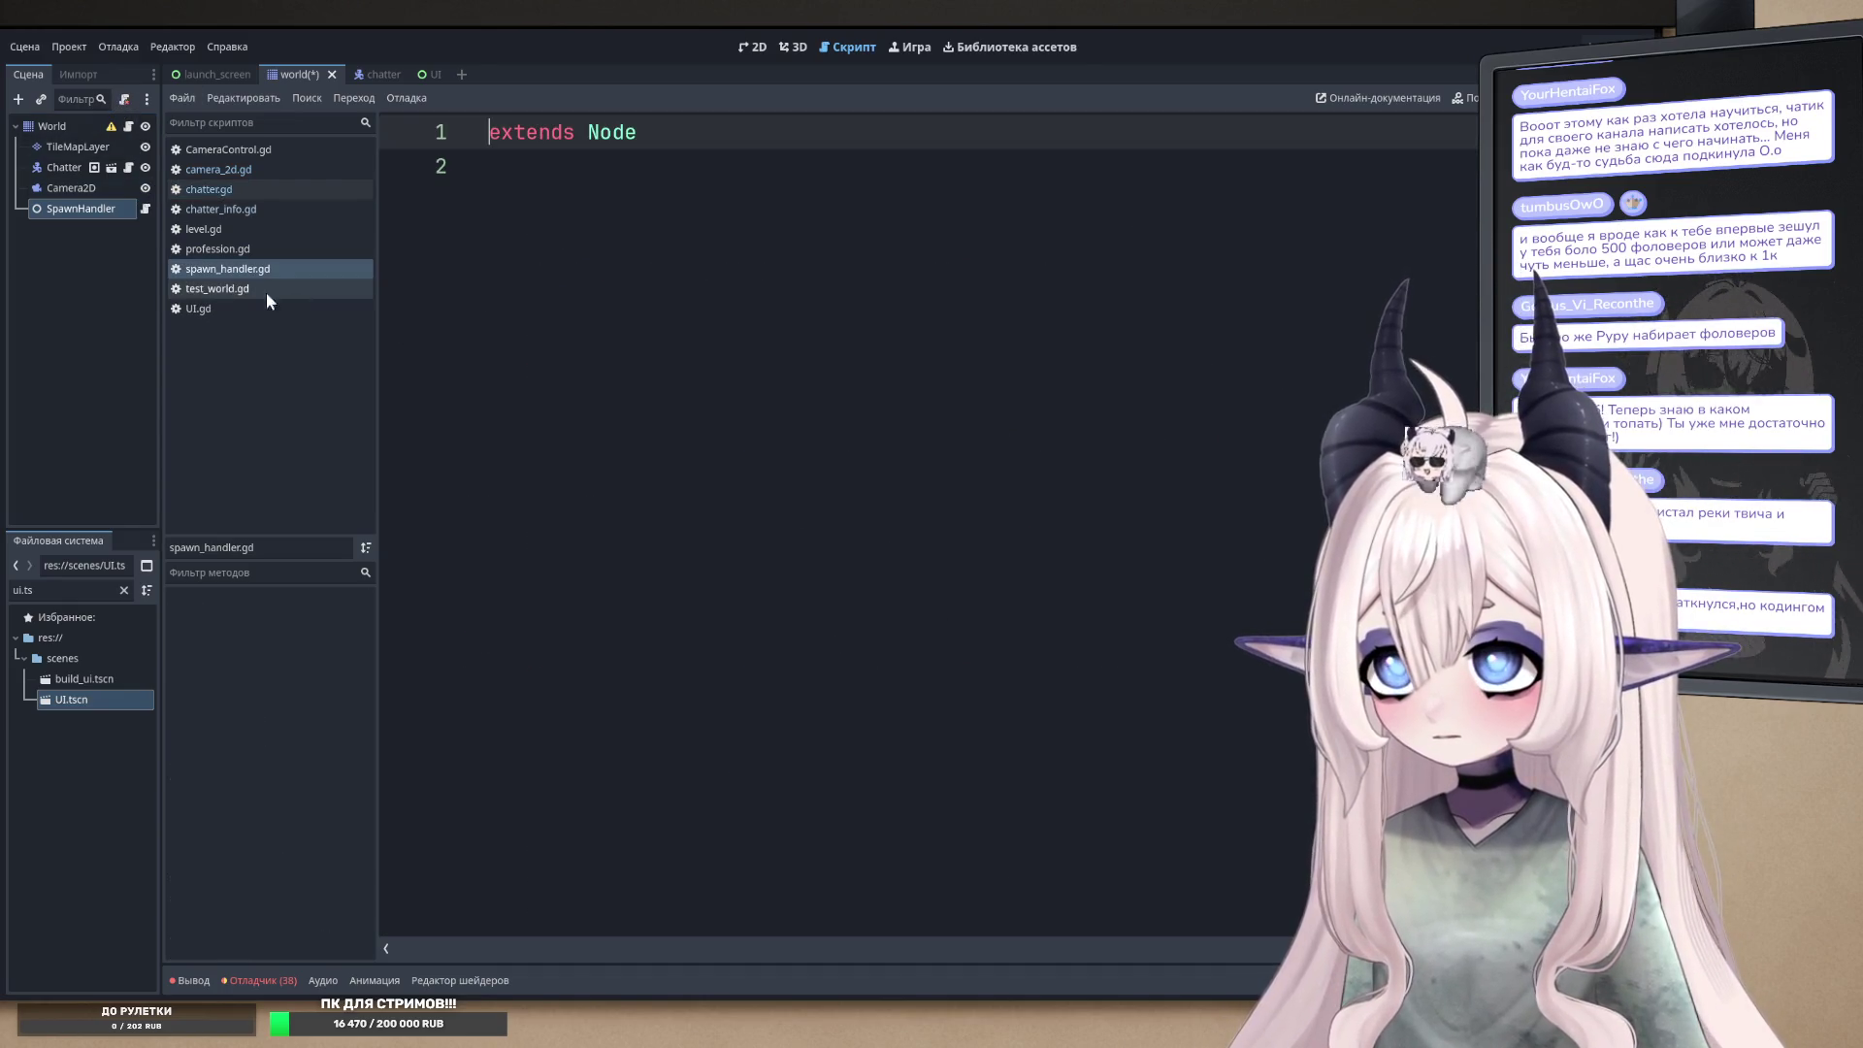
click(235, 189)
- Cut instantiate_chatter and its Рефакторинг comment from chatter.gd and paste them below extends Node in spawn_handler.gd
scroll(1253, 795, down, 20)
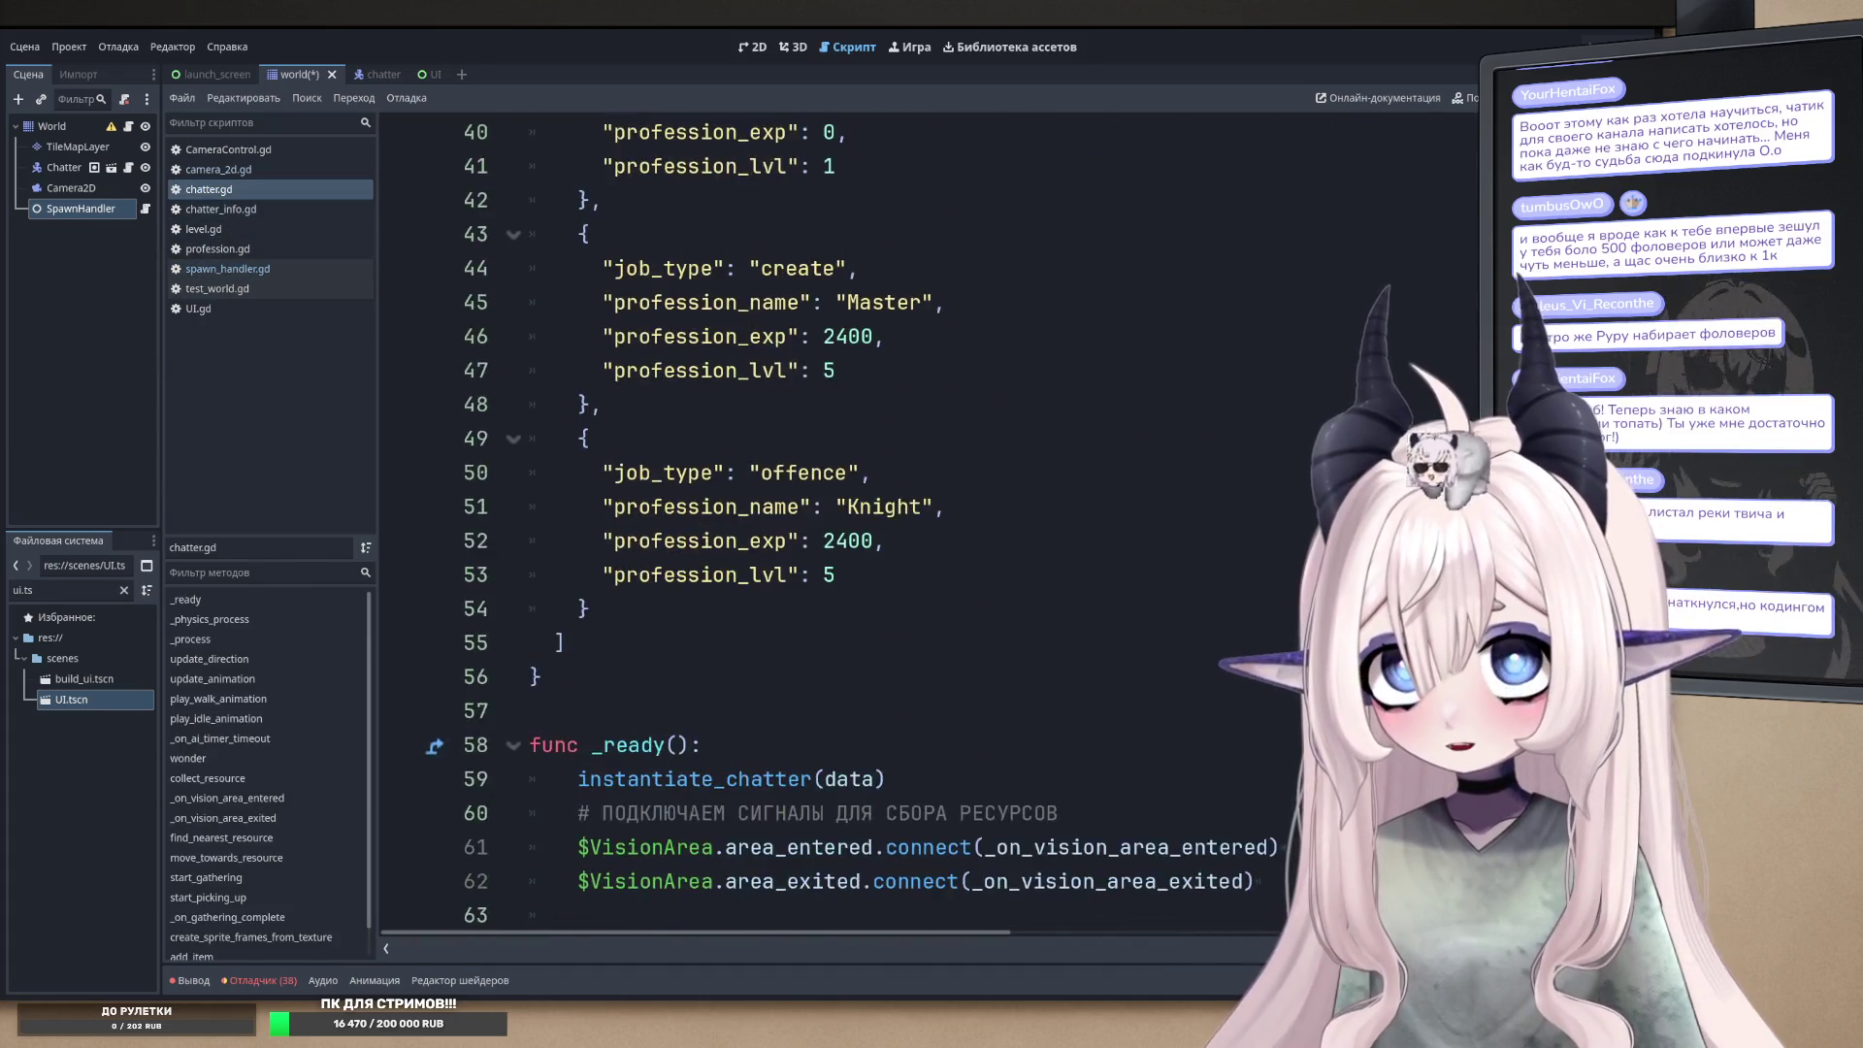
mouse_move(1106, 847)
mouse_down()
mouse_move(863, 779)
mouse_move(495, 728)
mouse_up()
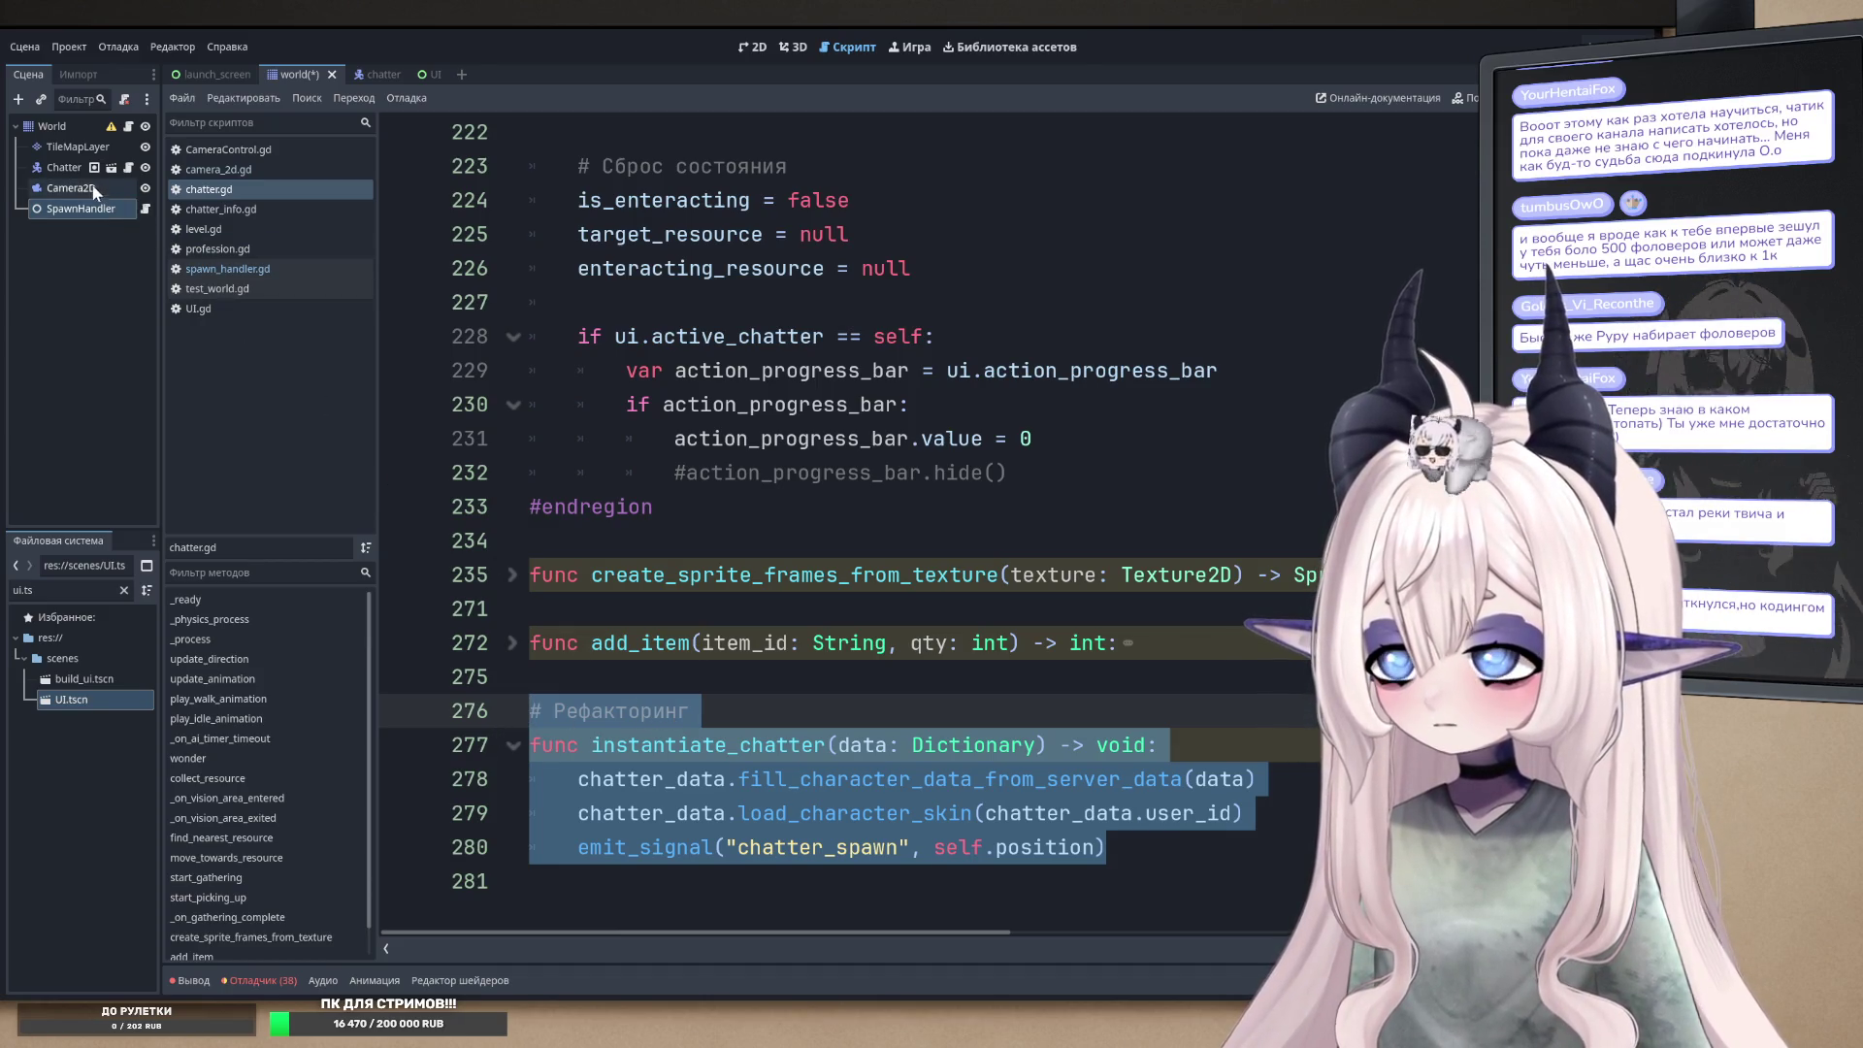
key(ctrl+x)
click(145, 208)
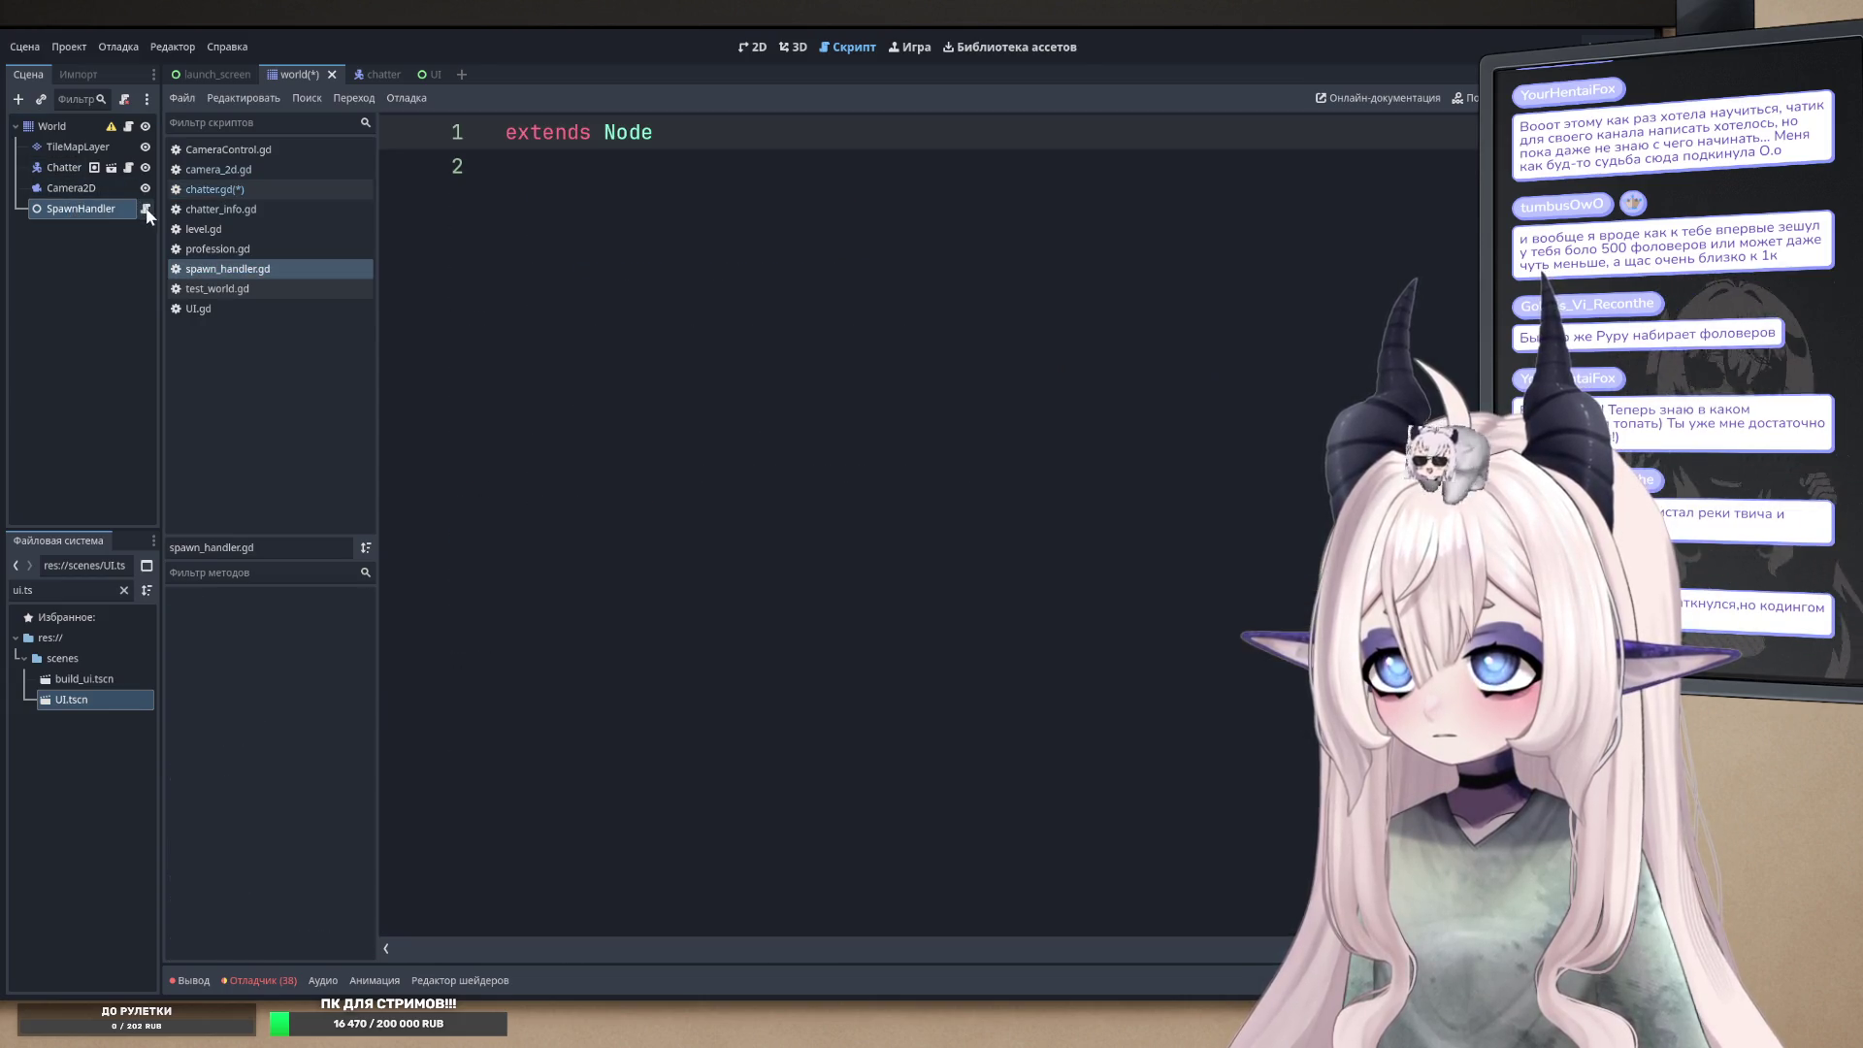
click(710, 417)
key(Return)
key(ctrl+v)
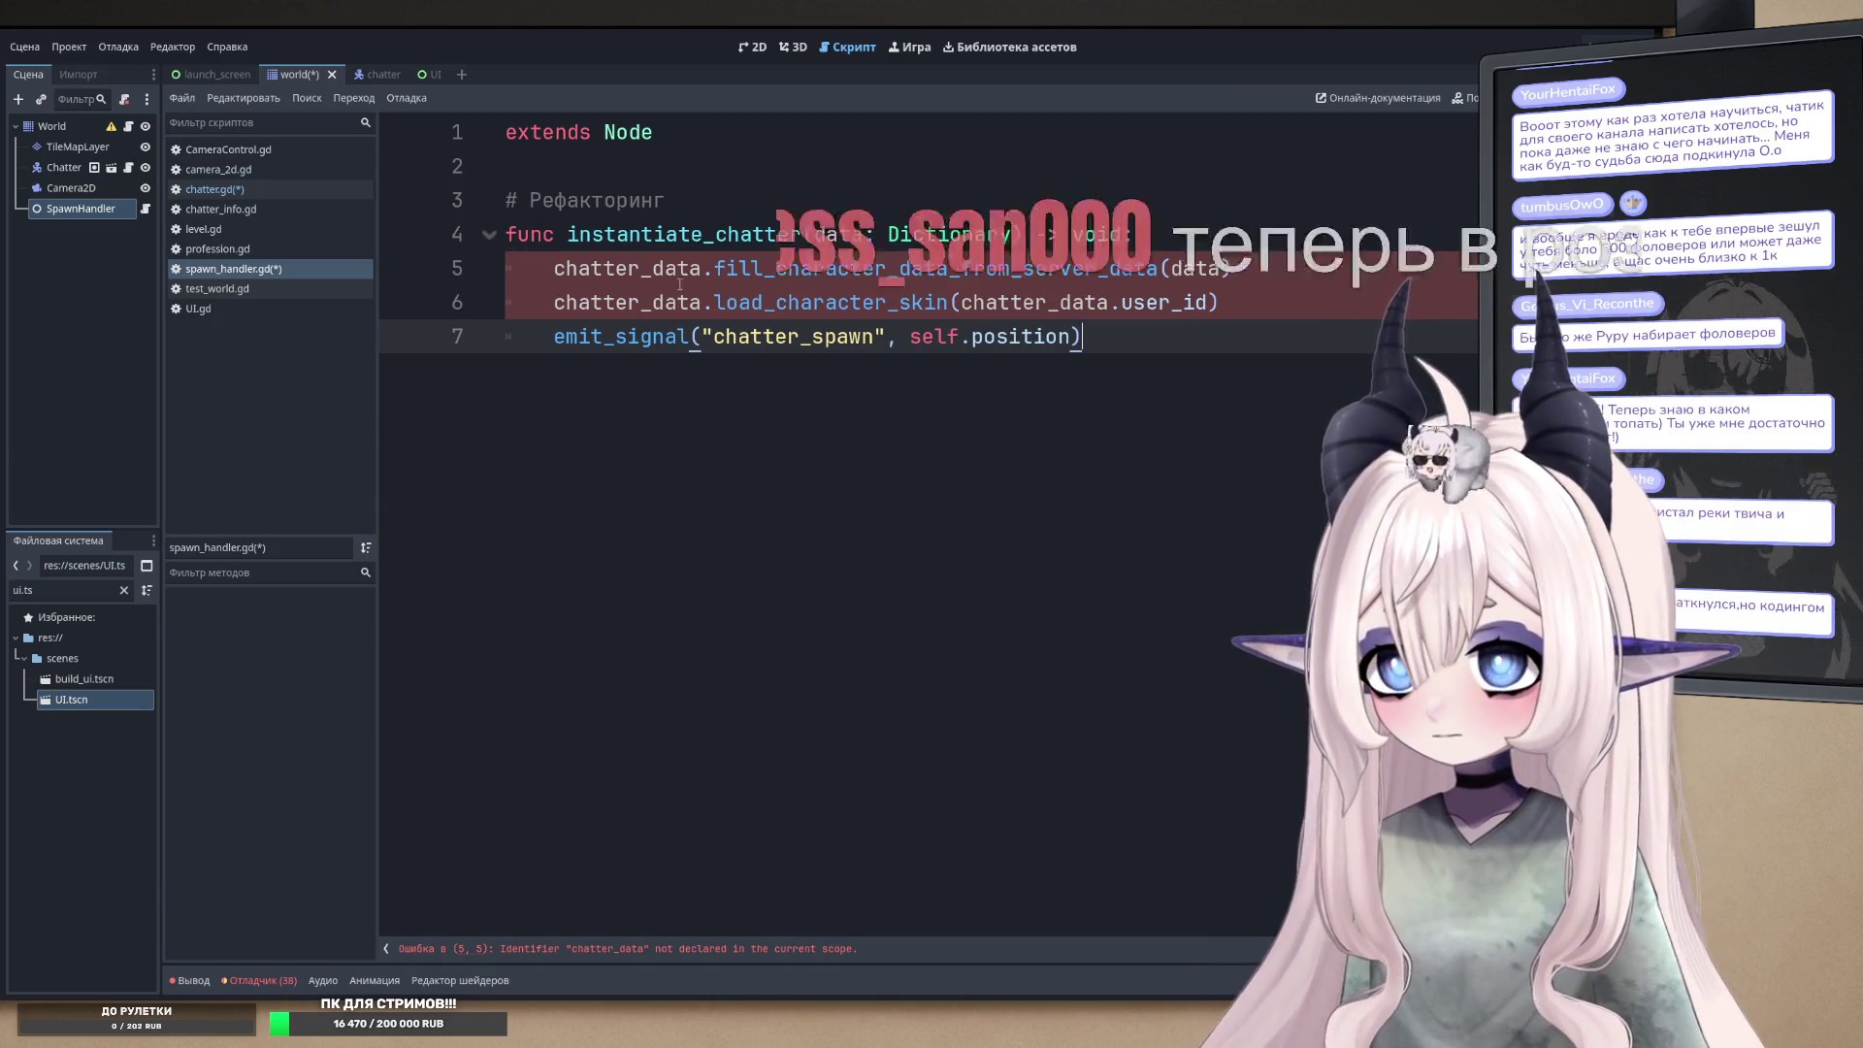
double_click(626, 269)
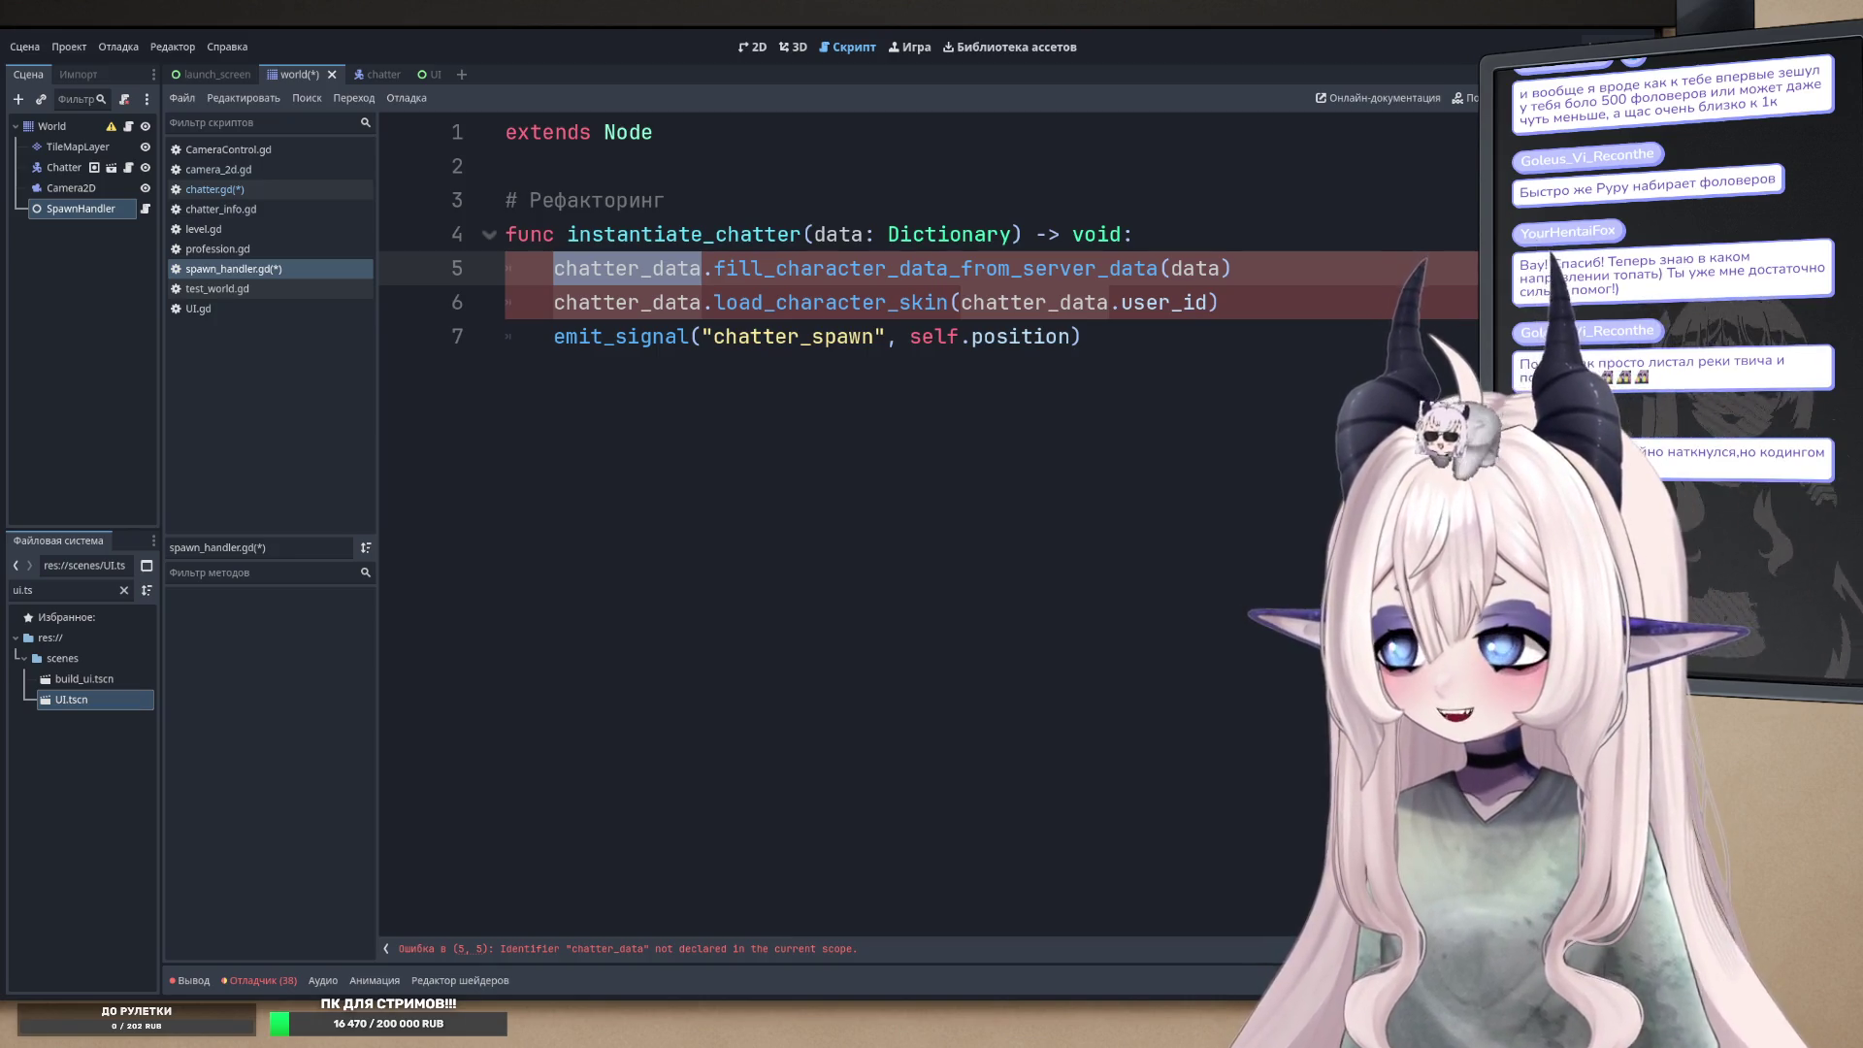
click(682, 260)
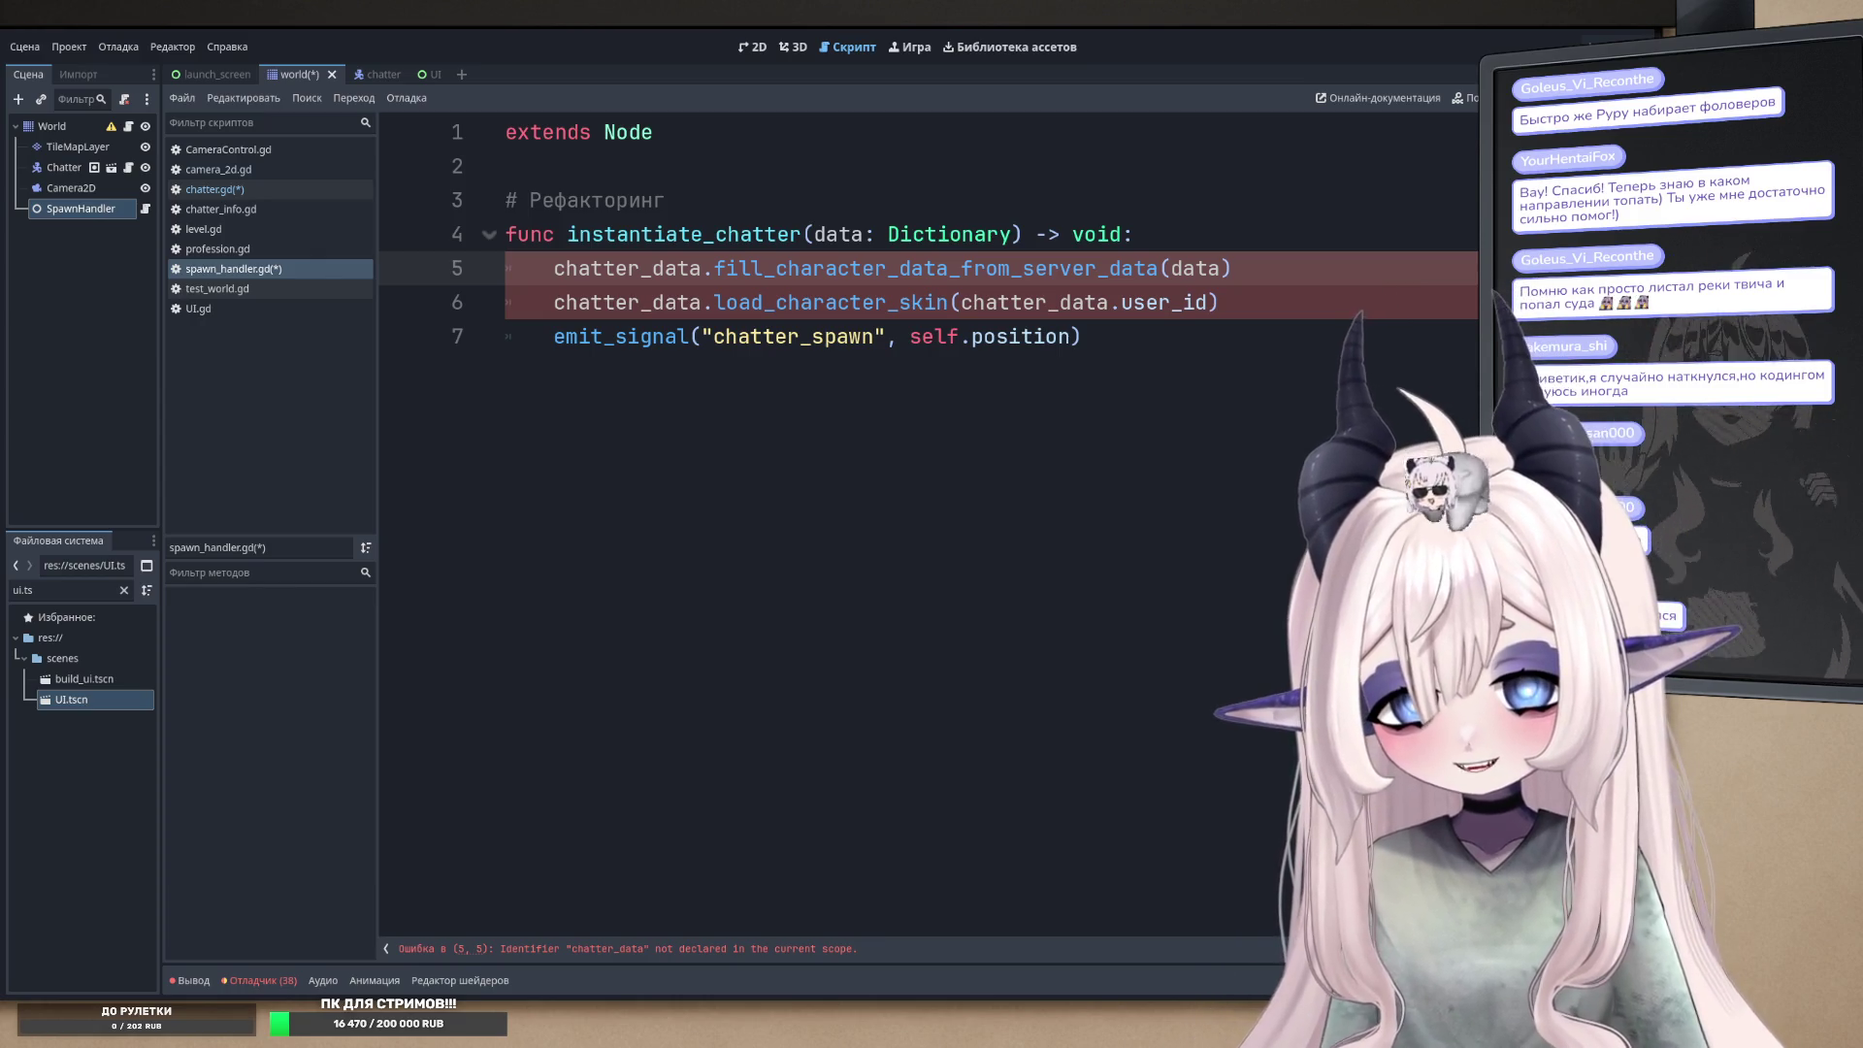
click(785, 342)
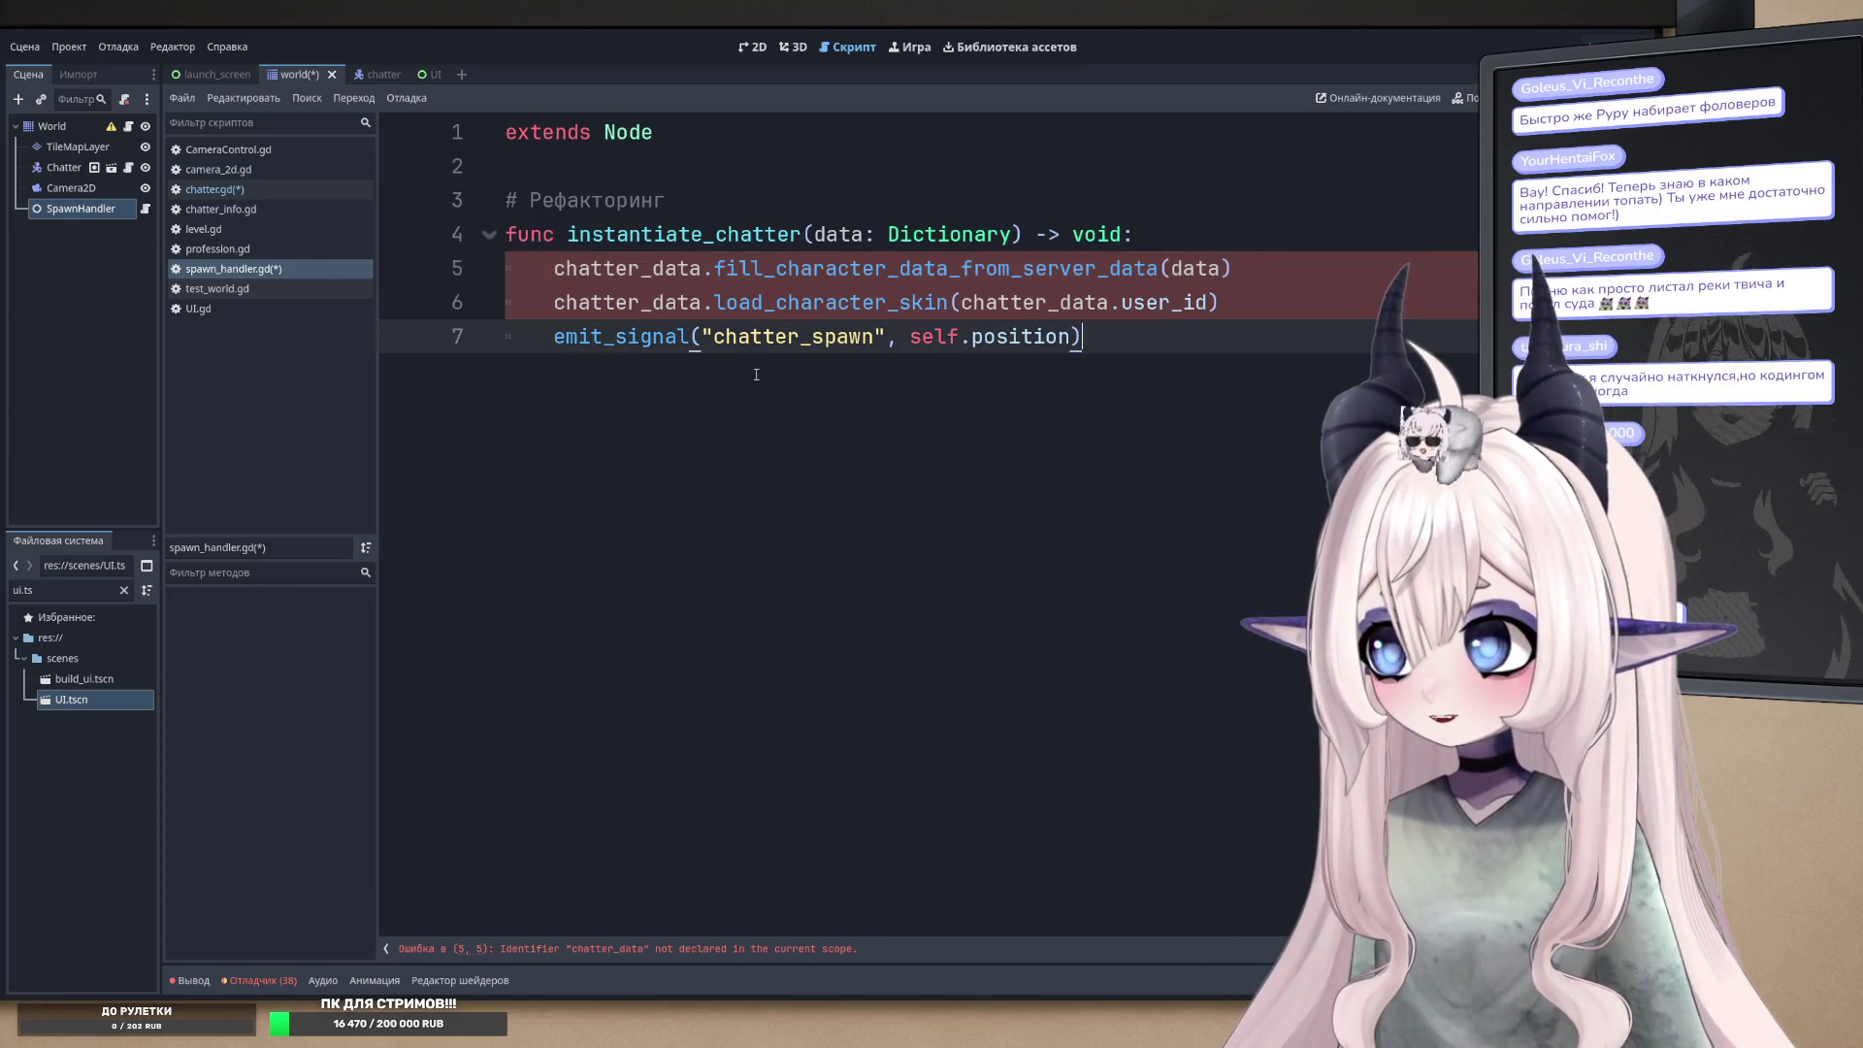
double_click(666, 256)
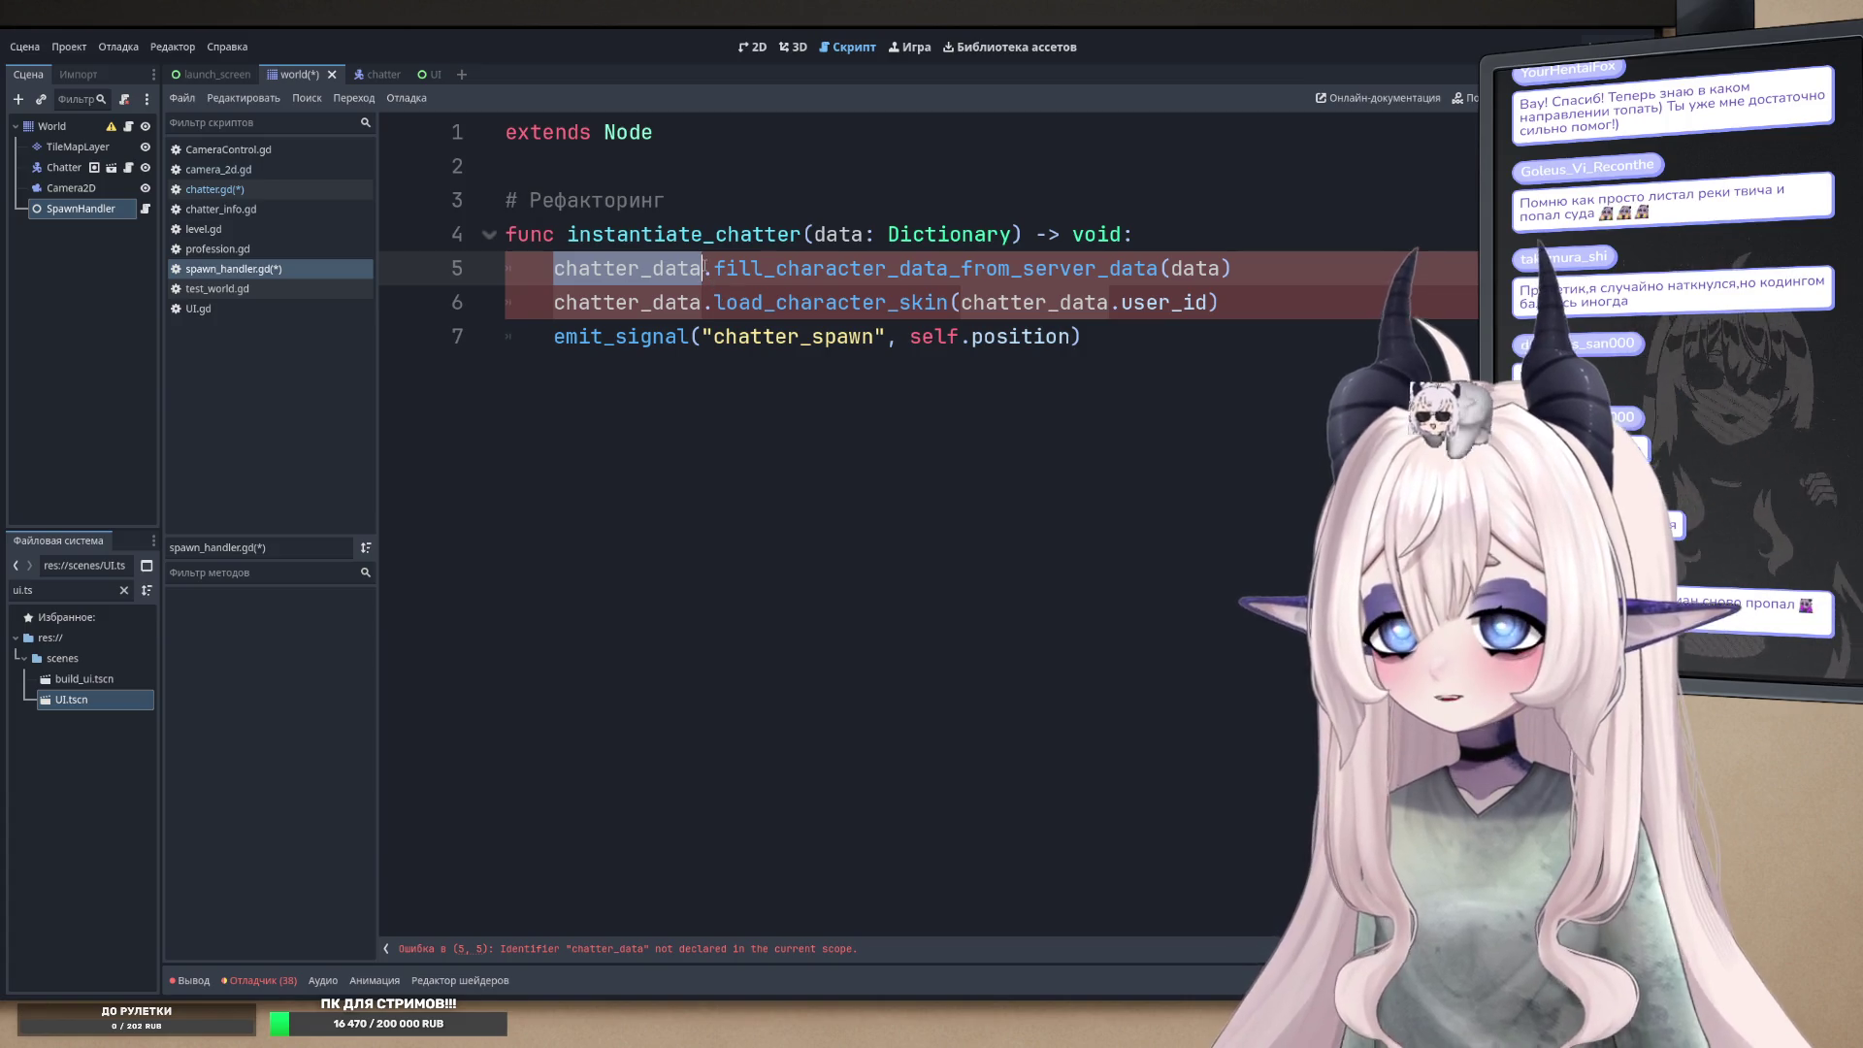
click(713, 268)
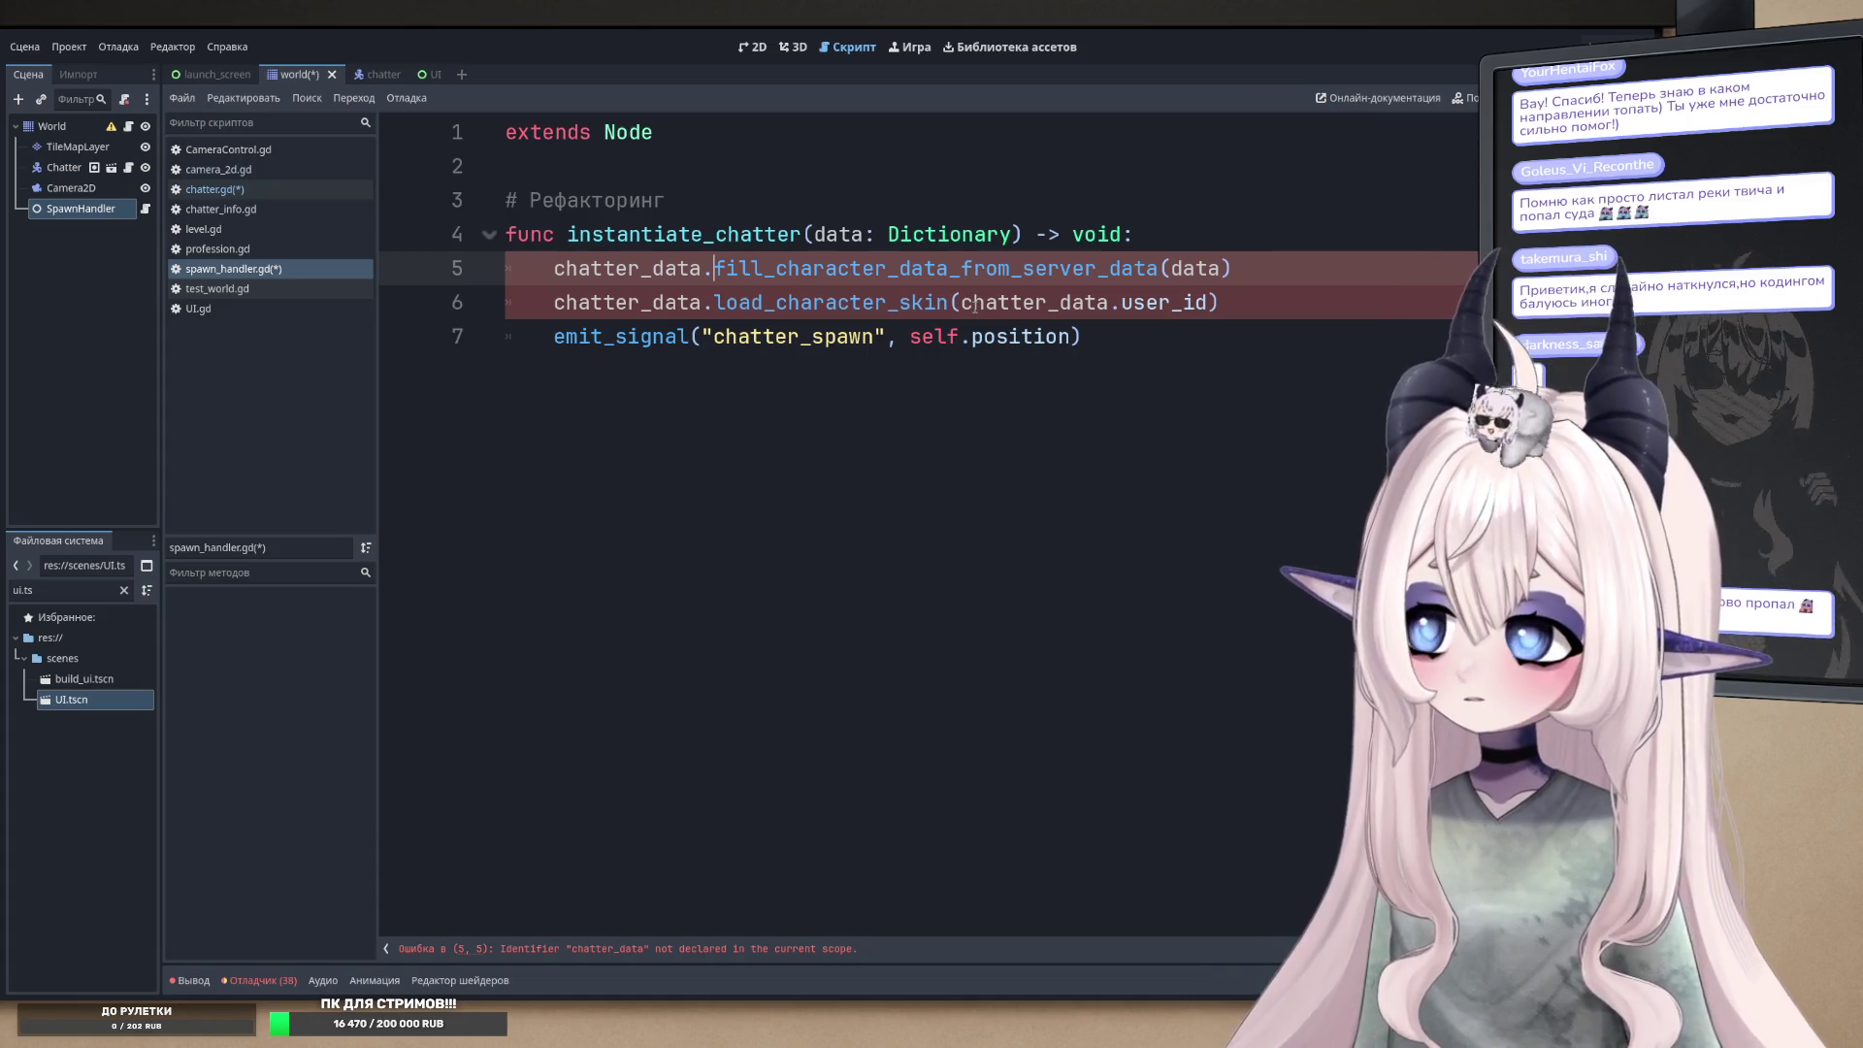
- Change line 5 of spawn_handler.gd to 'var chatter_data = fill_character_data_from_server_data(data)', then view chatter.gd
click(550, 269)
text(var c)
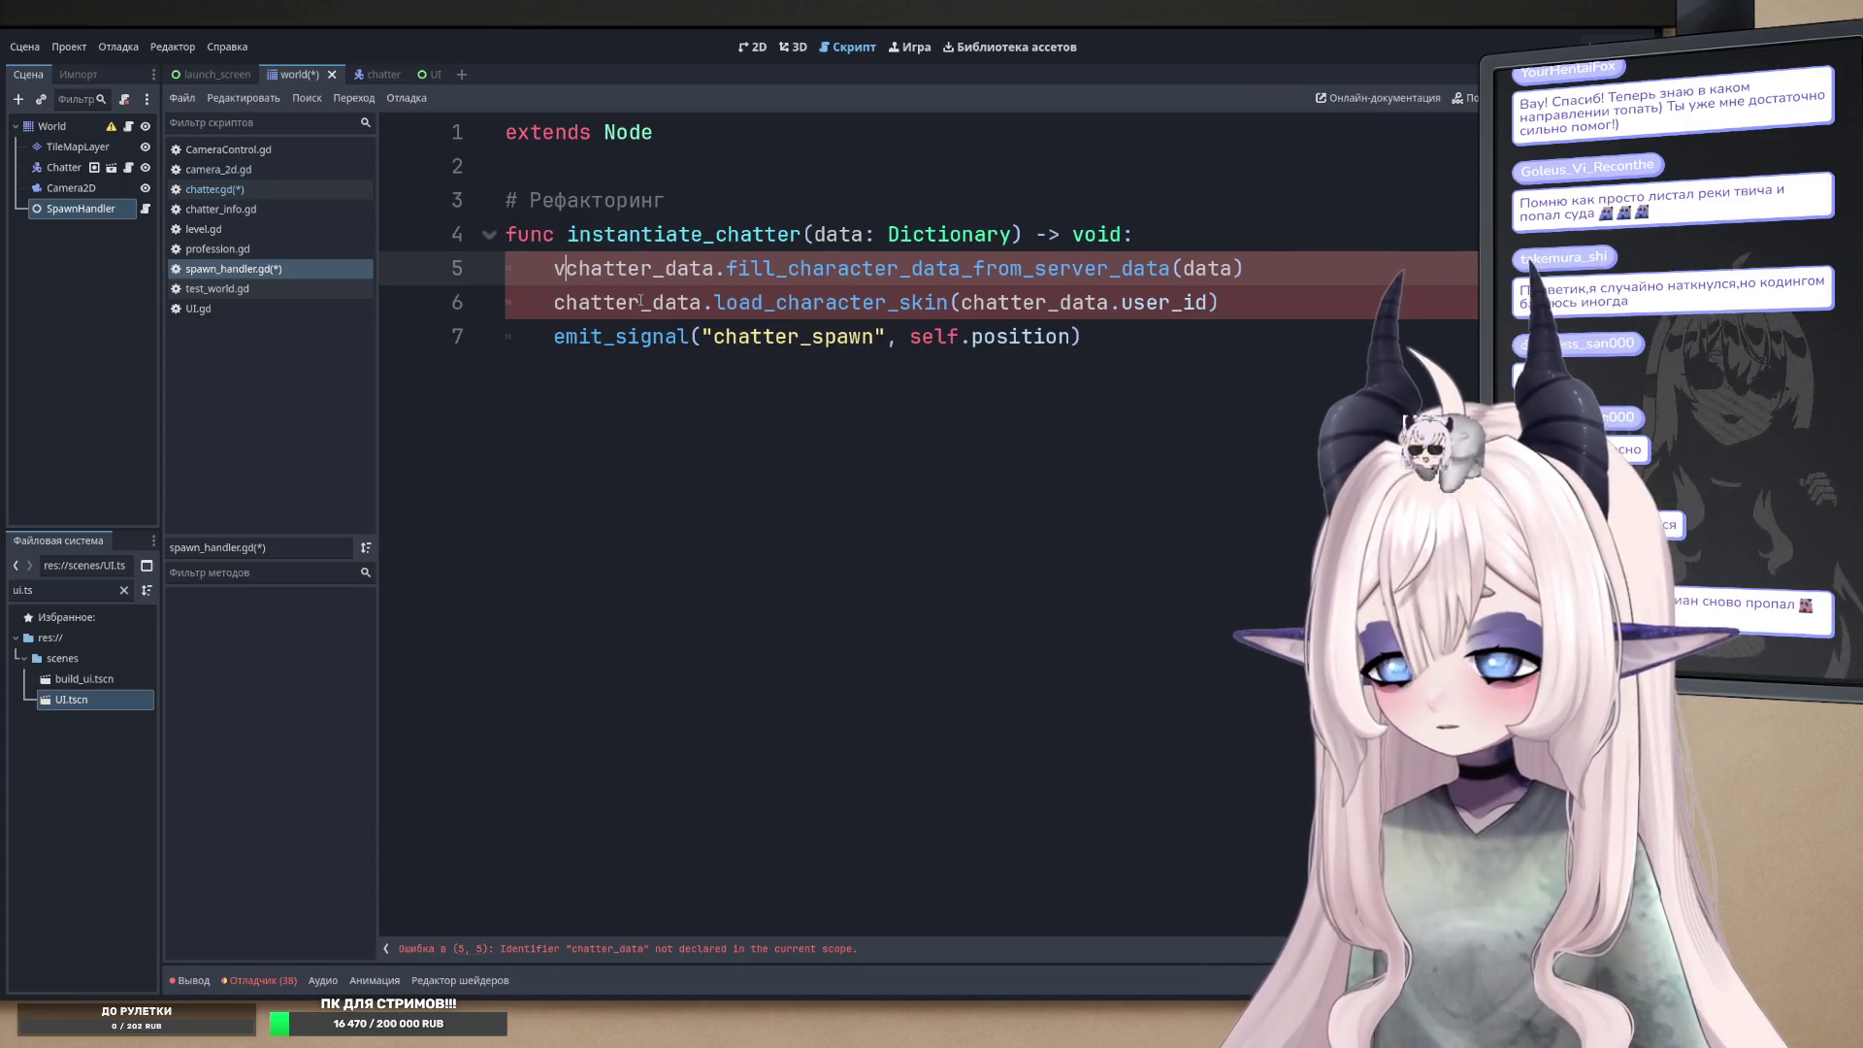
text(hatter)
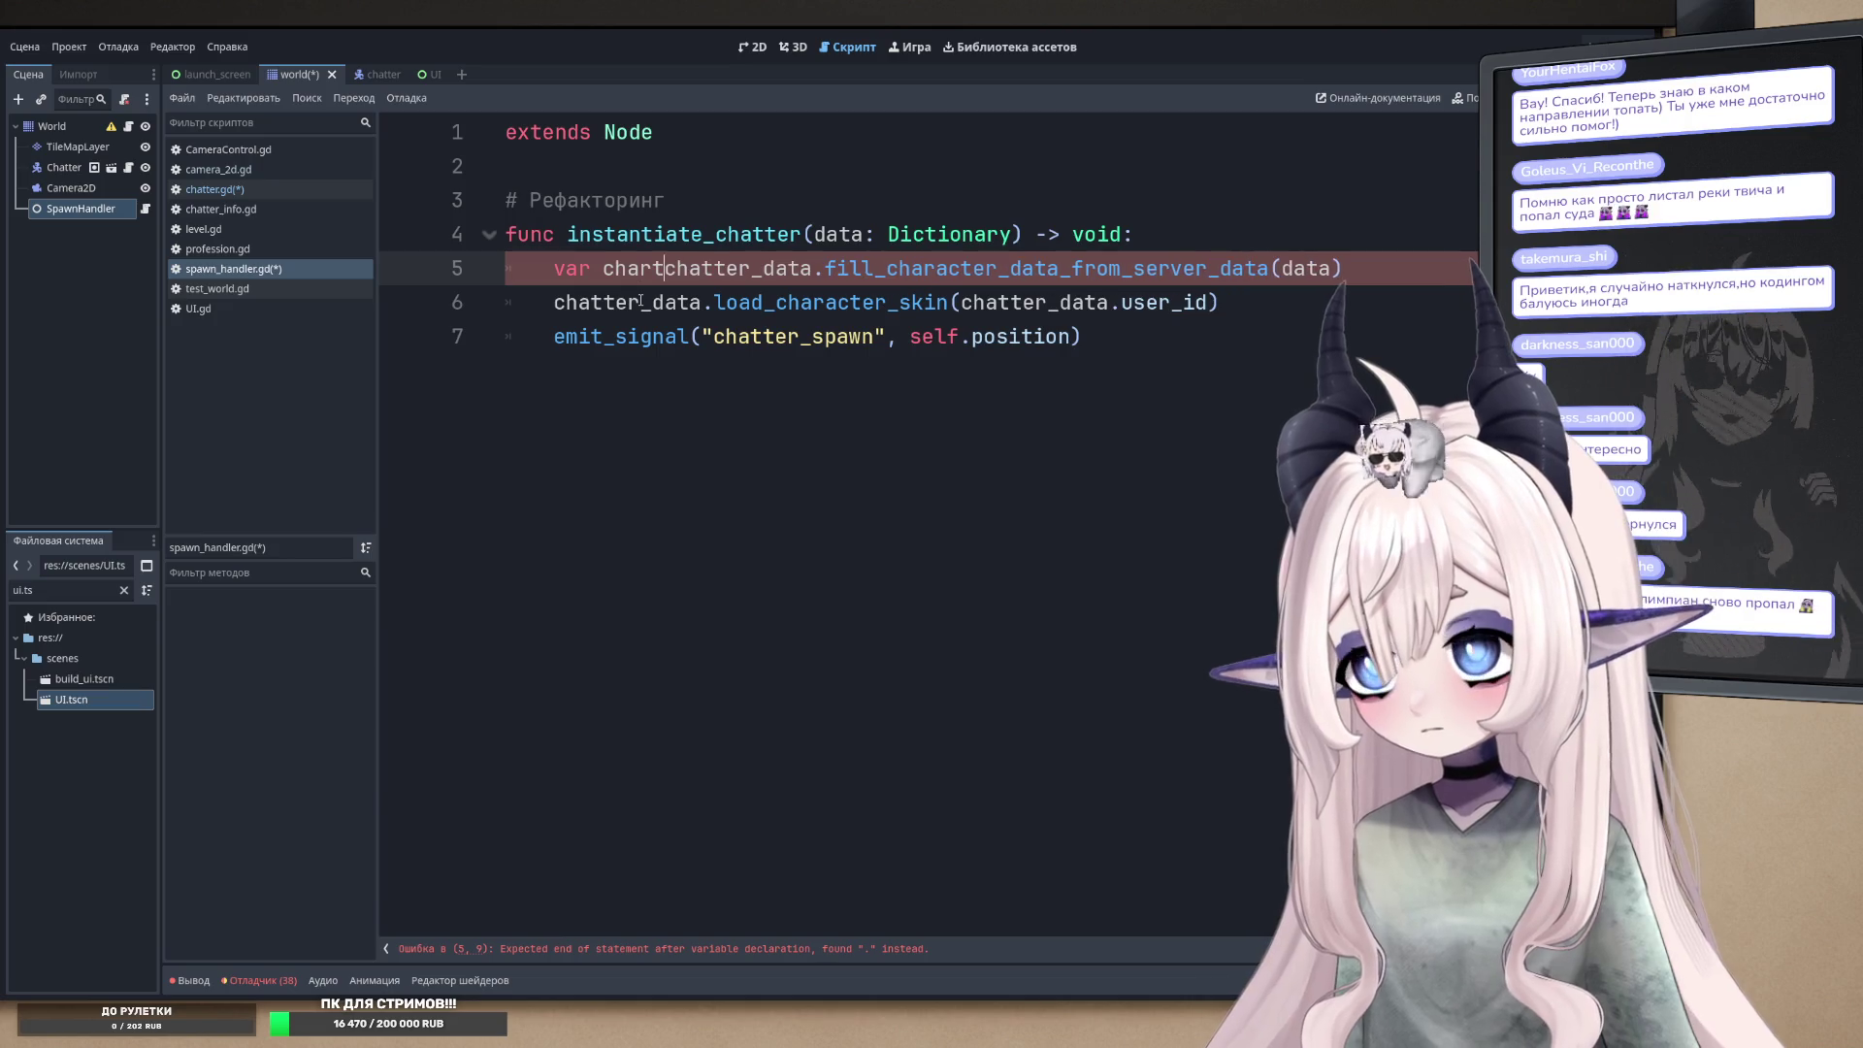
text(_data =)
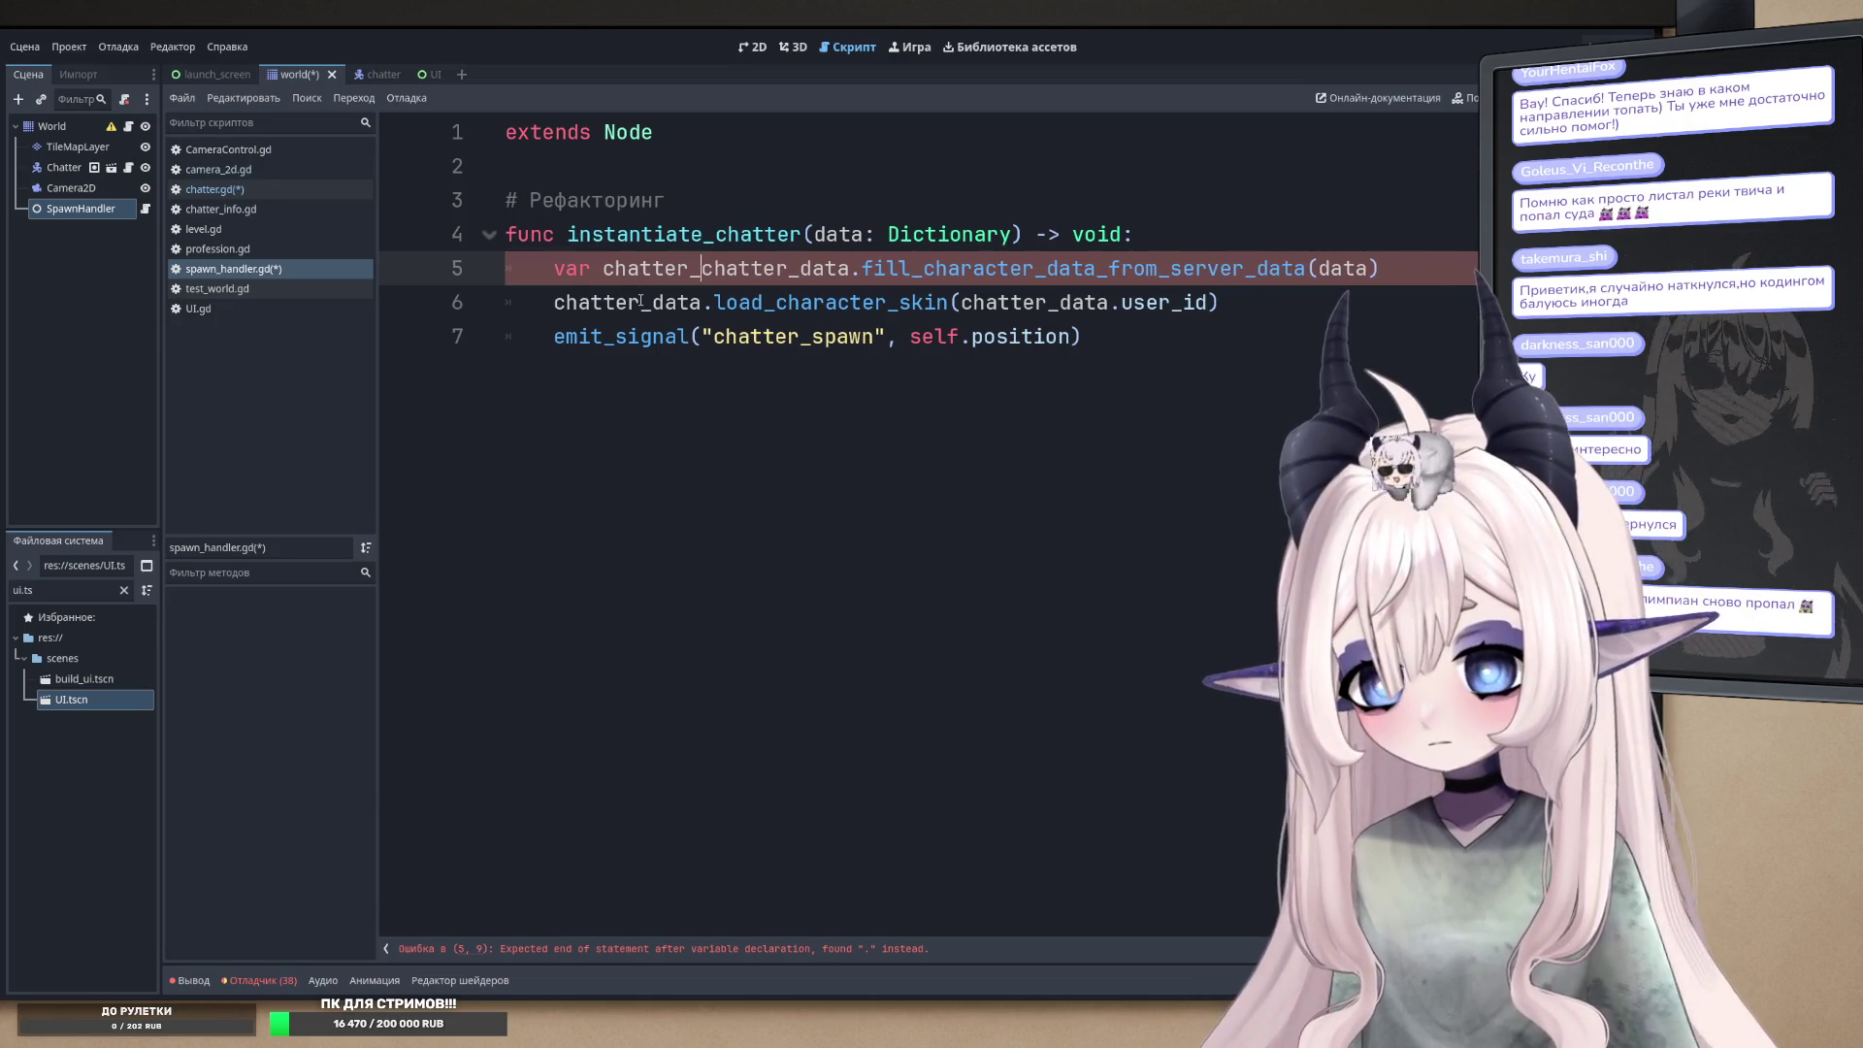
key(ctrl+Delete)
key(Delete)
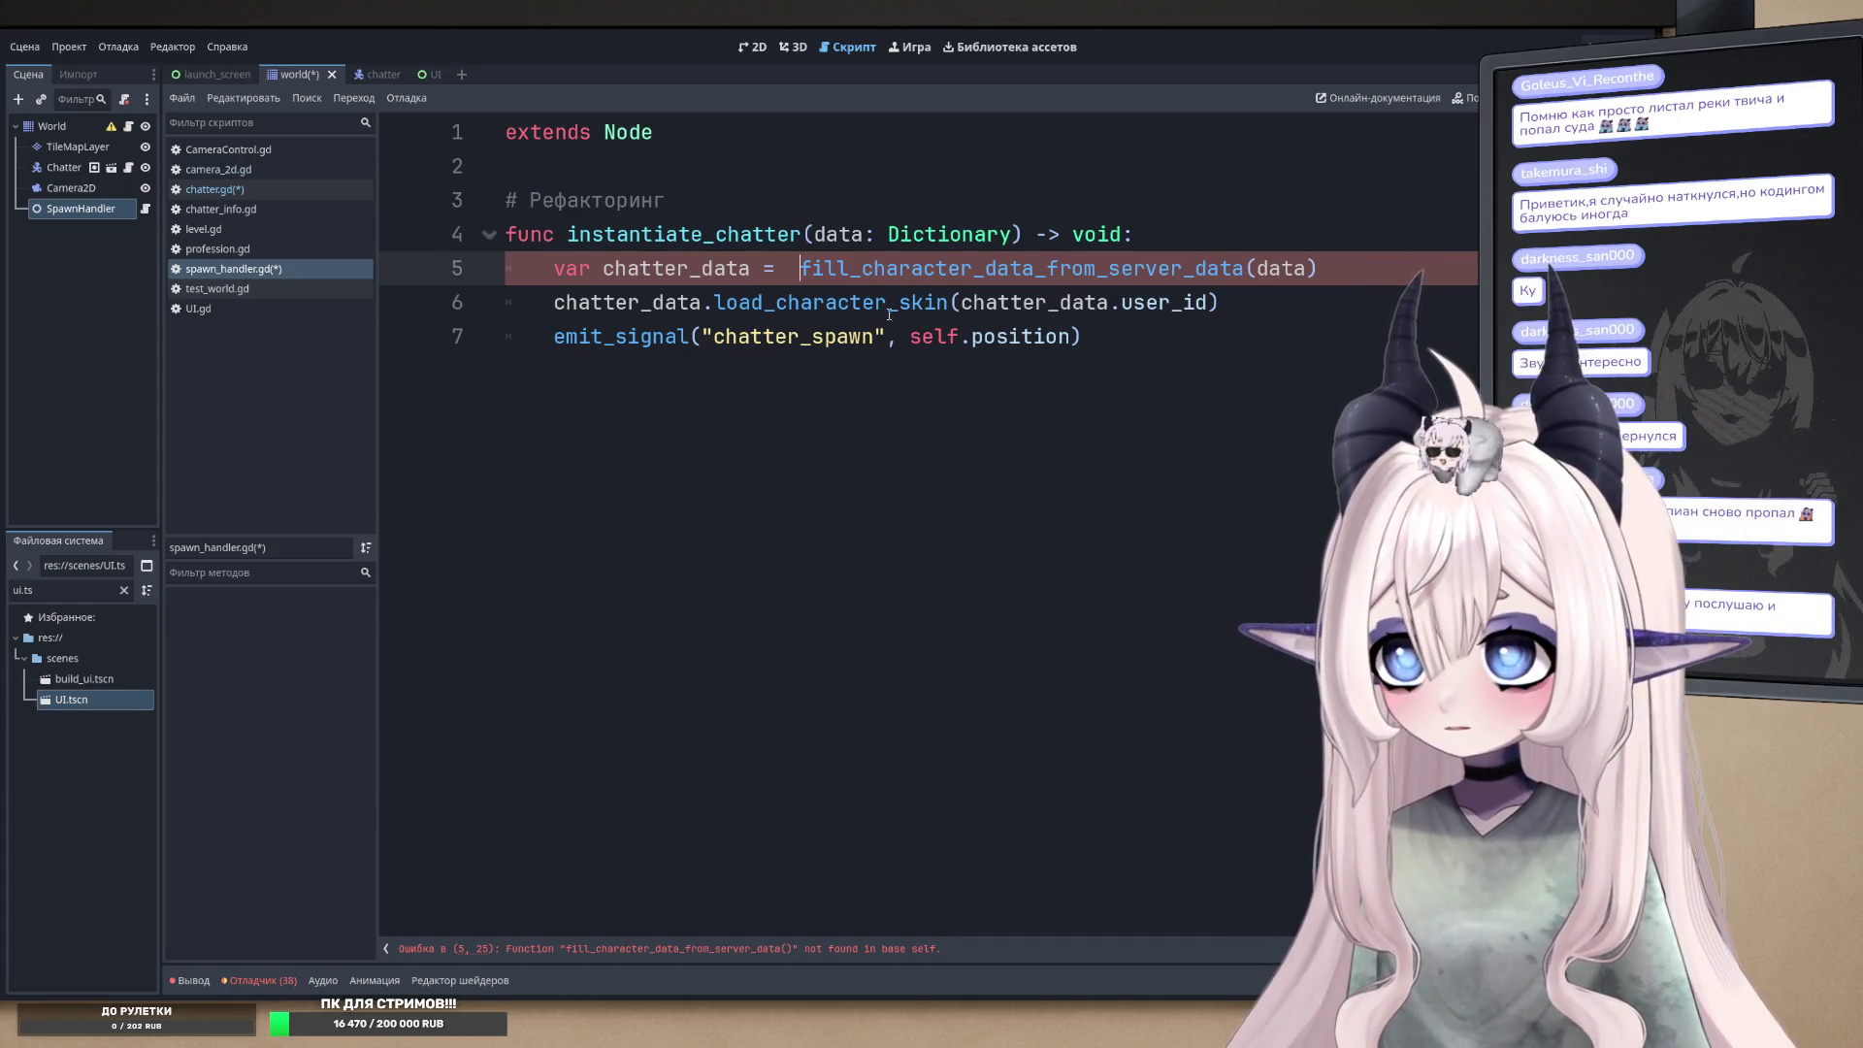
click(213, 189)
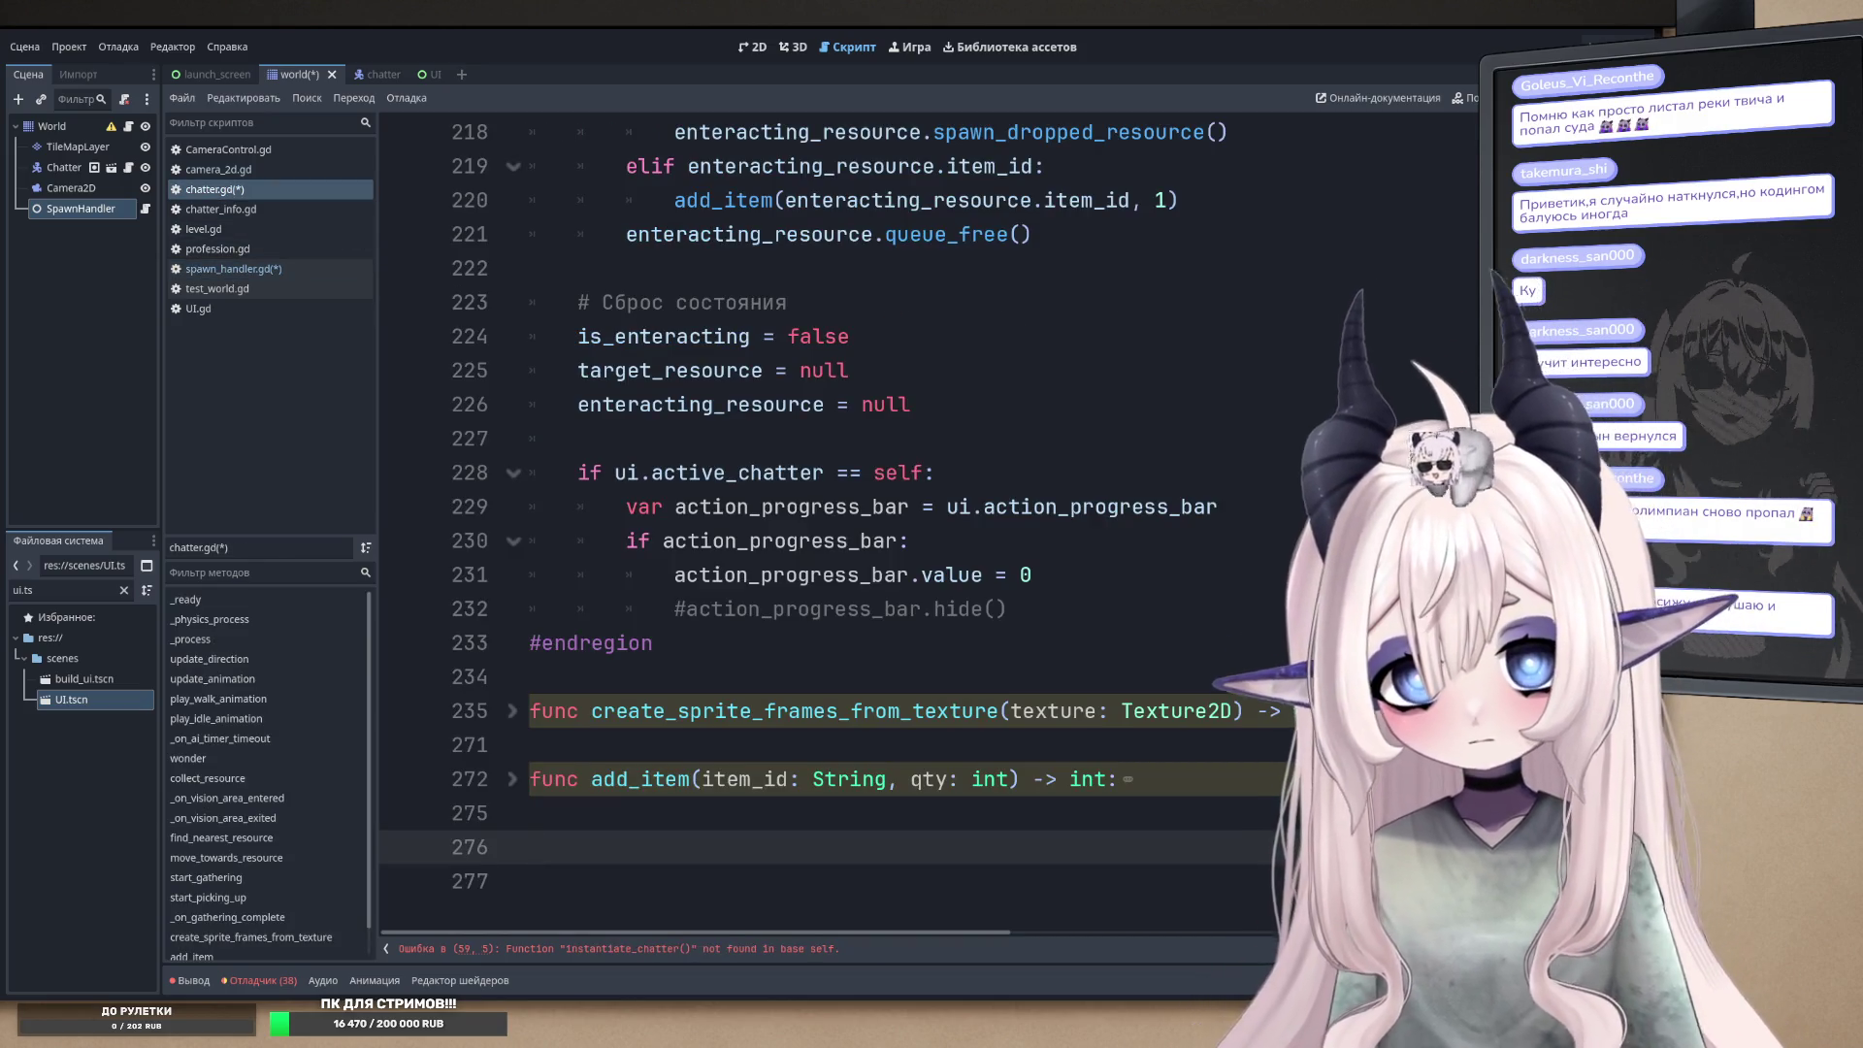